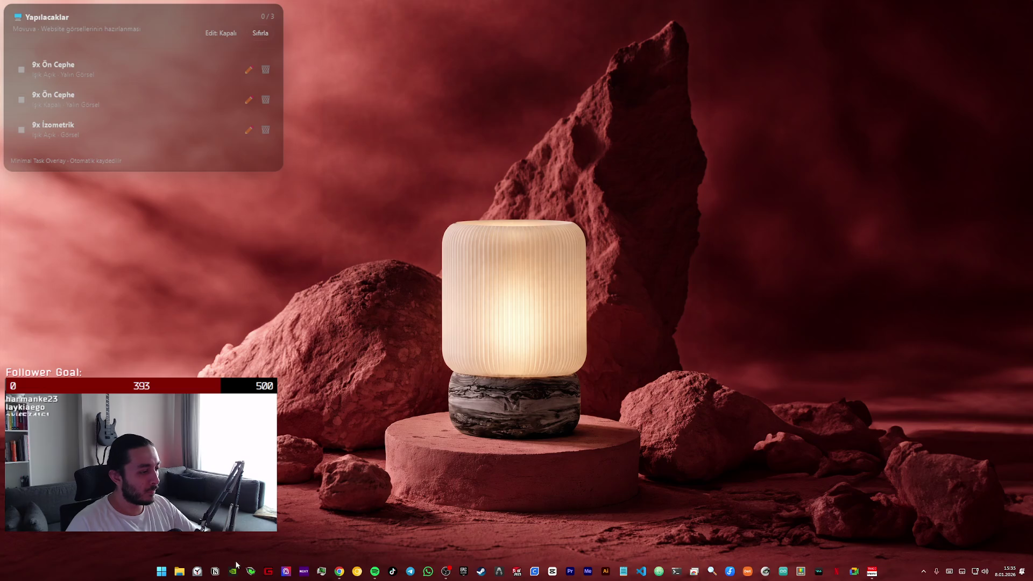
# Step: Open File Explorer to reach the PureRef reference board file
pyautogui.press('super+e')
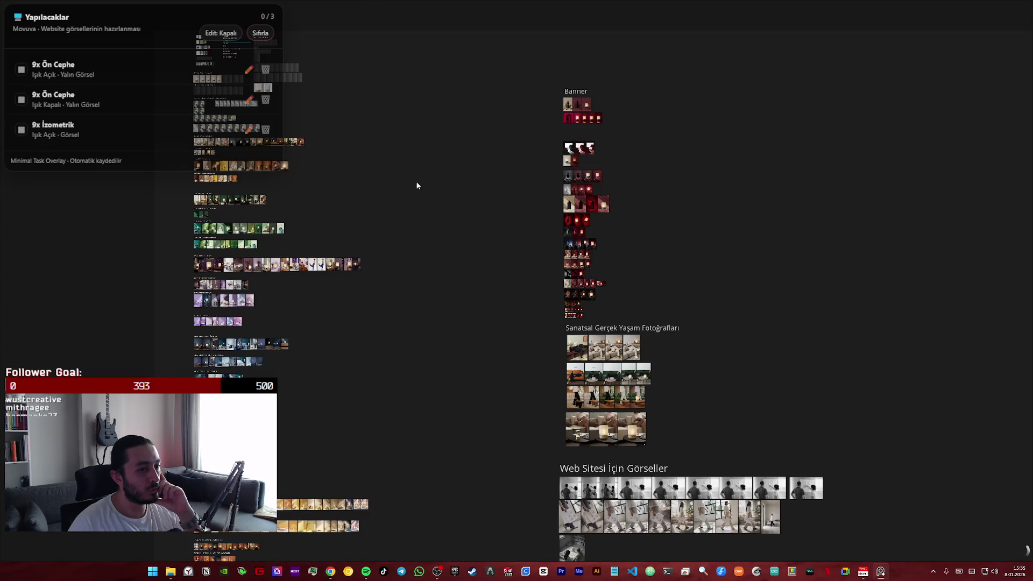
pyautogui.scroll(5, 425, 197)
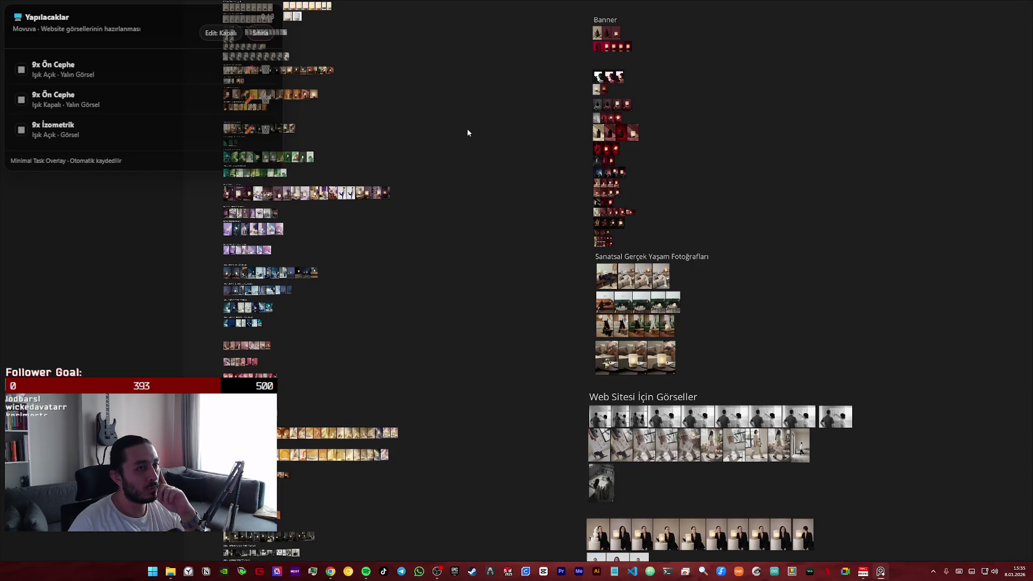
pyautogui.scroll(-3, 462, 161)
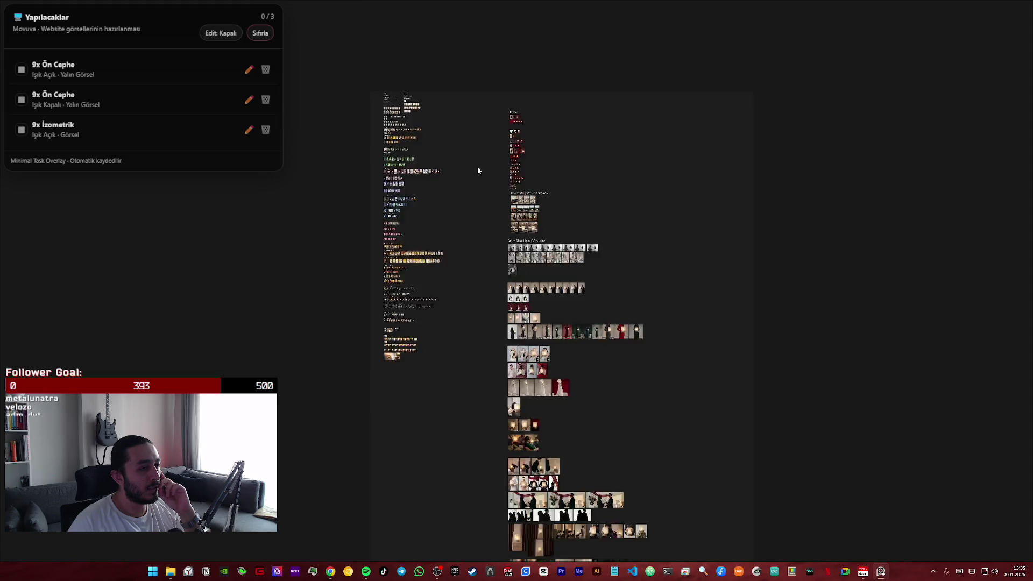
pyautogui.scroll(5, 477, 167)
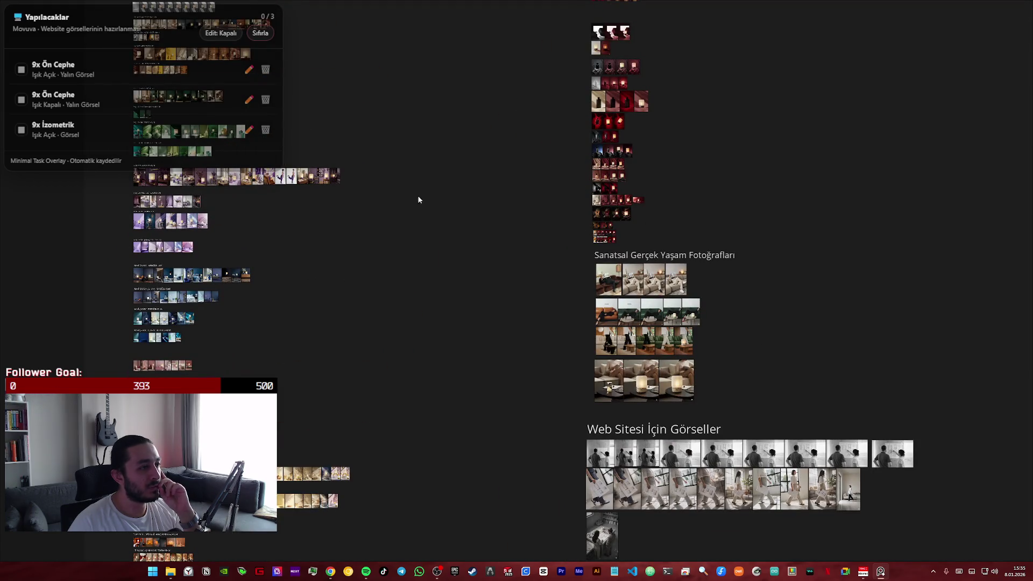
pyautogui.scroll(-3, 421, 163)
pyautogui.scroll(-4, 505, 262)
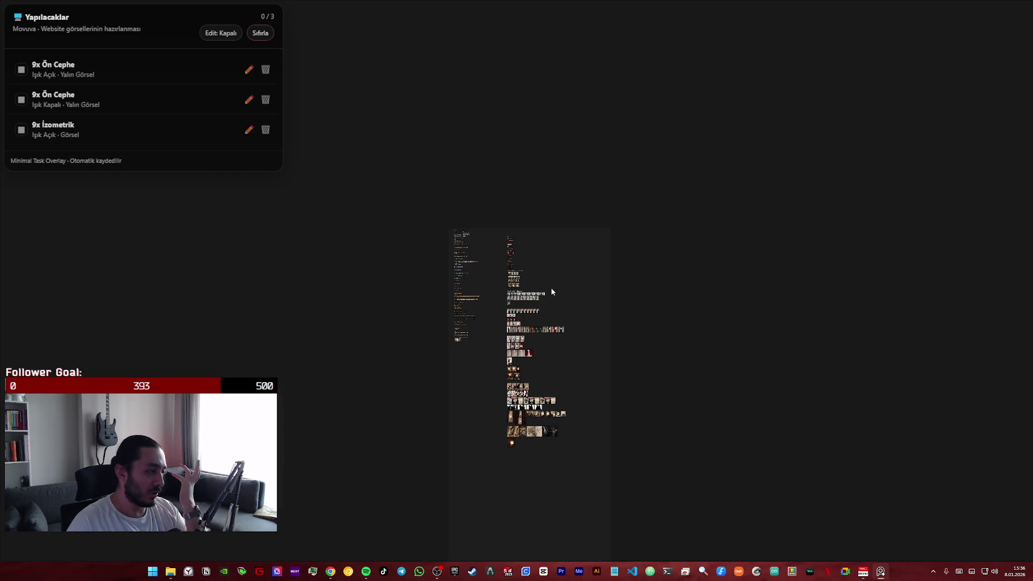
pyautogui.scroll(5, 484, 270)
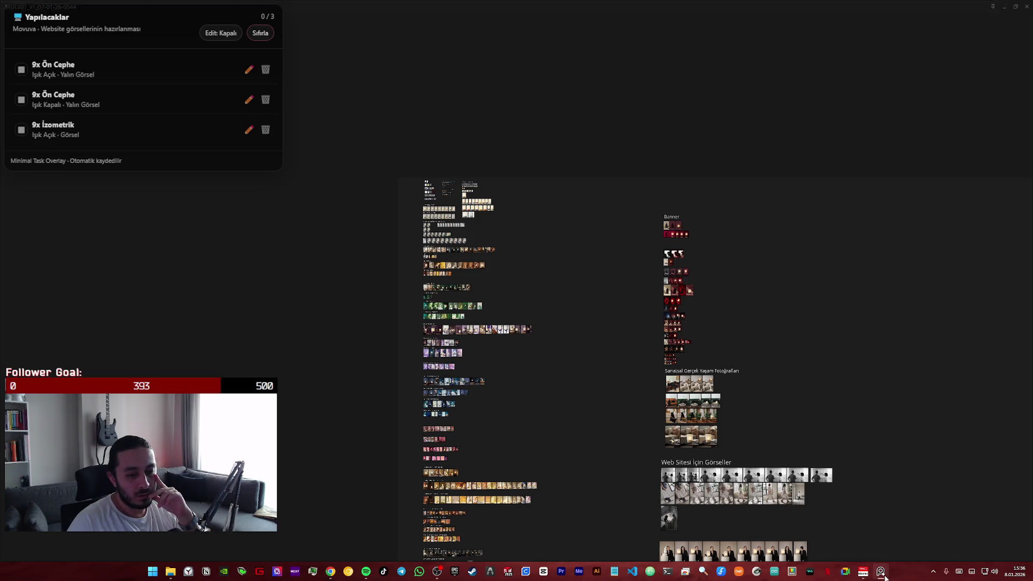
pyautogui.moveTo(882, 574)
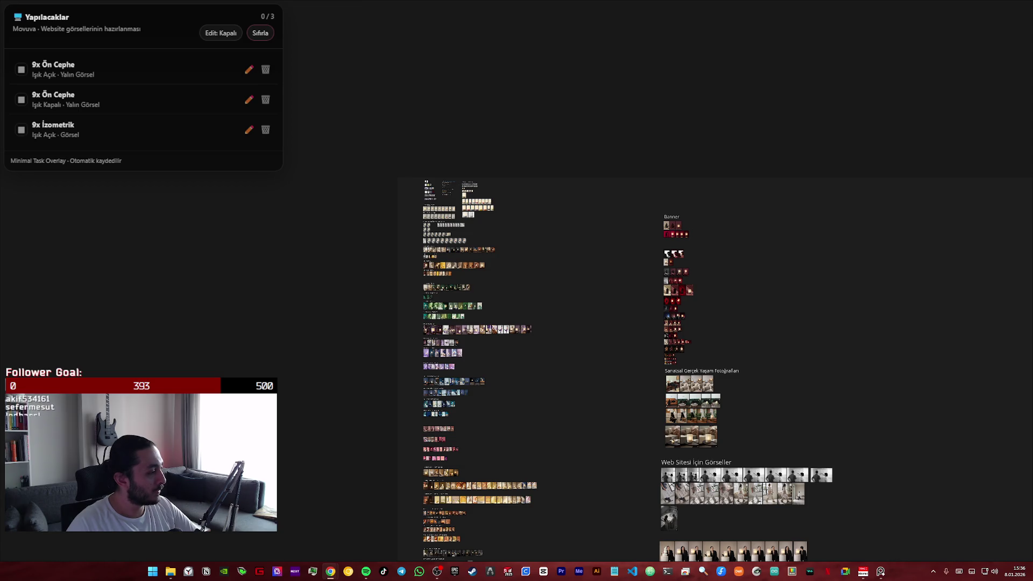
# Step: Zoom and pan the board to the lamp CAD renders and eight coloured marble base photos
pyautogui.scroll(10, 456, 220)
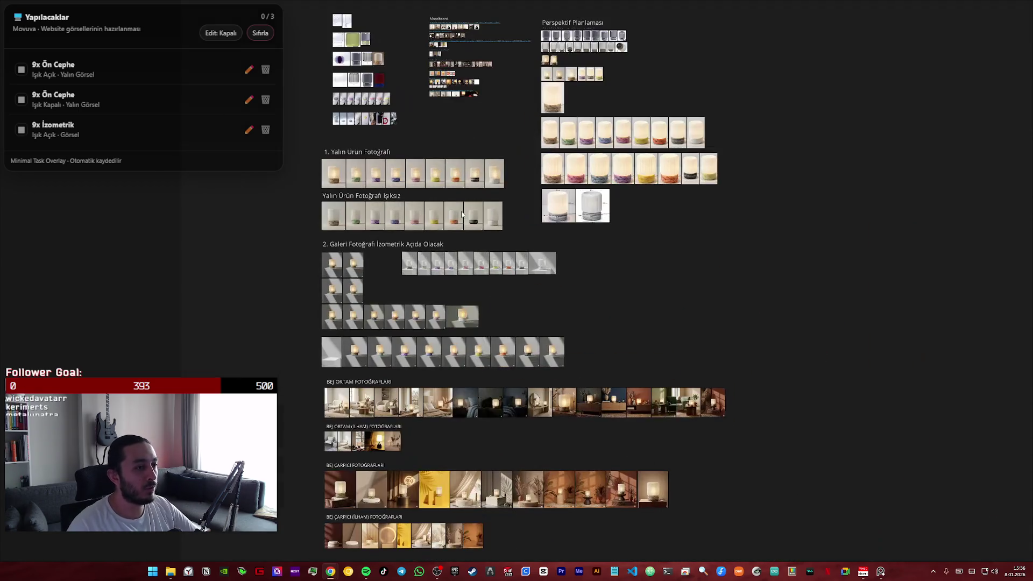
pyautogui.scroll(-8, 438, 244)
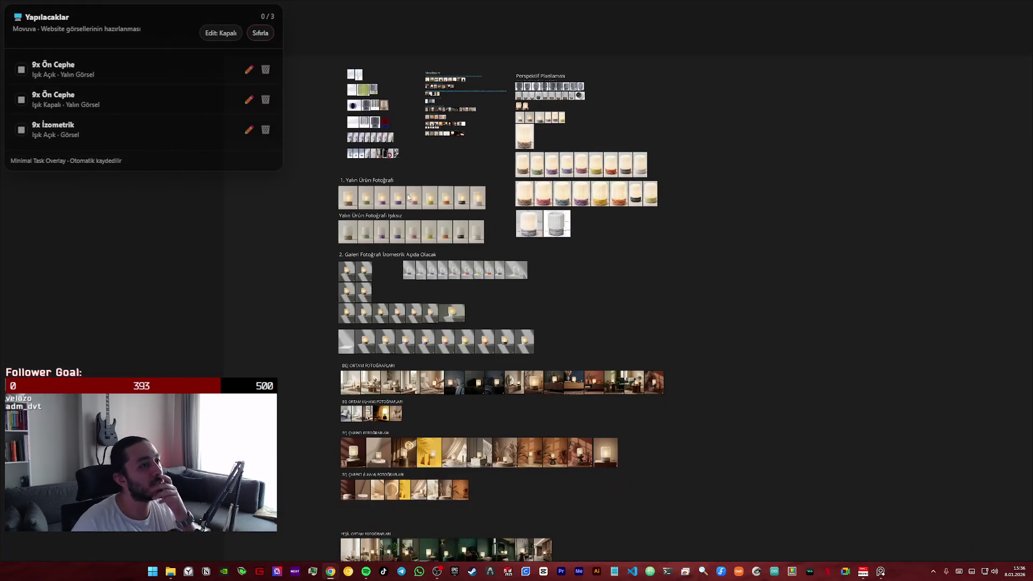
pyautogui.scroll(2, 360, 60)
pyautogui.scroll(10, 359, 60)
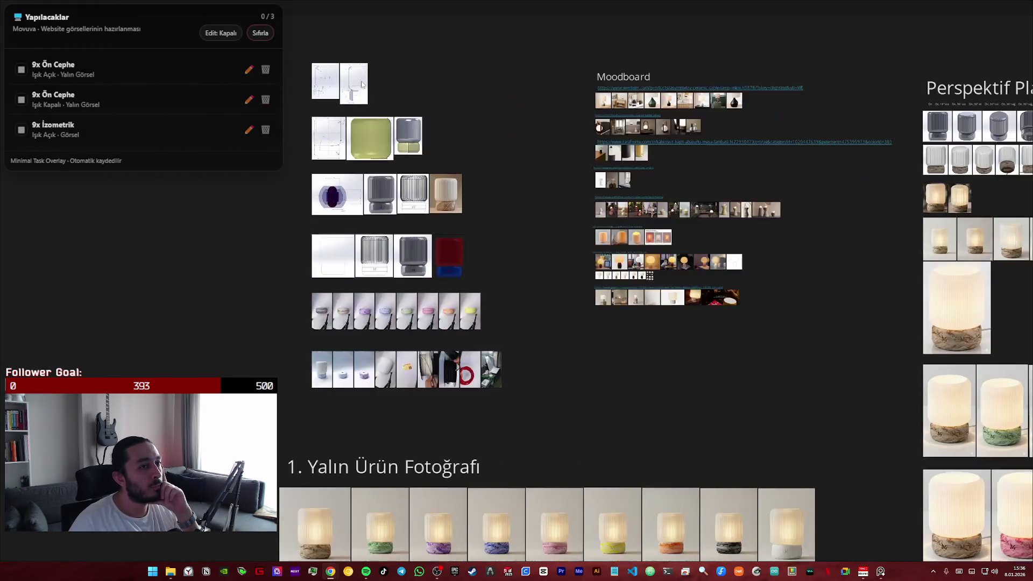
pyautogui.scroll(2, 417, 75)
pyautogui.scroll(-5, 459, 140)
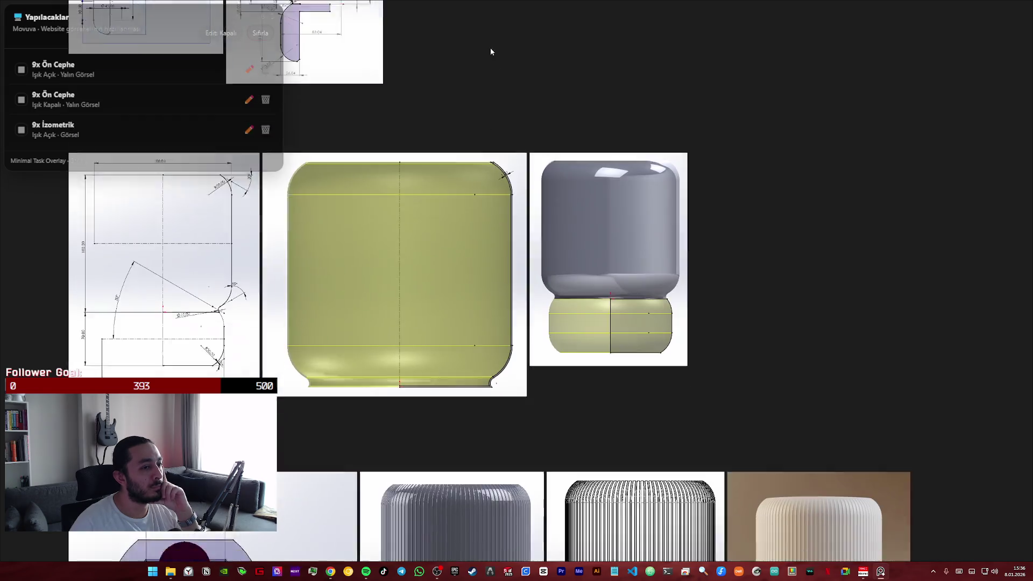
pyautogui.scroll(-5, 707, 178)
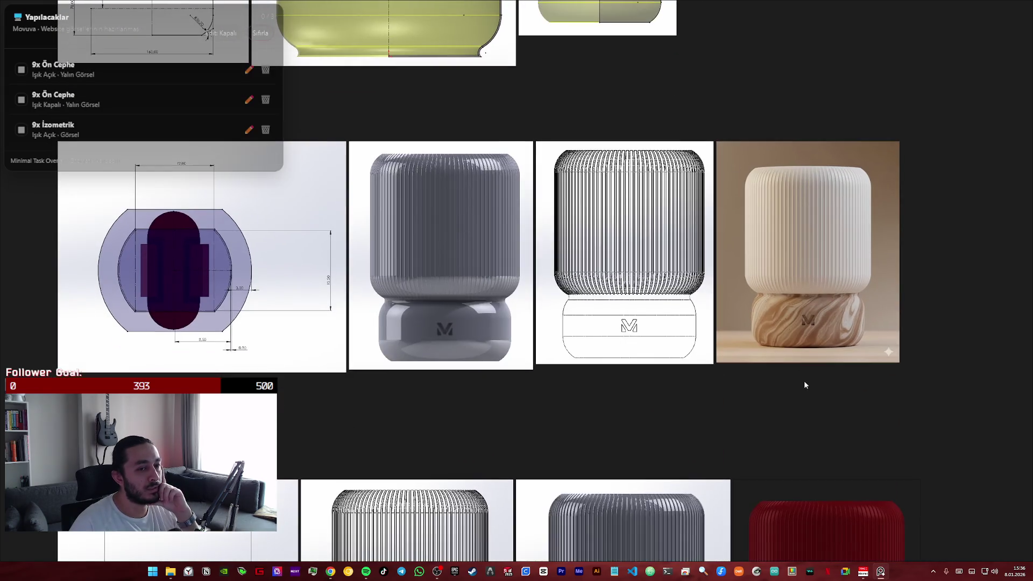
pyautogui.moveTo(804, 385); pyautogui.dragTo(466, 419)
pyautogui.scroll(3, 506, 299)
pyautogui.scroll(-1, 500, 301)
pyautogui.scroll(2, 387, 301)
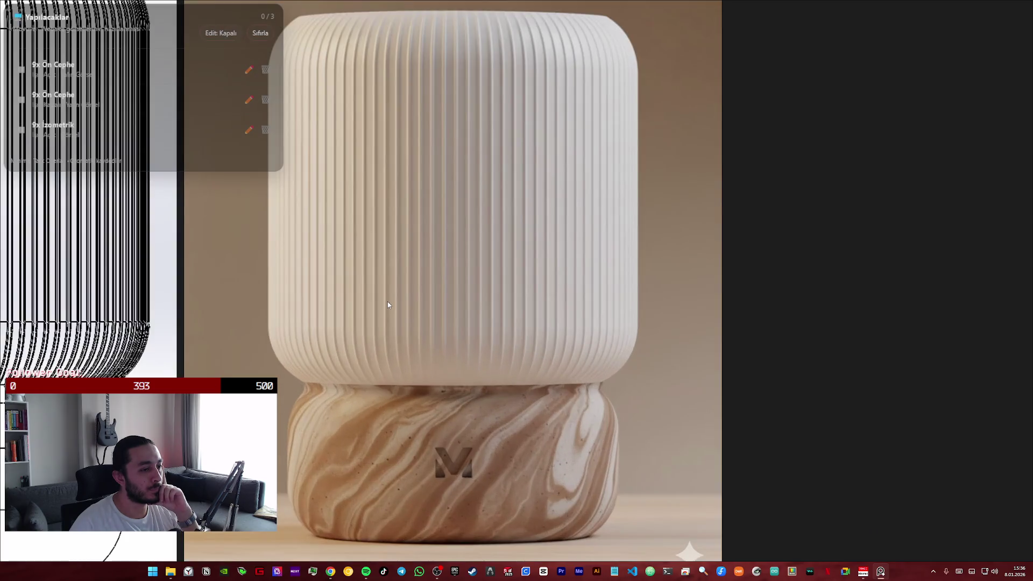
pyautogui.scroll(-5, 376, 377)
pyautogui.scroll(-1, 372, 415)
pyautogui.moveTo(372, 415); pyautogui.dragTo(527, 263)
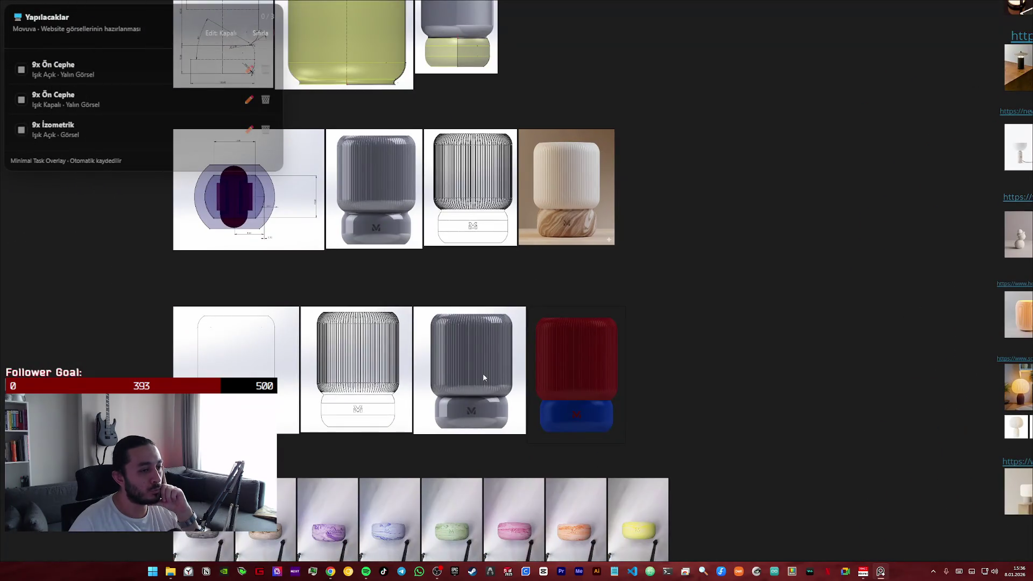
pyautogui.scroll(-3, 482, 373)
pyautogui.scroll(1, 473, 412)
pyautogui.moveTo(472, 412); pyautogui.dragTo(499, 225)
pyautogui.scroll(2, 499, 225)
pyautogui.scroll(3, 393, 292)
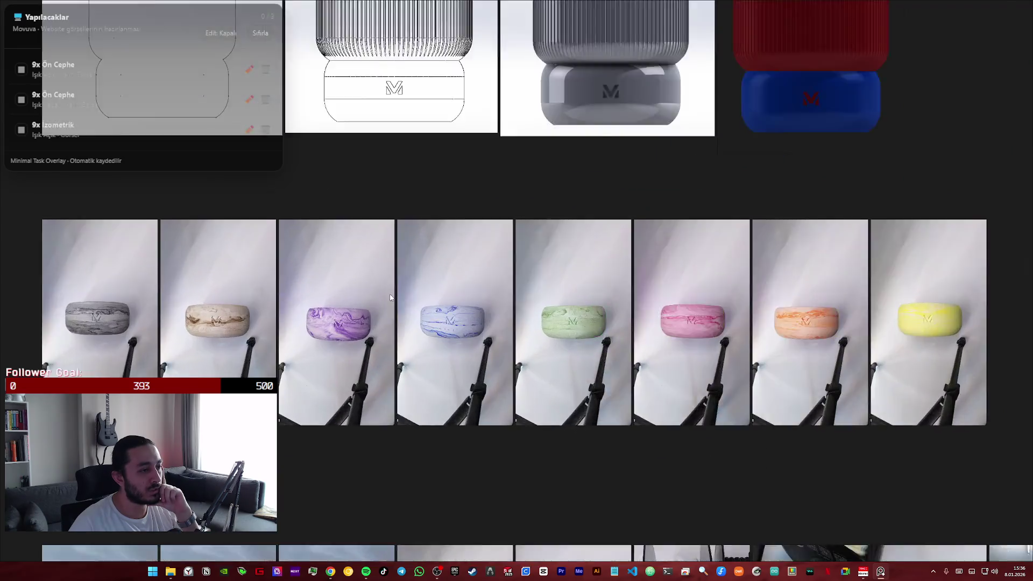
pyautogui.scroll(1, 381, 285)
pyautogui.scroll(-3, 328, 294)
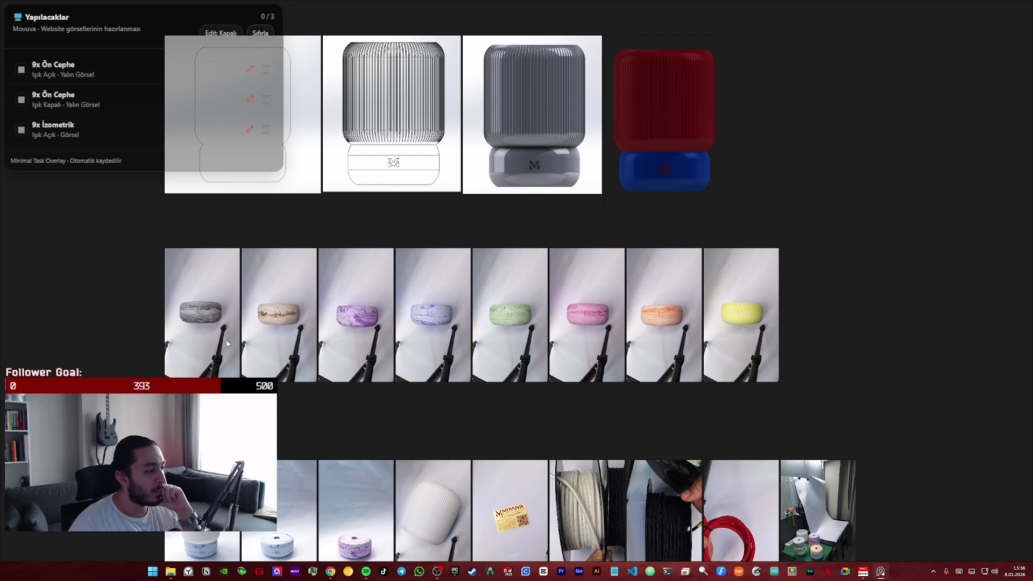
pyautogui.scroll(3, 226, 343)
pyautogui.scroll(2, 221, 282)
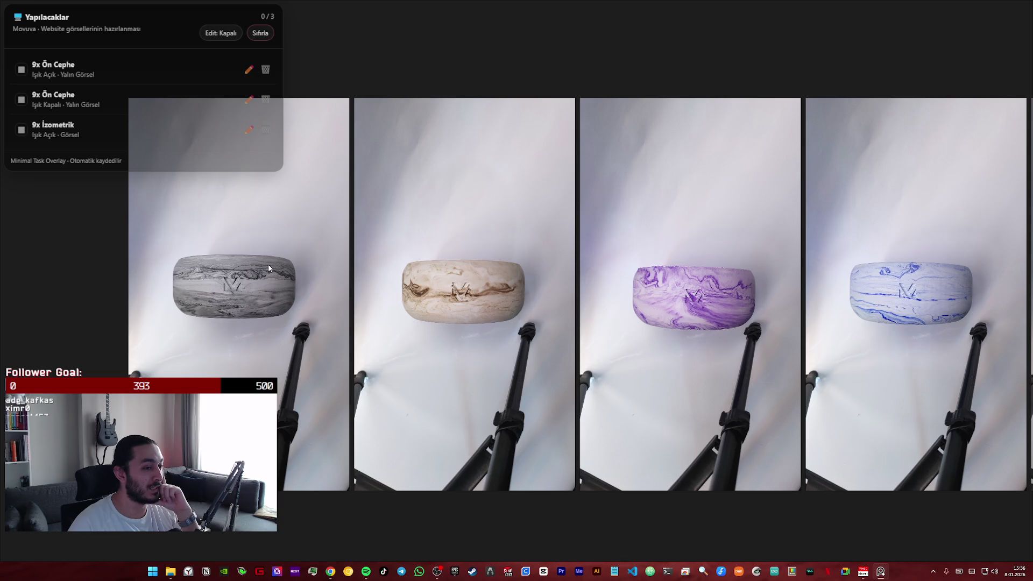
pyautogui.scroll(1, 243, 284)
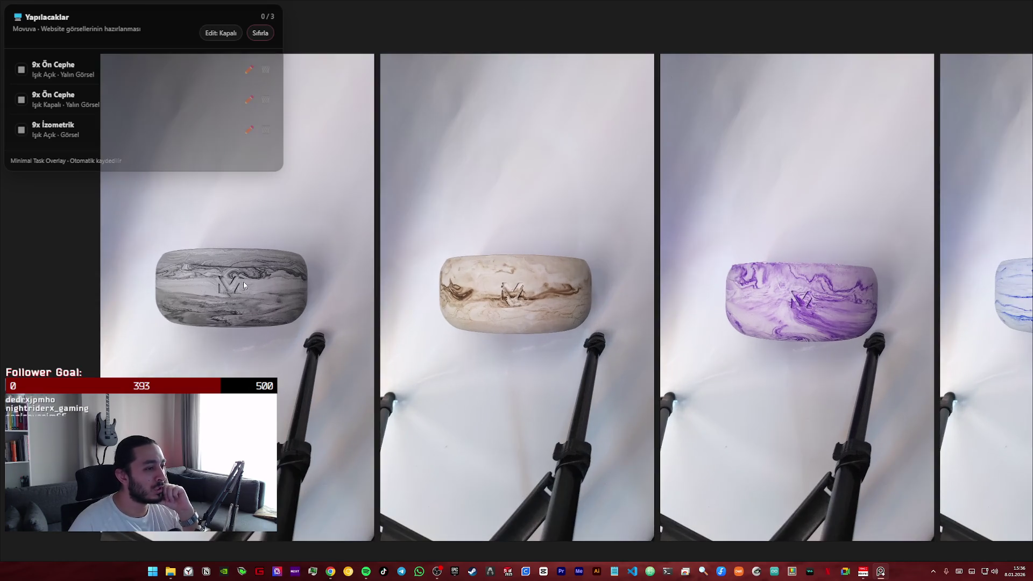
pyautogui.scroll(-2, 243, 284)
pyautogui.scroll(5, 410, 288)
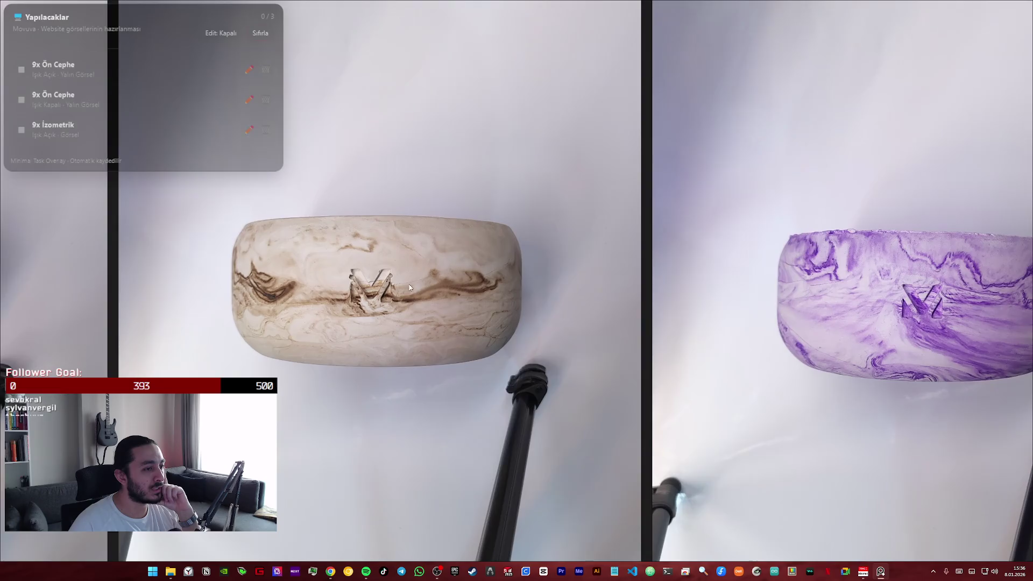
pyautogui.scroll(3, 410, 288)
pyautogui.scroll(-5, 302, 287)
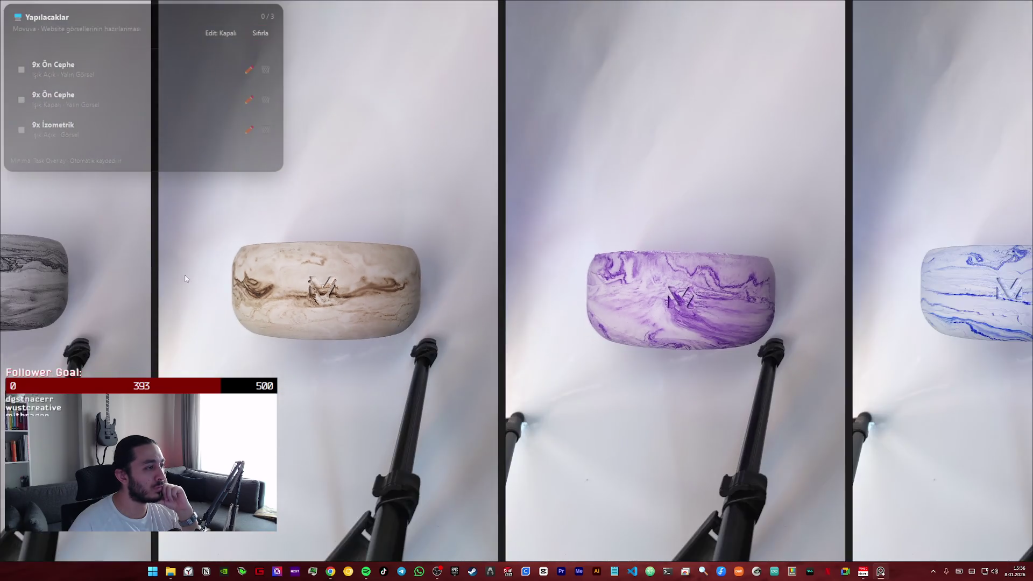
pyautogui.scroll(-4, 185, 278)
pyautogui.scroll(8, 327, 297)
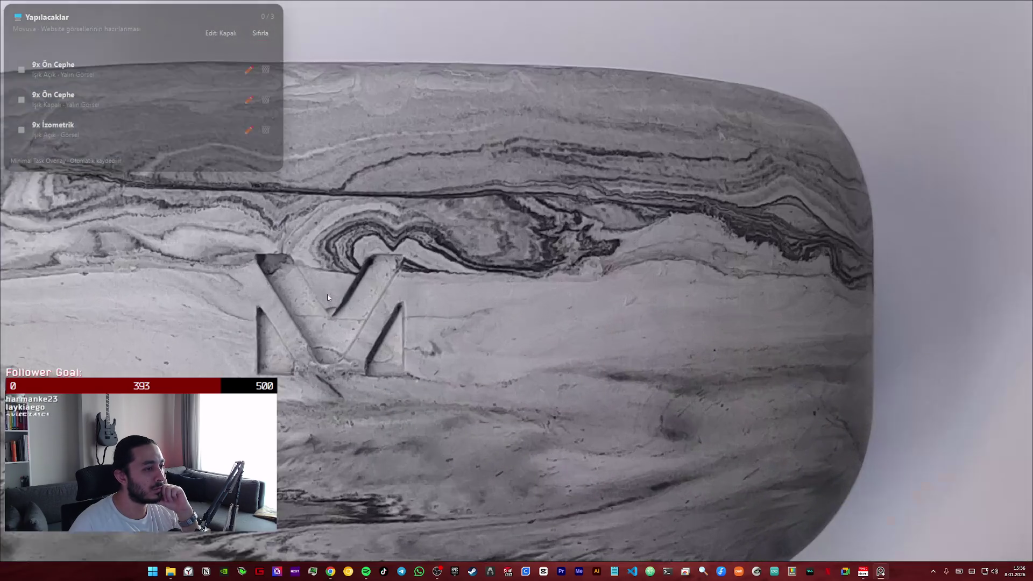
pyautogui.scroll(-5, 339, 301)
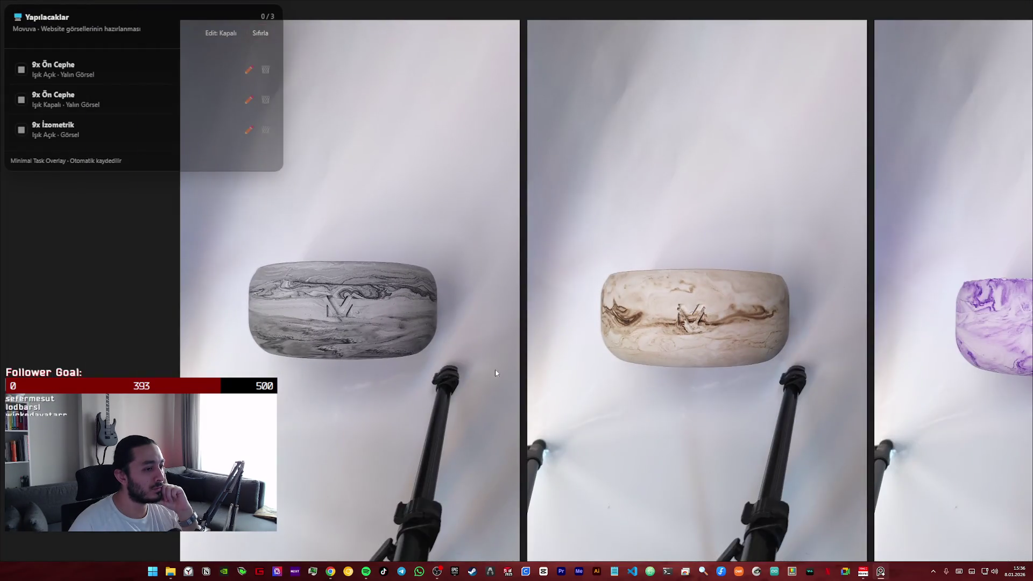
pyautogui.hscroll(3, 361, 272)
pyautogui.hscroll(3, 361, 271)
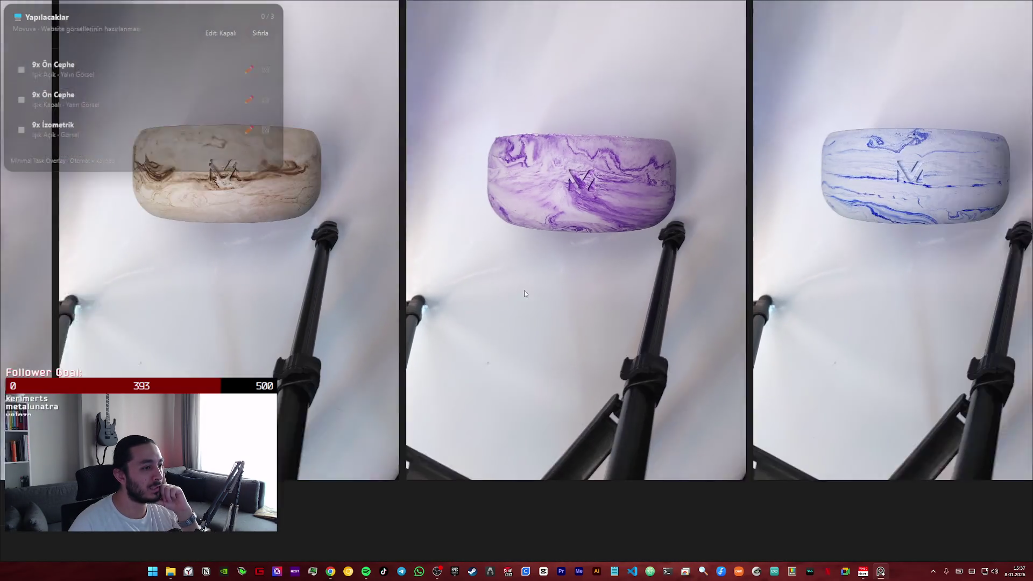
pyautogui.scroll(-2, 524, 290)
pyautogui.hscroll(10, 542, 306)
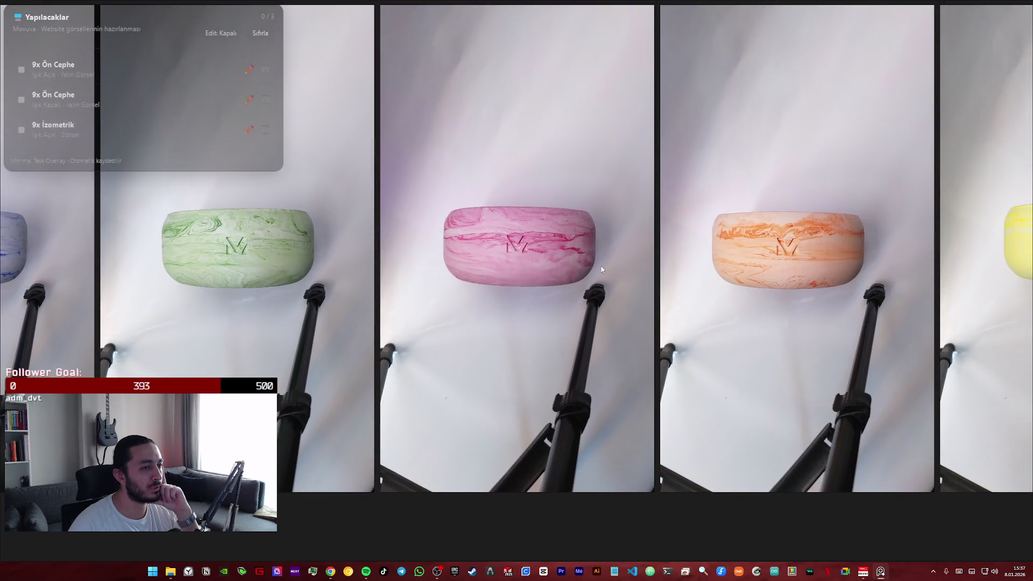
pyautogui.scroll(2, 649, 277)
pyautogui.hscroll(8, 648, 278)
pyautogui.scroll(-5, 422, 301)
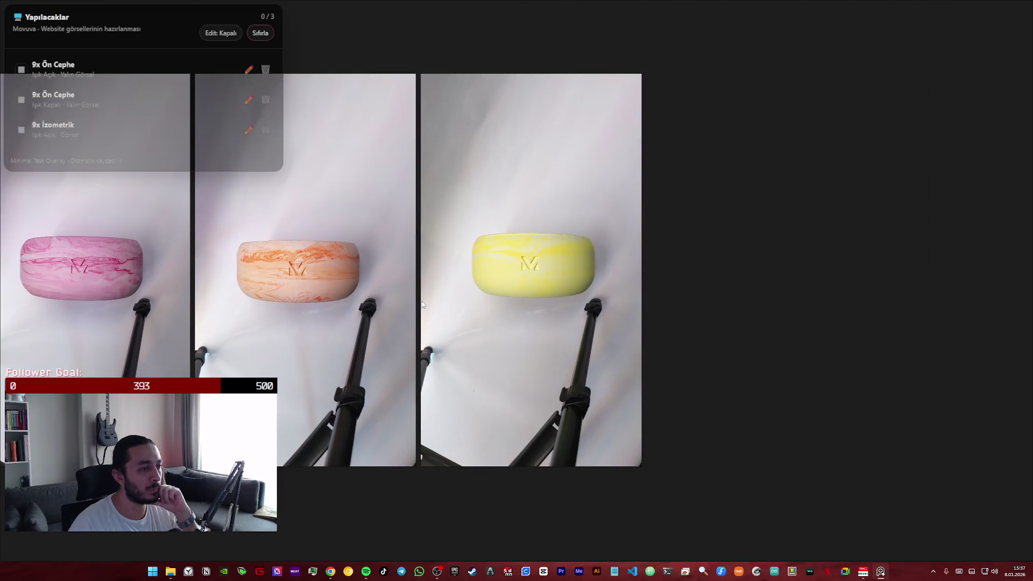
pyautogui.hscroll(-4, 529, 282)
pyautogui.scroll(-1, 529, 282)
pyautogui.scroll(5, 561, 328)
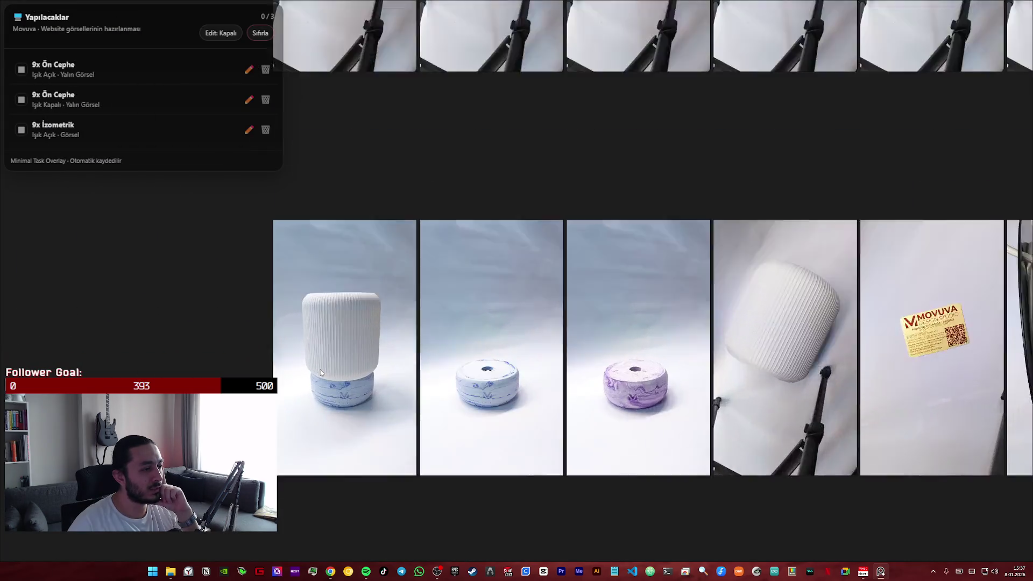
pyautogui.scroll(-5, 560, 328)
pyautogui.scroll(10, 434, 355)
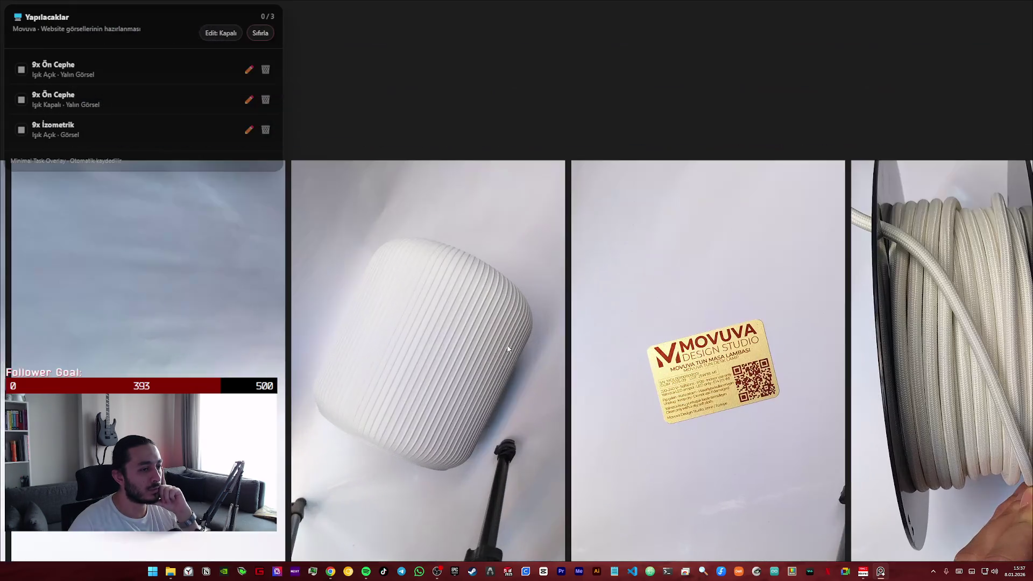
pyautogui.scroll(-8, 433, 353)
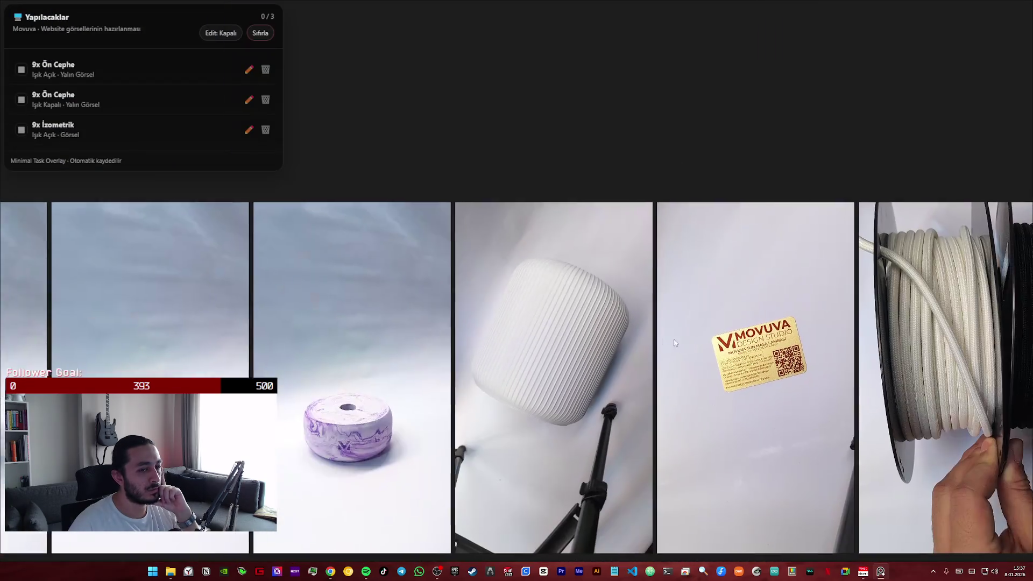
pyautogui.scroll(8, 585, 340)
pyautogui.scroll(-2, 493, 315)
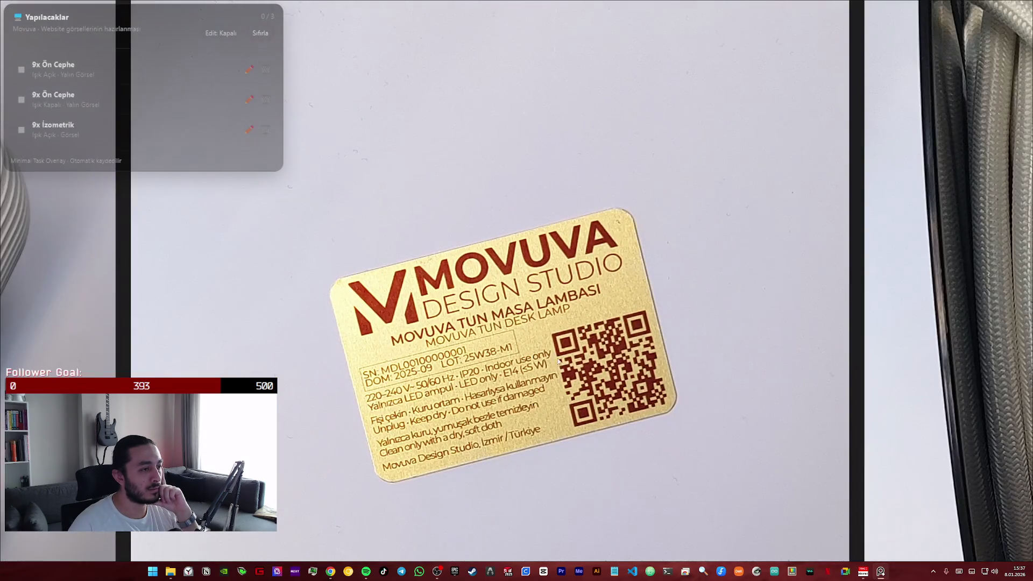
pyautogui.scroll(-4, 492, 315)
pyautogui.scroll(10, 555, 334)
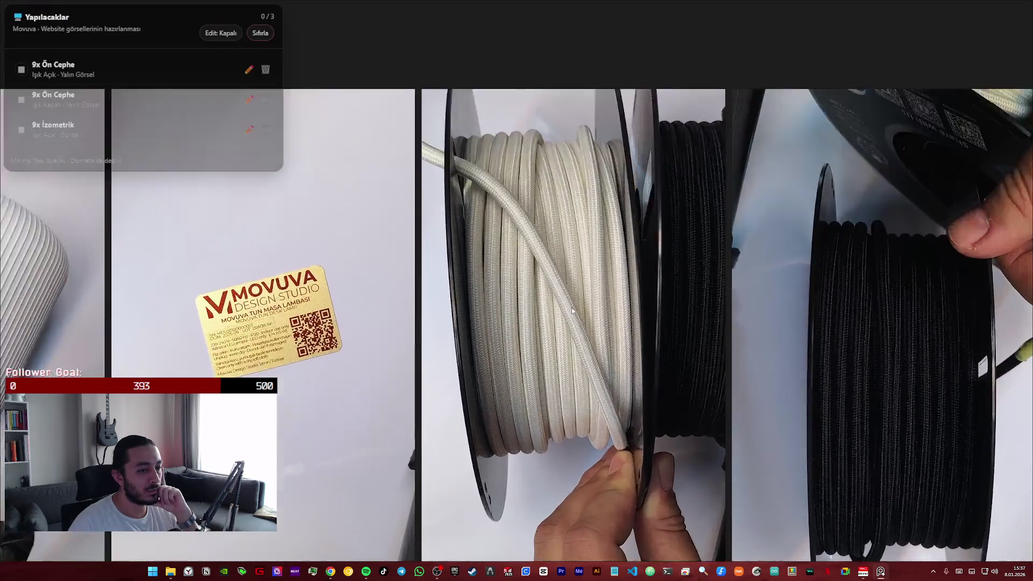
pyautogui.scroll(-6, 561, 305)
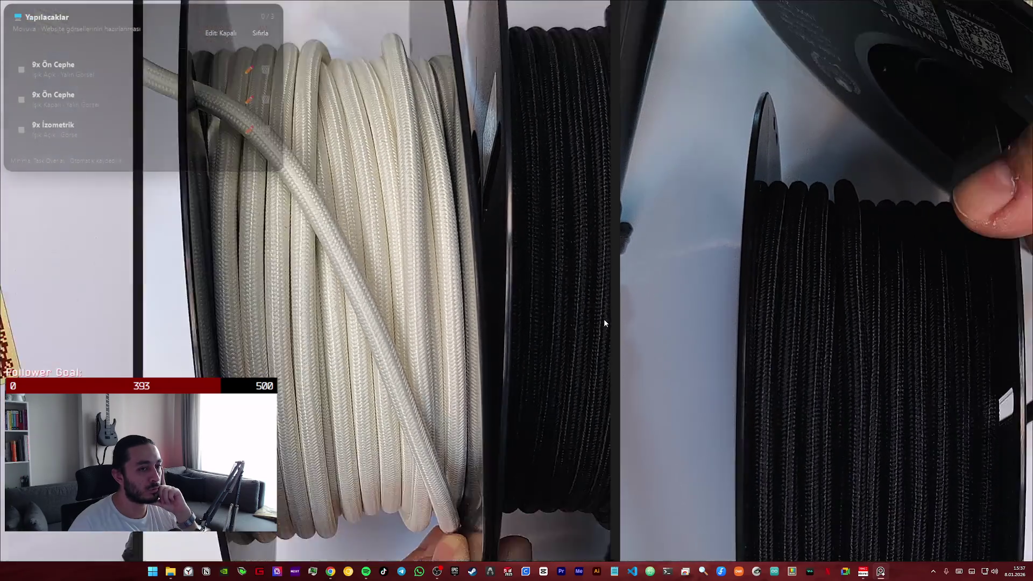
pyautogui.scroll(6, 485, 325)
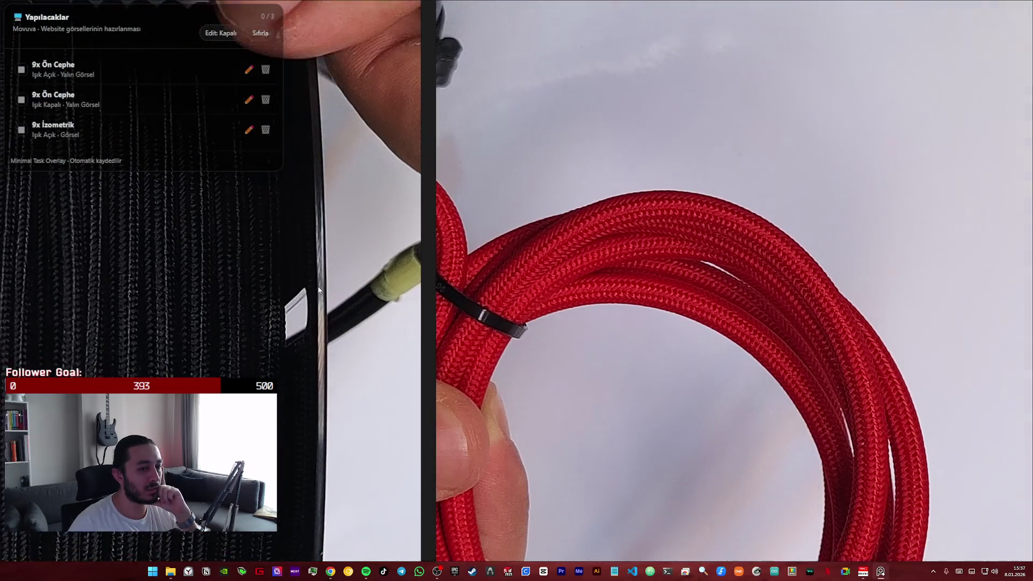
pyautogui.scroll(-5, 475, 307)
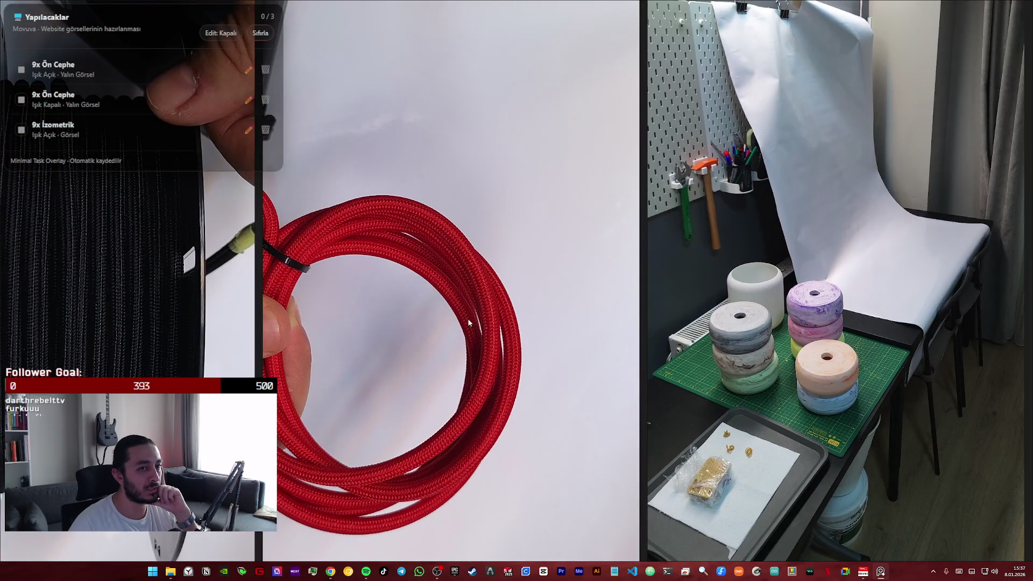
pyautogui.scroll(-2, 458, 319)
pyautogui.scroll(6, 690, 334)
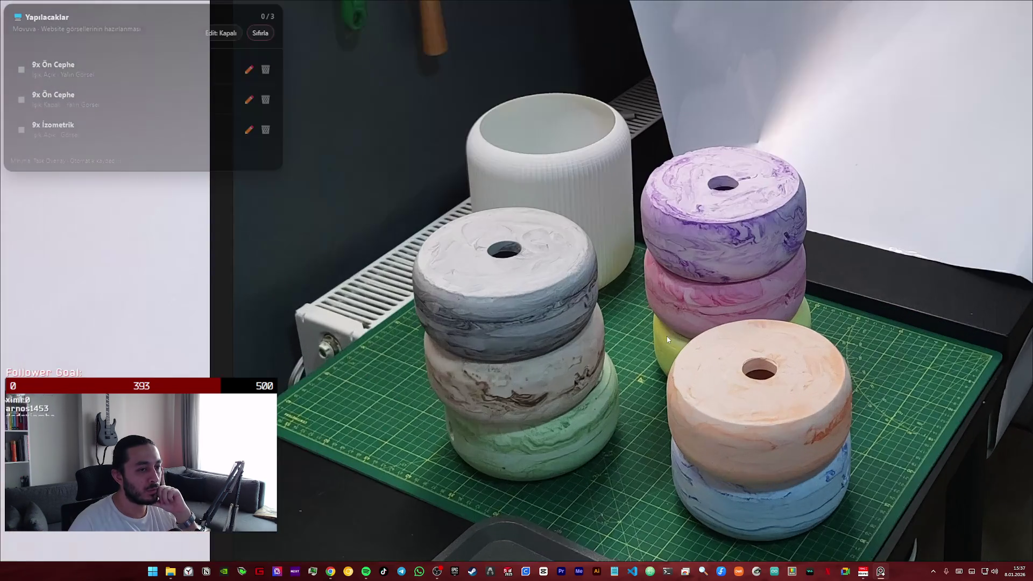
pyautogui.scroll(-5, 666, 337)
pyautogui.scroll(2, 499, 325)
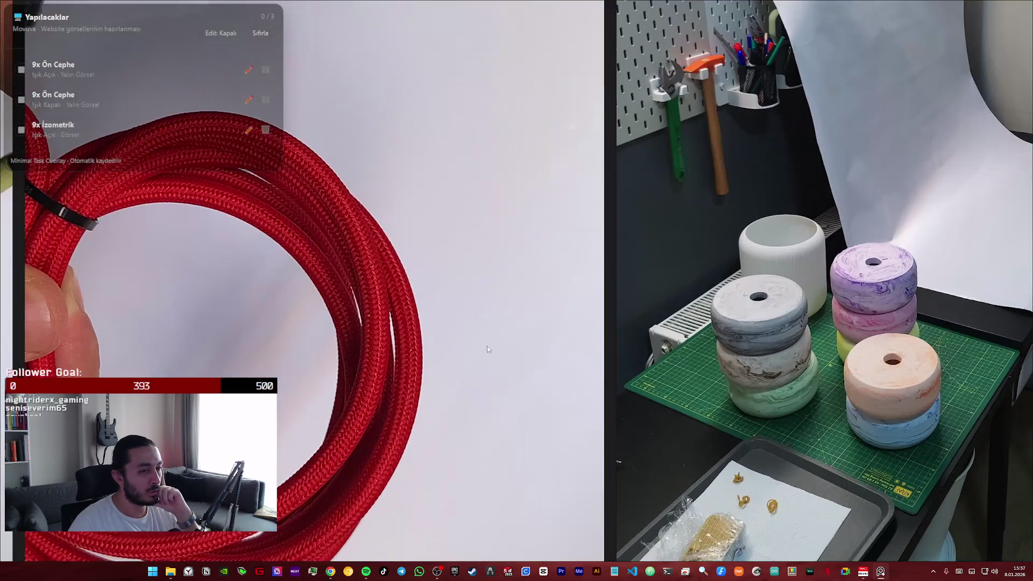
pyautogui.scroll(-5, 596, 357)
pyautogui.scroll(-4, 562, 354)
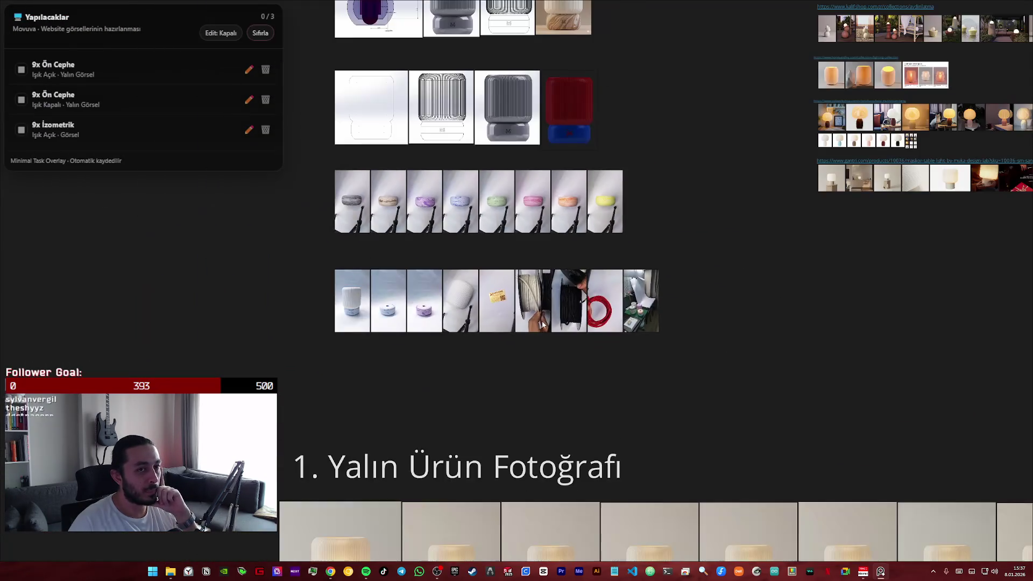
pyautogui.scroll(-2, 549, 342)
pyautogui.moveTo(585, 352); pyautogui.dragTo(411, 354)
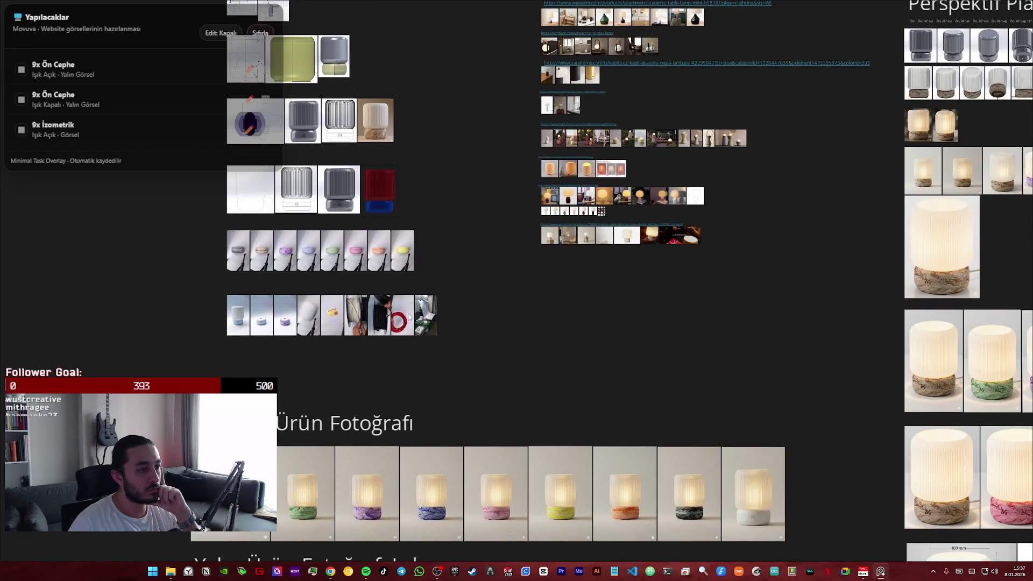
pyautogui.scroll(5, 363, 312)
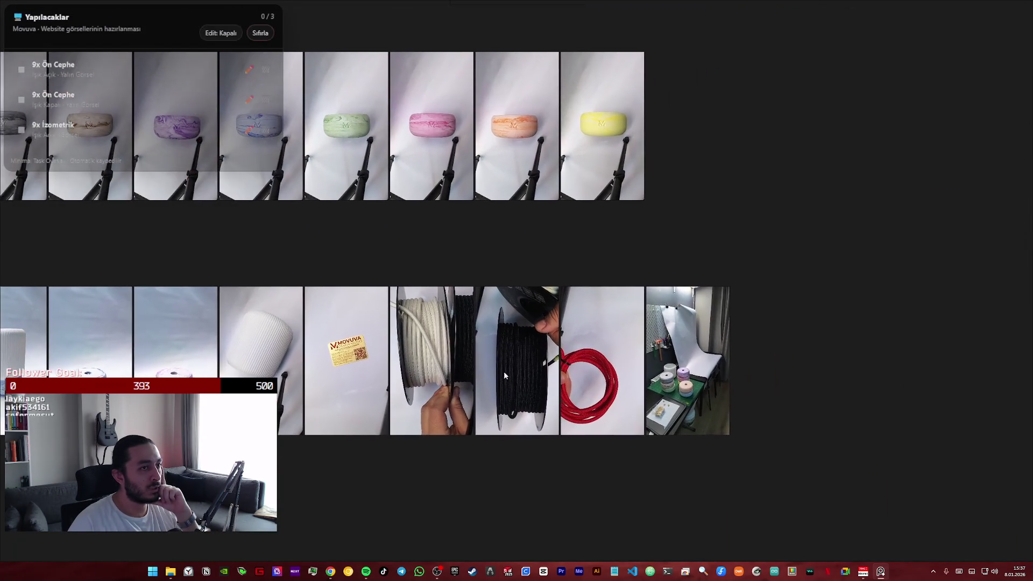
pyautogui.scroll(-5, 503, 371)
pyautogui.scroll(-3, 701, 309)
pyautogui.moveTo(701, 309); pyautogui.dragTo(335, 395)
pyautogui.scroll(6, 593, 223)
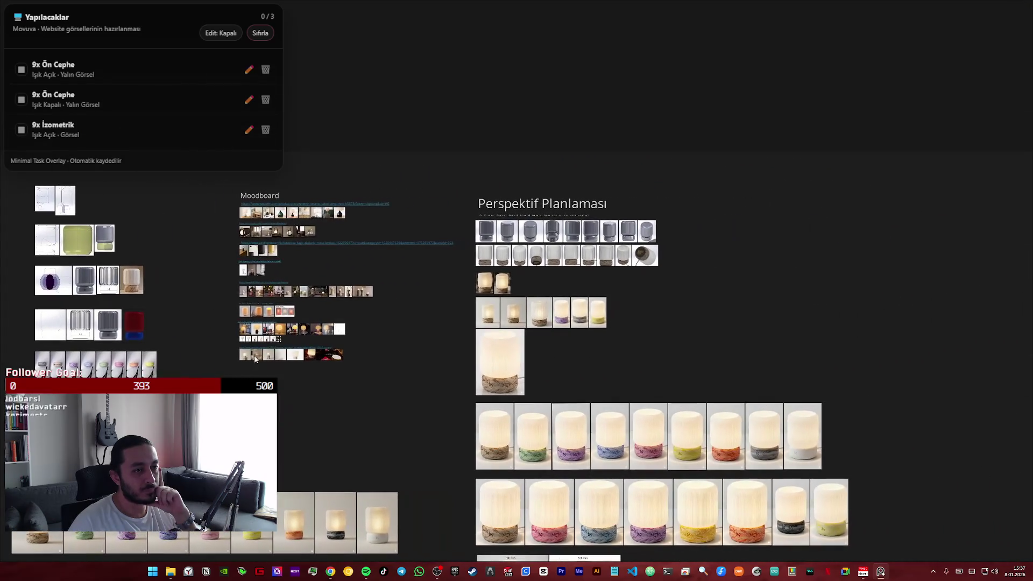
pyautogui.scroll(6, 267, 206)
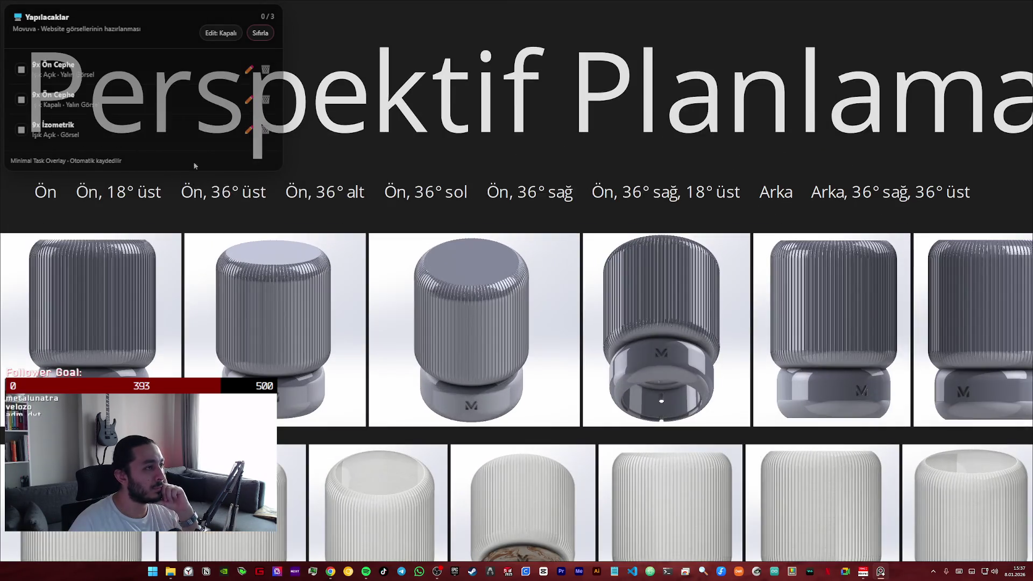
pyautogui.scroll(-5, 230, 172)
pyautogui.scroll(5, 230, 248)
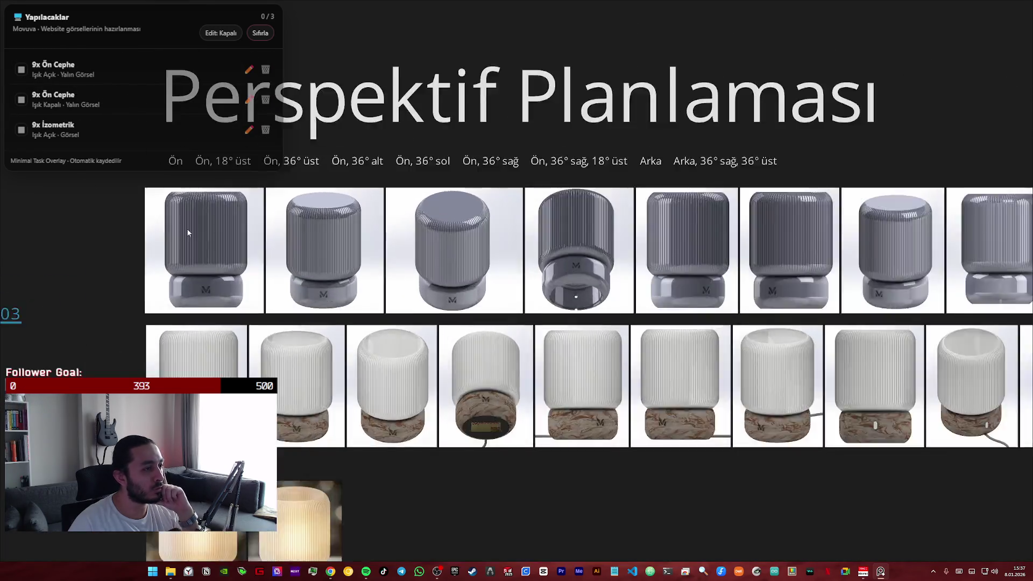
pyautogui.scroll(2, 233, 250)
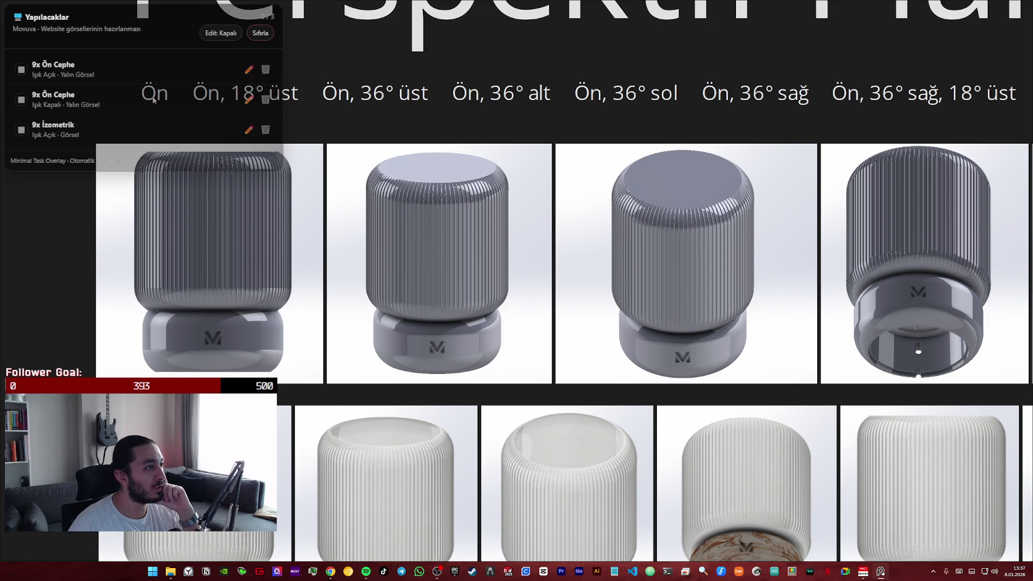
pyautogui.scroll(2, 322, 161)
pyautogui.scroll(-2, 402, 202)
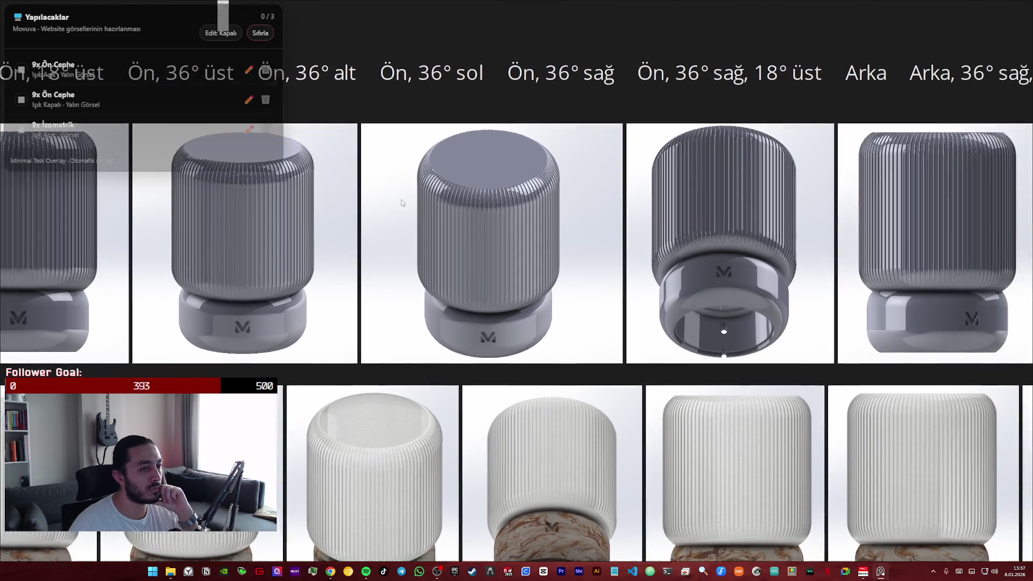
pyautogui.hscroll(10, 401, 202)
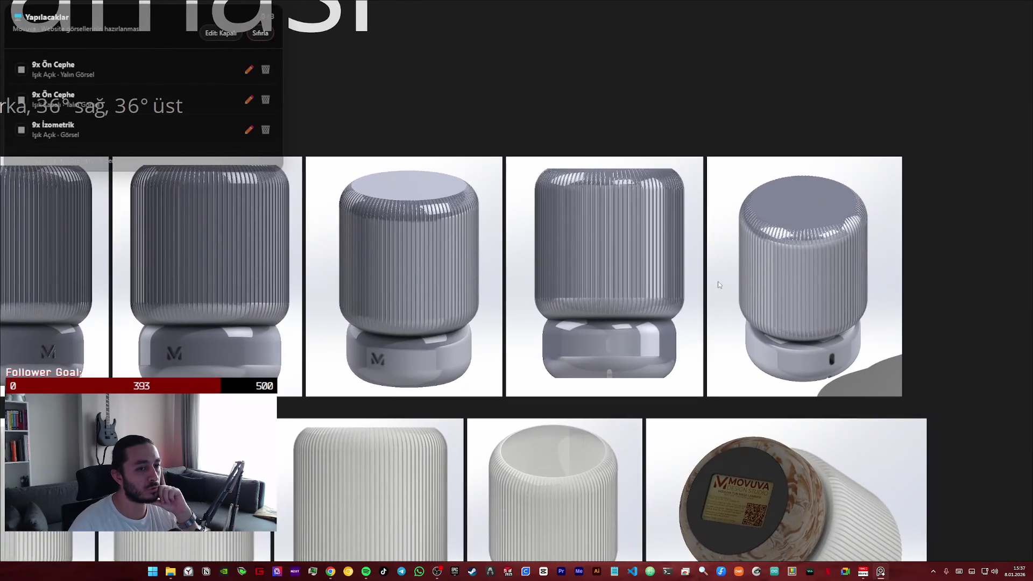
pyautogui.scroll(-3, 504, 318)
pyautogui.scroll(1, 559, 199)
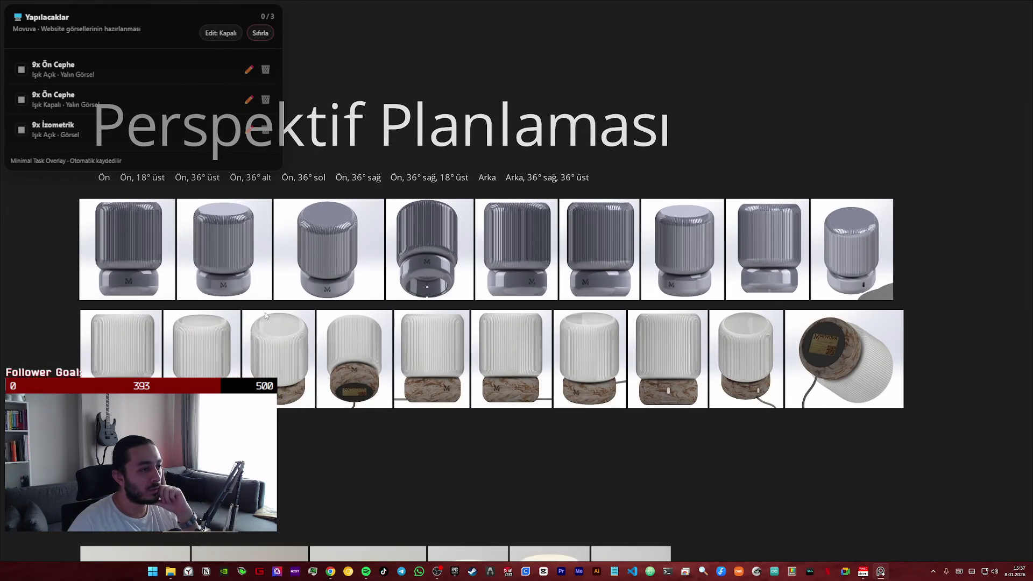
pyautogui.scroll(3, 244, 345)
pyautogui.scroll(5, 372, 321)
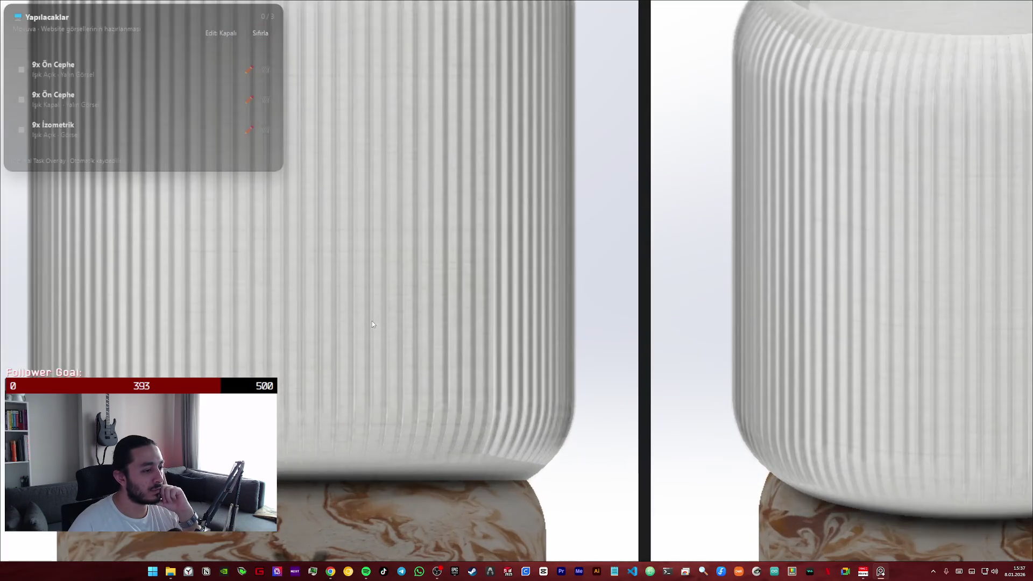
pyautogui.scroll(-3, 394, 269)
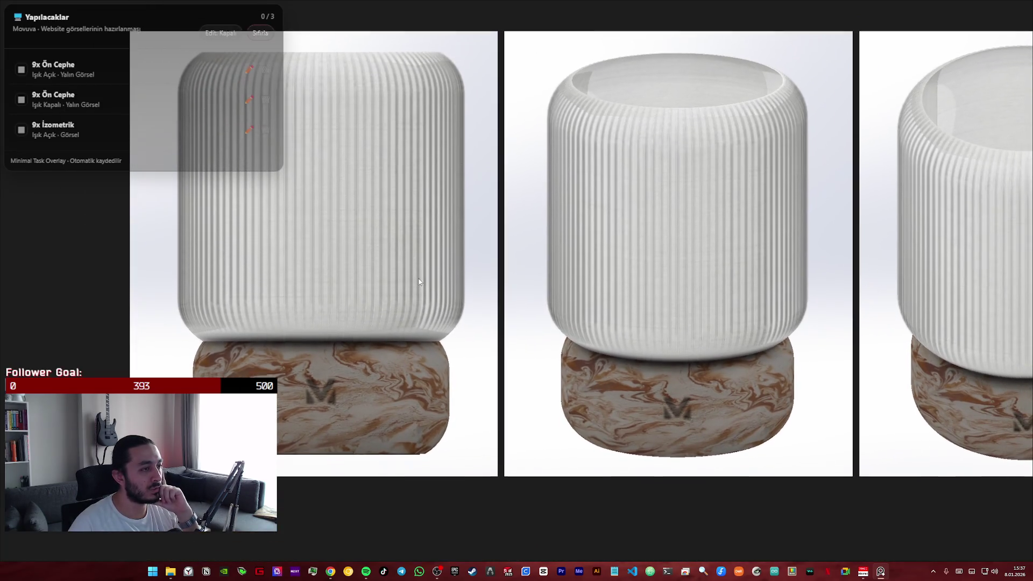
pyautogui.scroll(4, 329, 271)
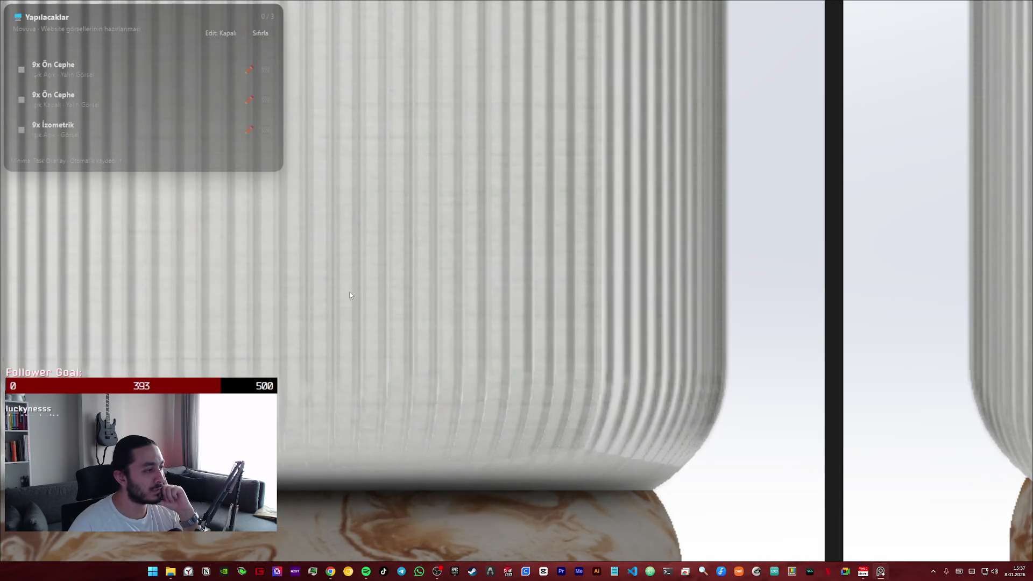
pyautogui.scroll(-4, 338, 287)
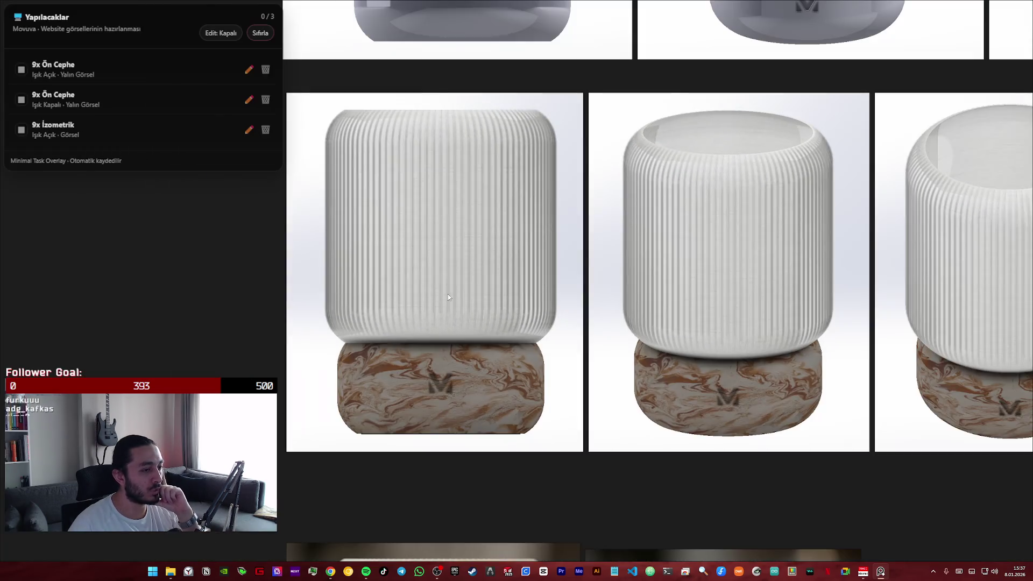
pyautogui.scroll(4, 452, 377)
pyautogui.scroll(-4, 468, 365)
pyautogui.scroll(1, 572, 340)
pyautogui.scroll(-2, 572, 340)
pyautogui.scroll(3, 562, 312)
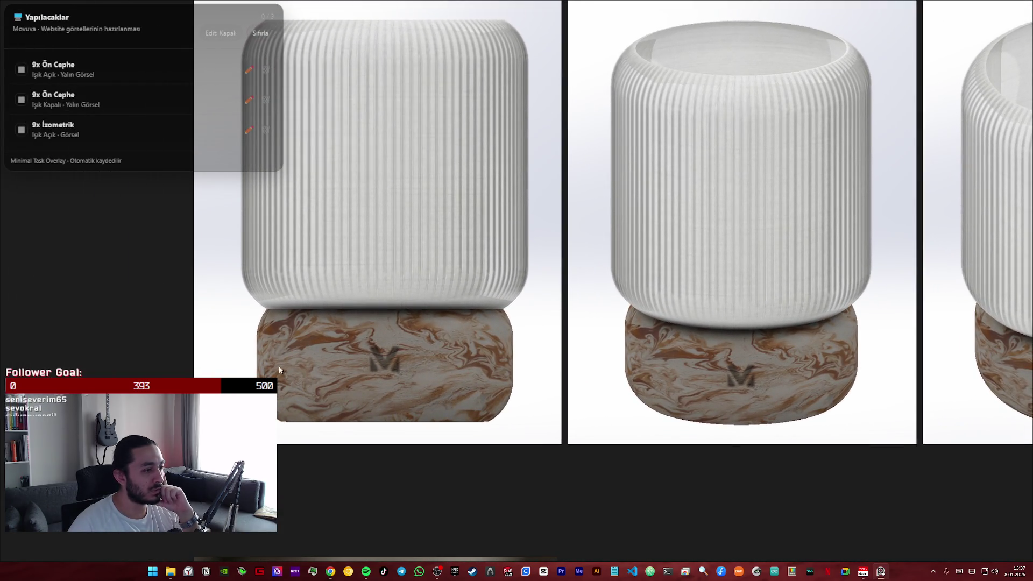
pyautogui.scroll(3, 241, 372)
pyautogui.scroll(3, 242, 366)
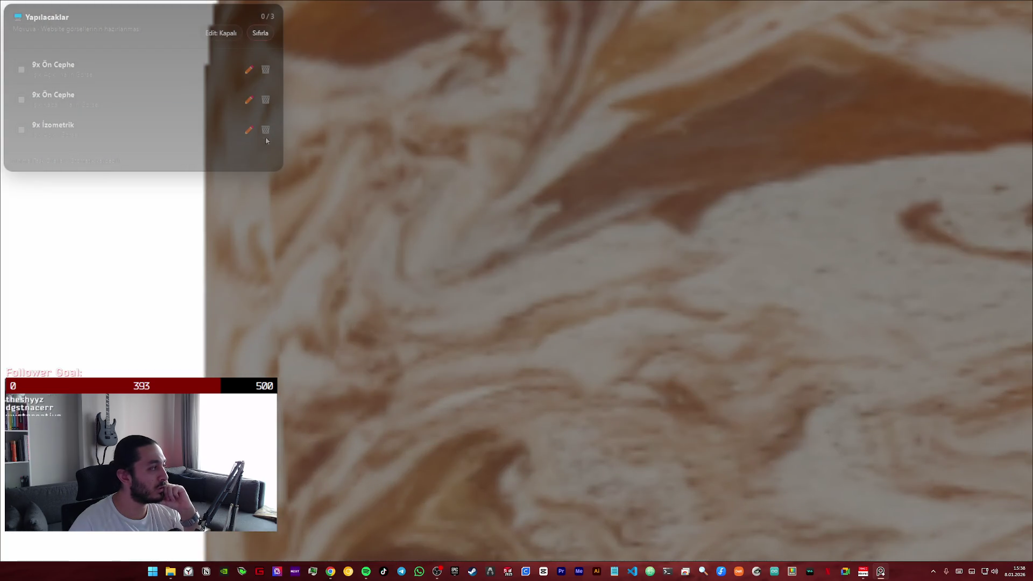
pyautogui.moveTo(284, 379); pyautogui.dragTo(396, 357)
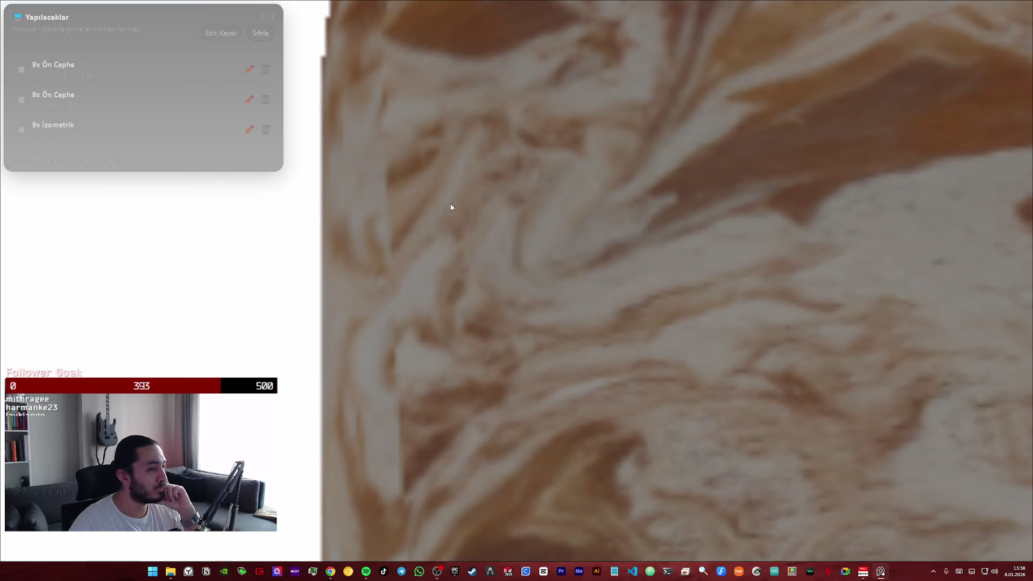
pyautogui.scroll(-5, 417, 325)
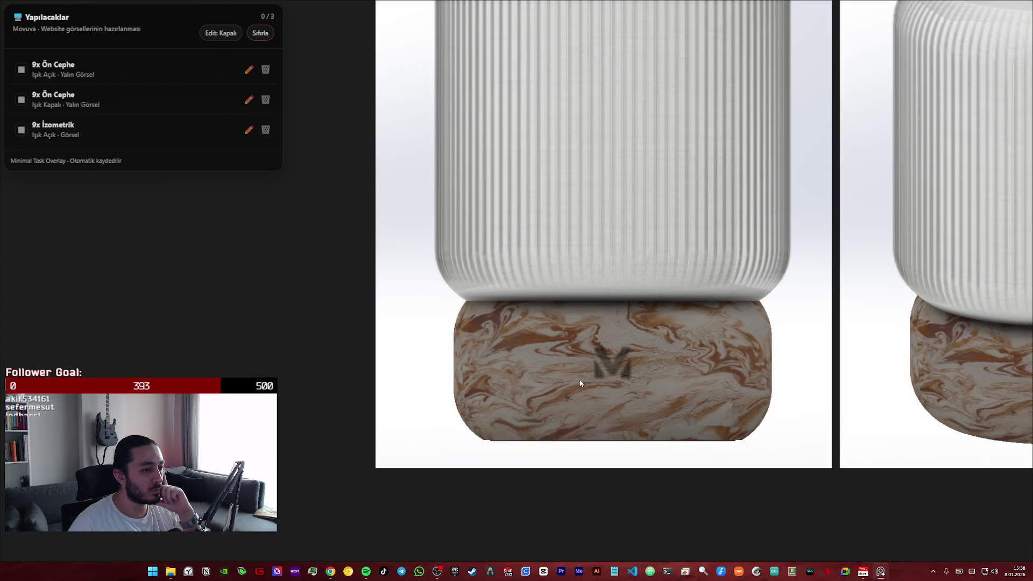
pyautogui.scroll(-5, 481, 411)
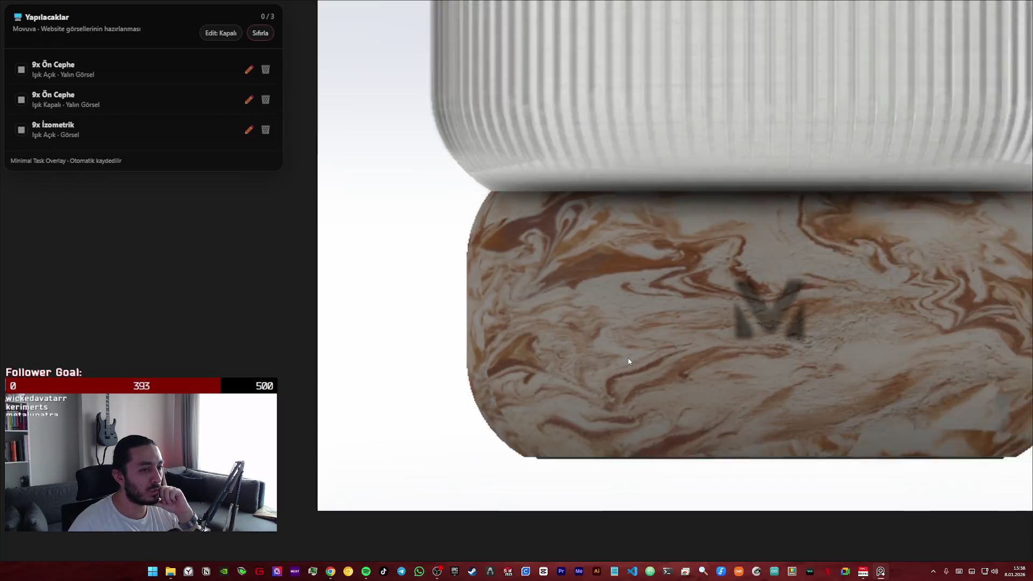
pyautogui.scroll(-2, 466, 454)
pyautogui.scroll(2, 534, 341)
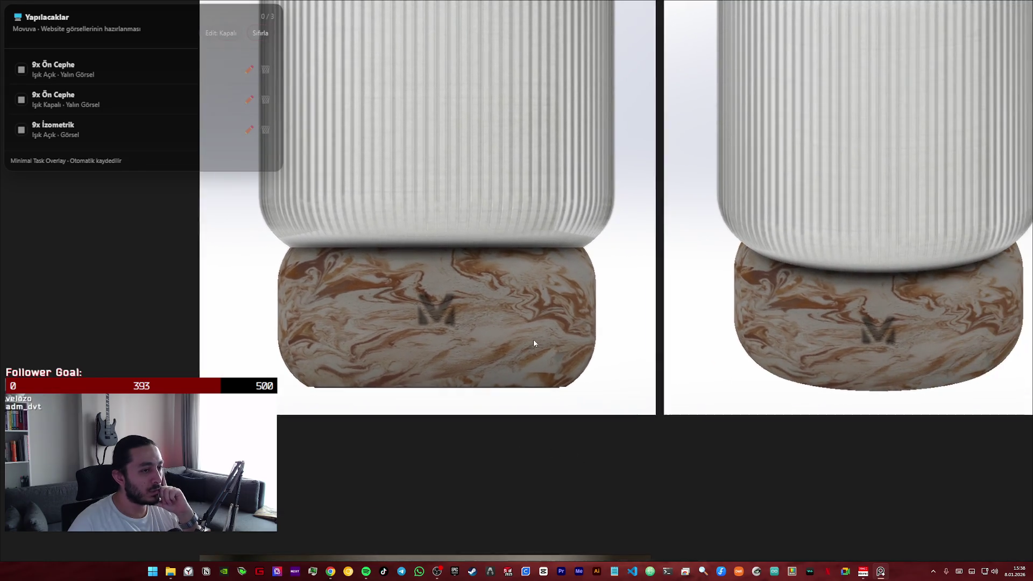
pyautogui.scroll(-5, 540, 341)
pyautogui.scroll(4, 442, 317)
pyautogui.scroll(4, 441, 317)
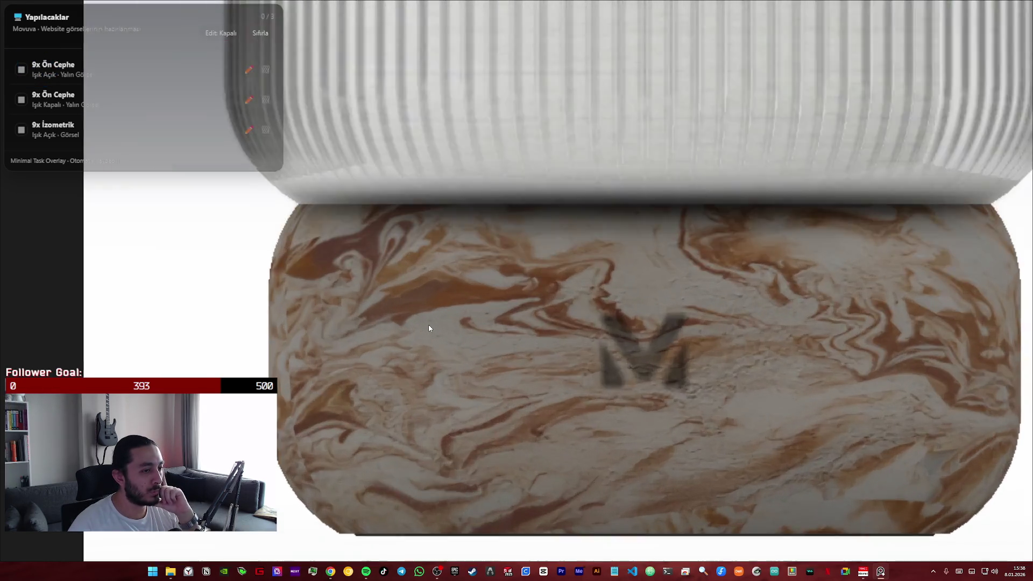
pyautogui.scroll(-2, 434, 331)
pyautogui.scroll(-4, 434, 331)
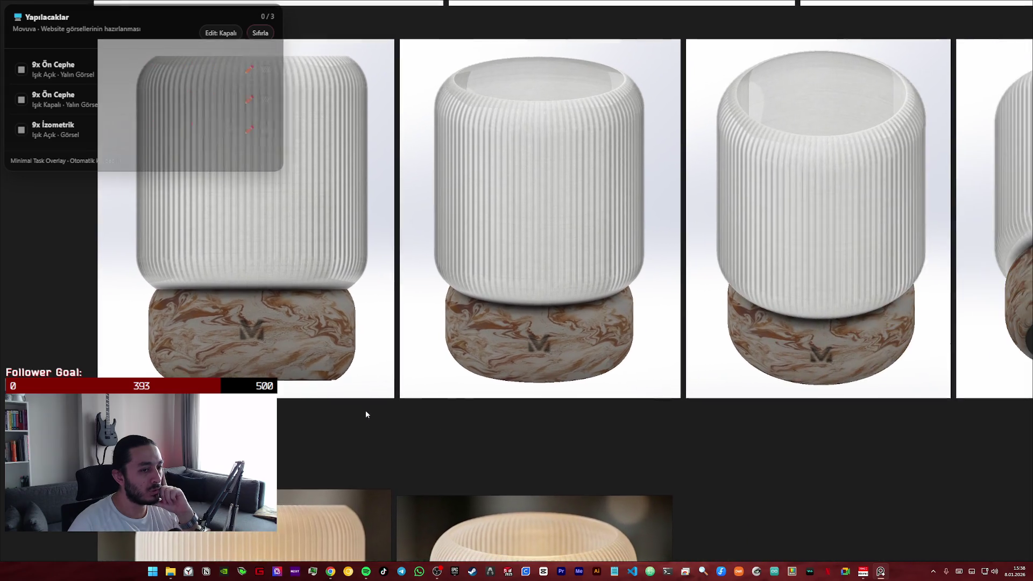
pyautogui.scroll(-2, 366, 410)
pyautogui.scroll(-1, 531, 360)
pyautogui.scroll(5, 525, 379)
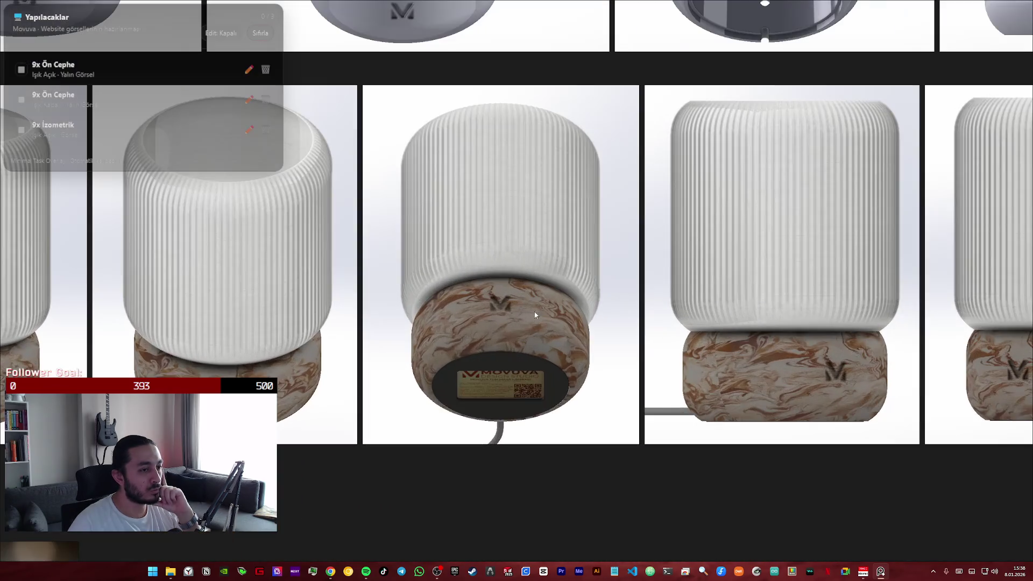
pyautogui.scroll(-5, 522, 379)
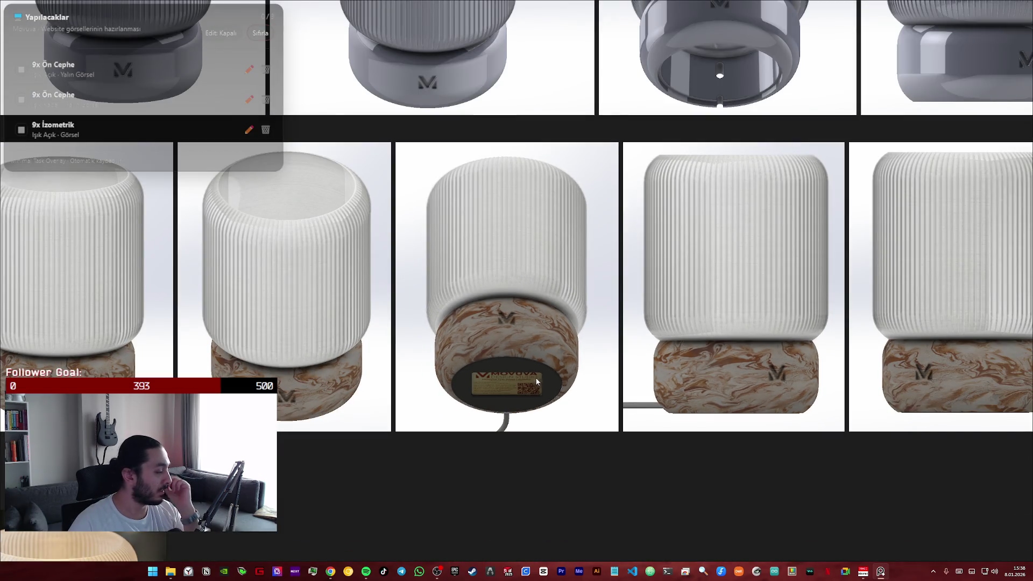
pyautogui.scroll(-3, 550, 357)
pyautogui.scroll(1, 584, 439)
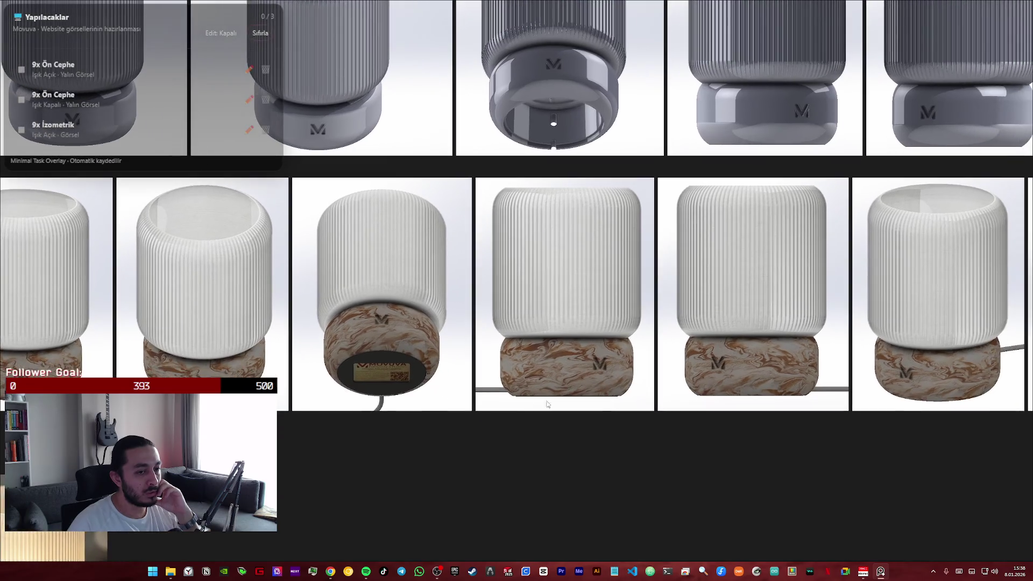
pyautogui.scroll(-1, 581, 390)
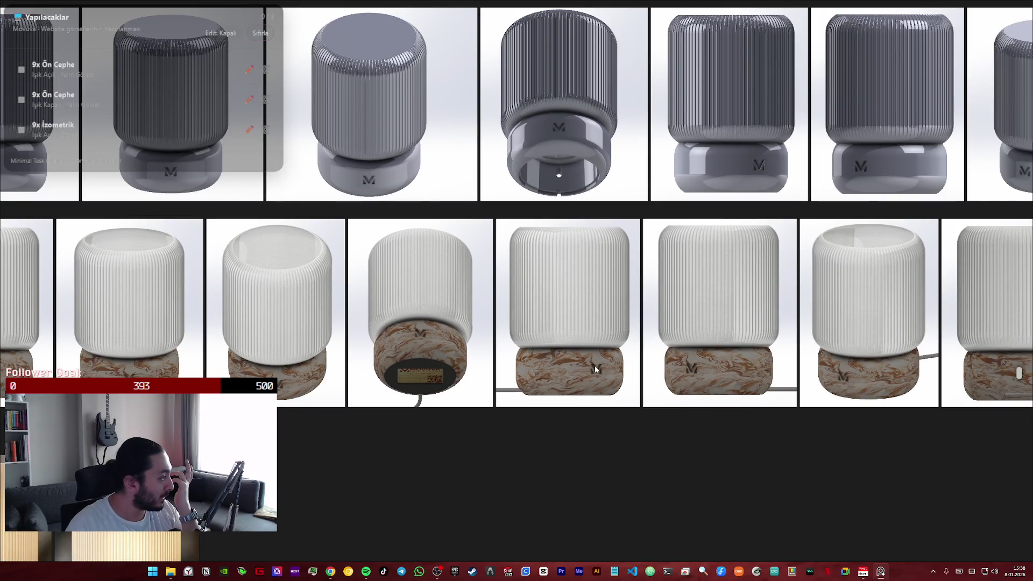
pyautogui.scroll(-2, 595, 366)
pyautogui.scroll(1, 528, 347)
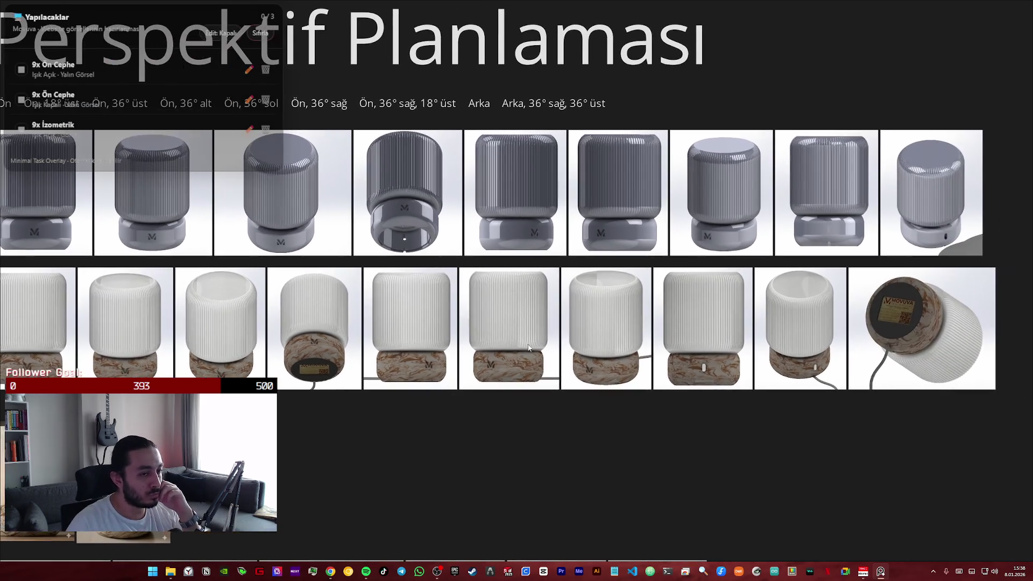
pyautogui.scroll(6, 529, 347)
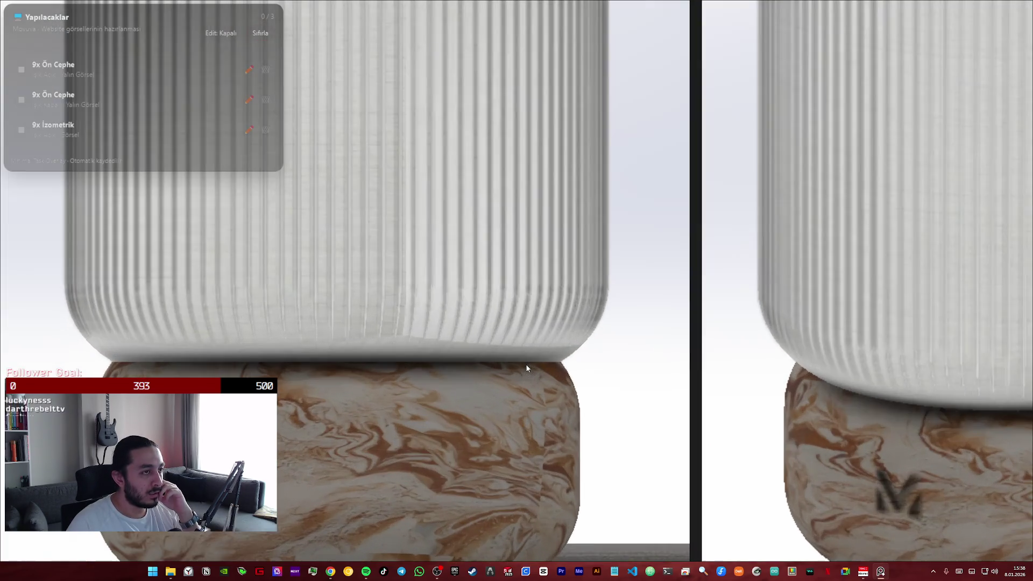
pyautogui.scroll(-2, 527, 367)
pyautogui.scroll(-2, 558, 377)
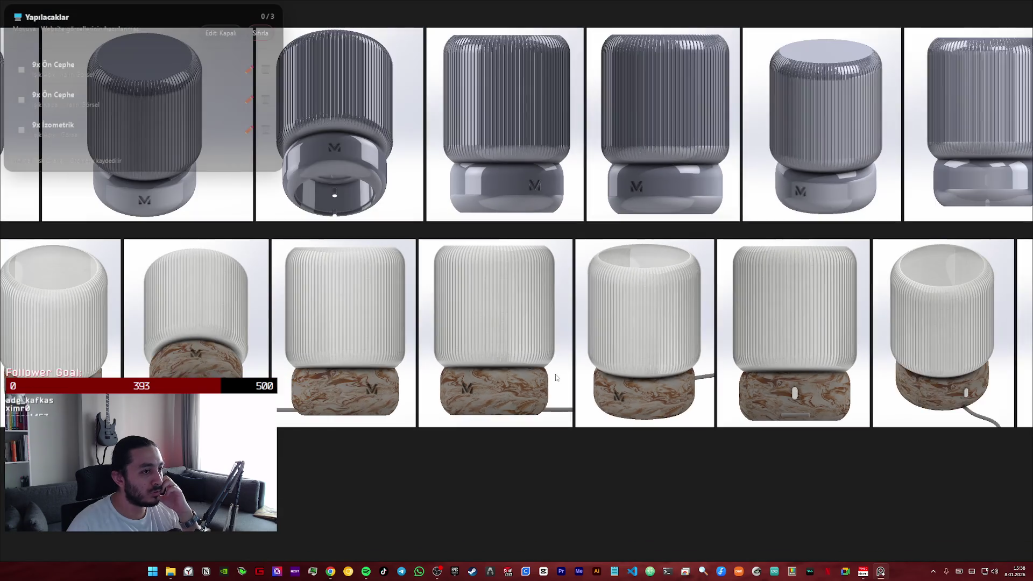
pyautogui.scroll(-2, 625, 397)
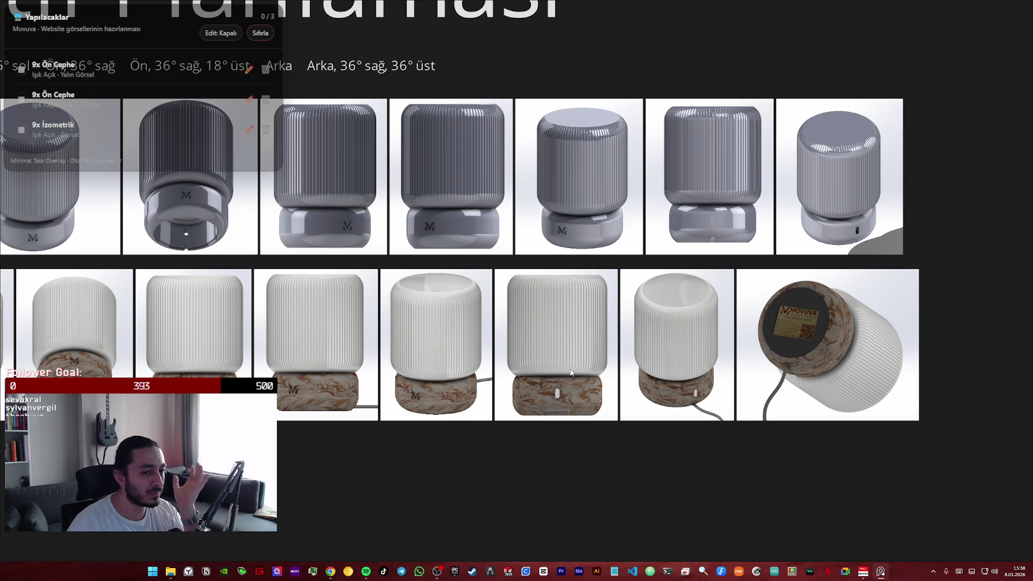
pyautogui.scroll(-3, 487, 378)
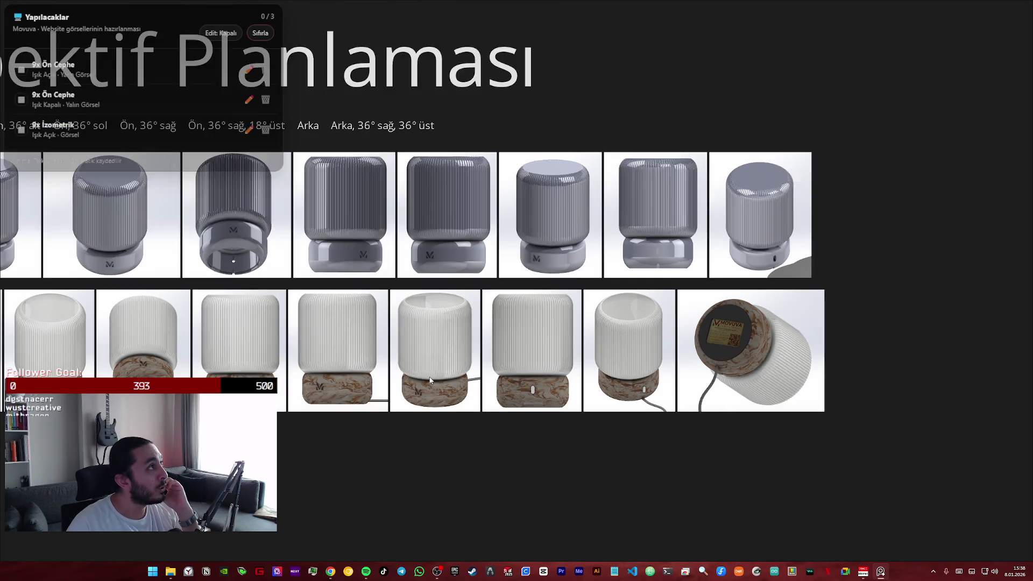
pyautogui.scroll(6, 396, 392)
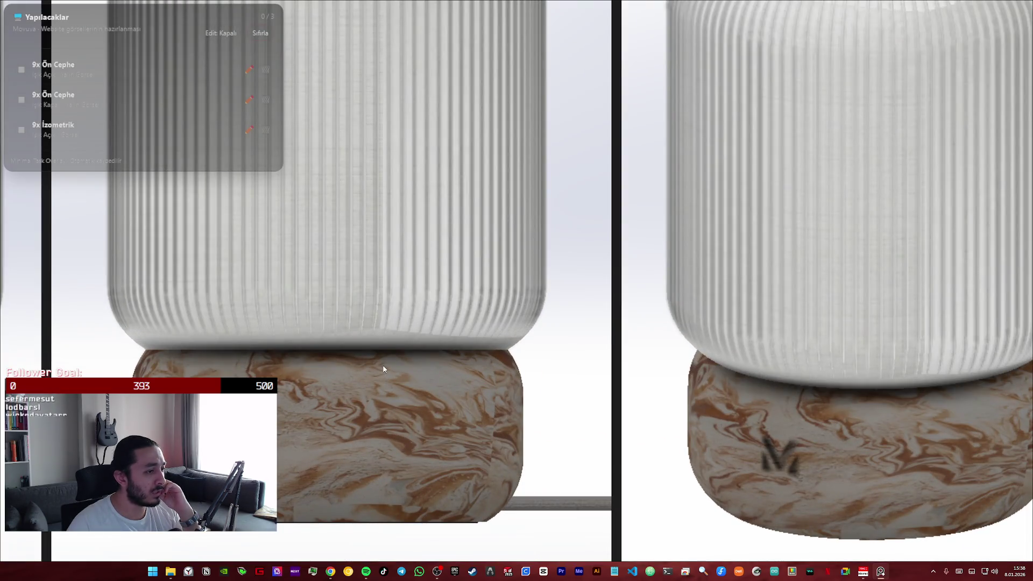
pyautogui.scroll(-3, 383, 369)
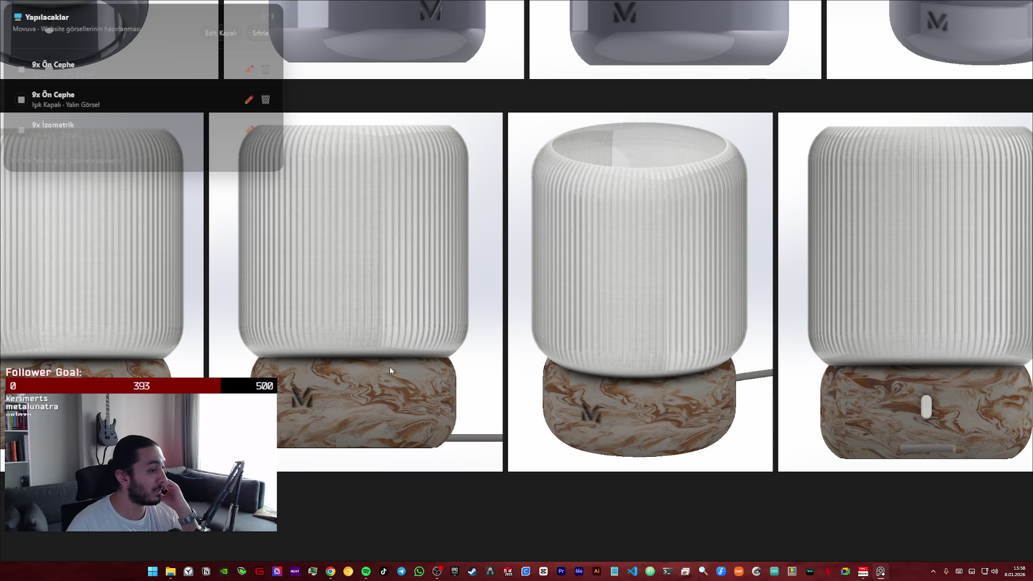
pyautogui.scroll(-2, 390, 369)
pyautogui.scroll(2, 390, 369)
pyautogui.scroll(-1, 430, 360)
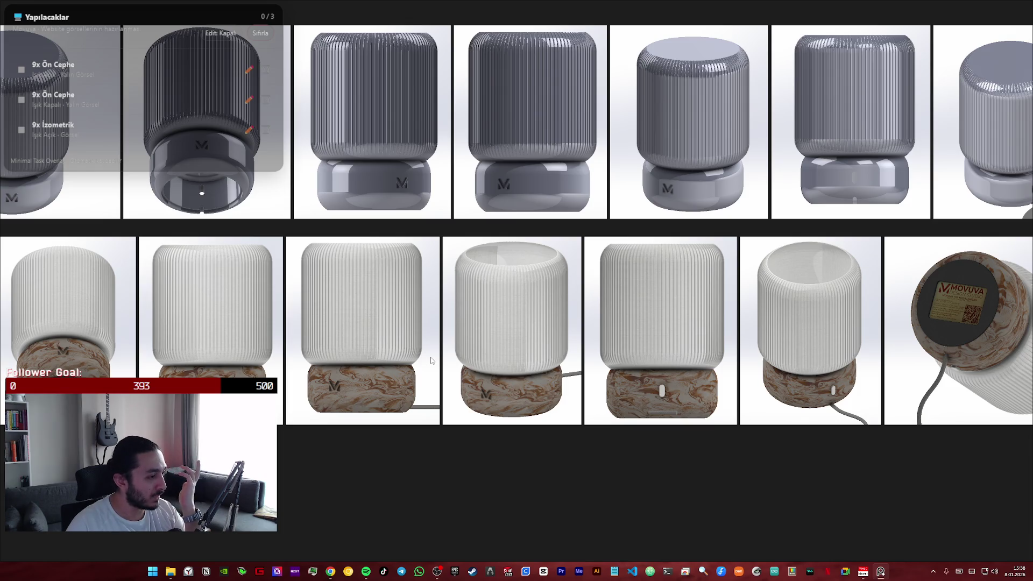
pyautogui.scroll(1, 431, 361)
pyautogui.scroll(-3, 436, 376)
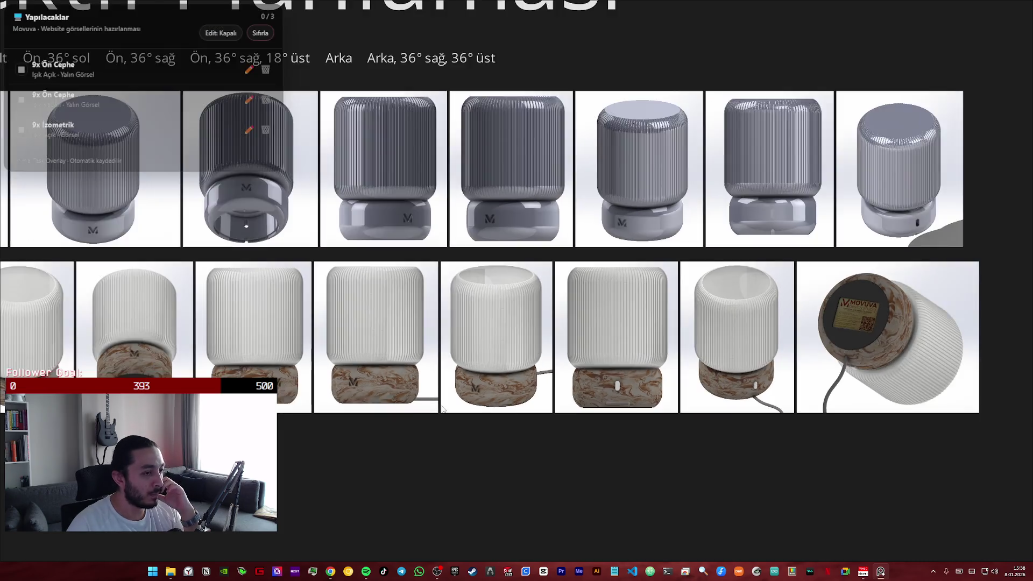
pyautogui.scroll(-2, 438, 412)
pyautogui.scroll(-1, 438, 411)
pyautogui.moveTo(378, 429); pyautogui.dragTo(579, 354)
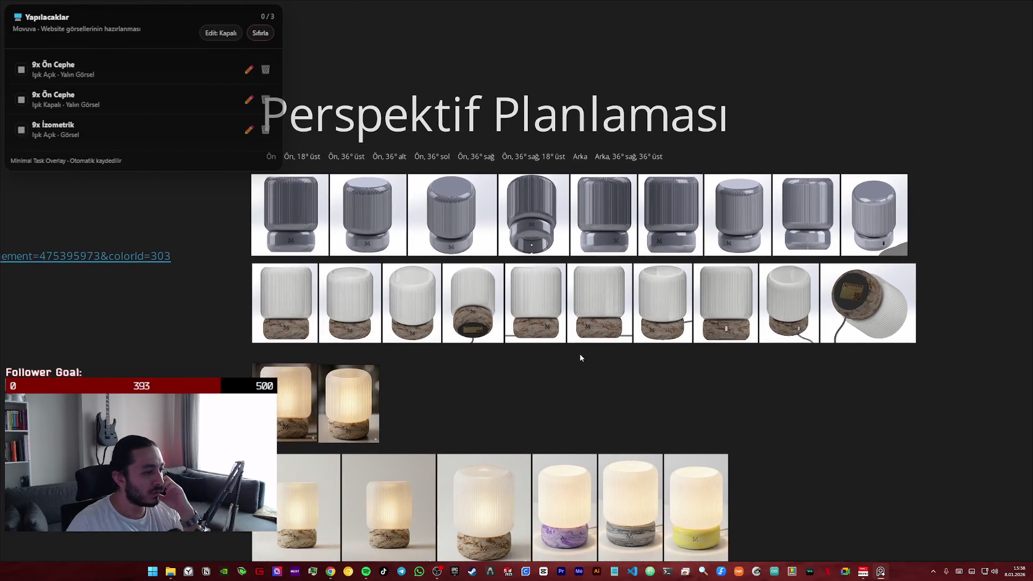
pyautogui.scroll(3, 321, 388)
pyautogui.moveTo(546, 396); pyautogui.dragTo(631, 298)
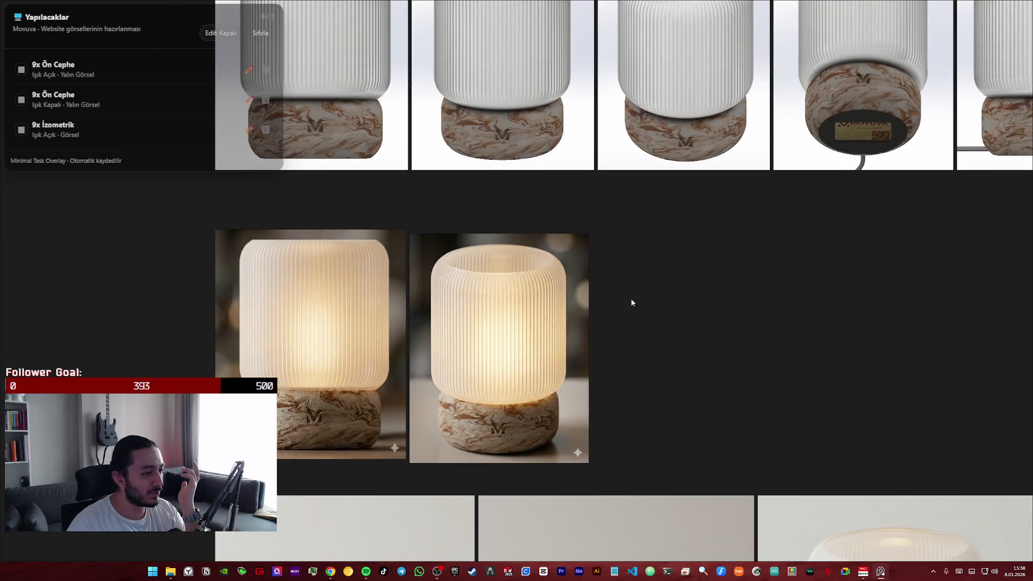
pyautogui.scroll(2, 294, 374)
pyautogui.scroll(2, 295, 373)
pyautogui.scroll(3, 450, 398)
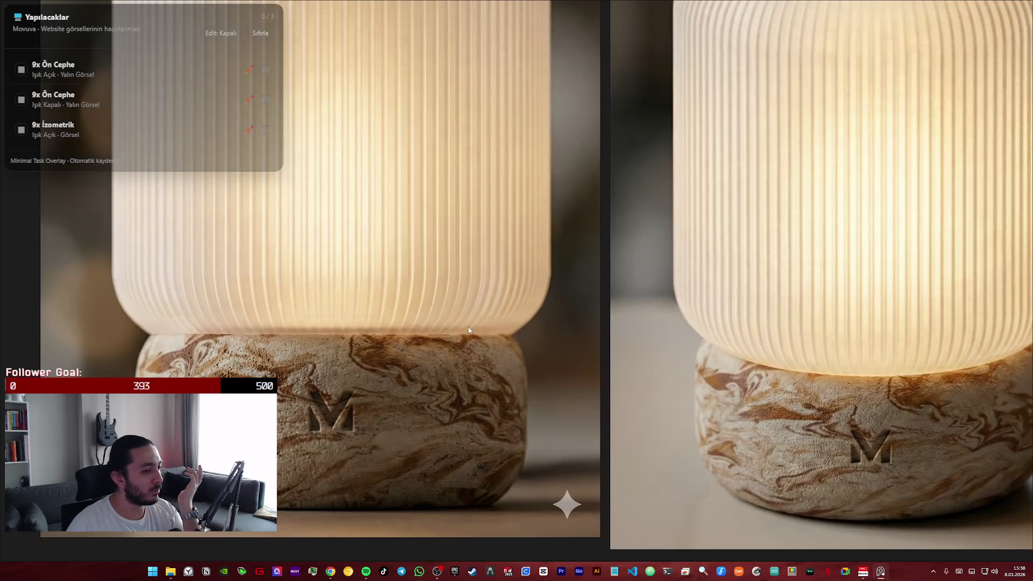
pyautogui.scroll(-3, 450, 342)
pyautogui.scroll(-2, 486, 361)
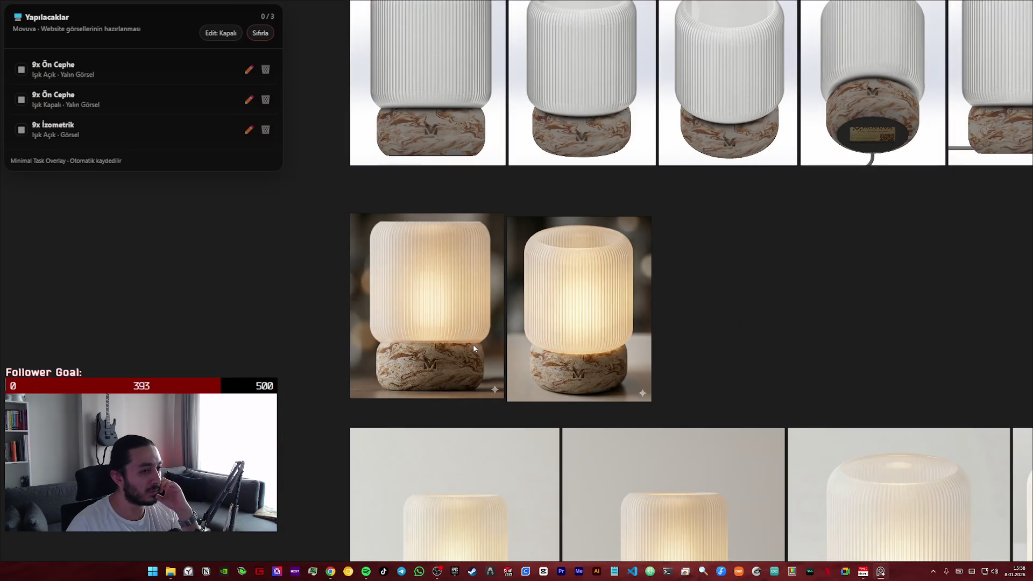
pyautogui.moveTo(700, 358); pyautogui.dragTo(574, 221)
pyautogui.moveTo(612, 413); pyautogui.dragTo(479, 289)
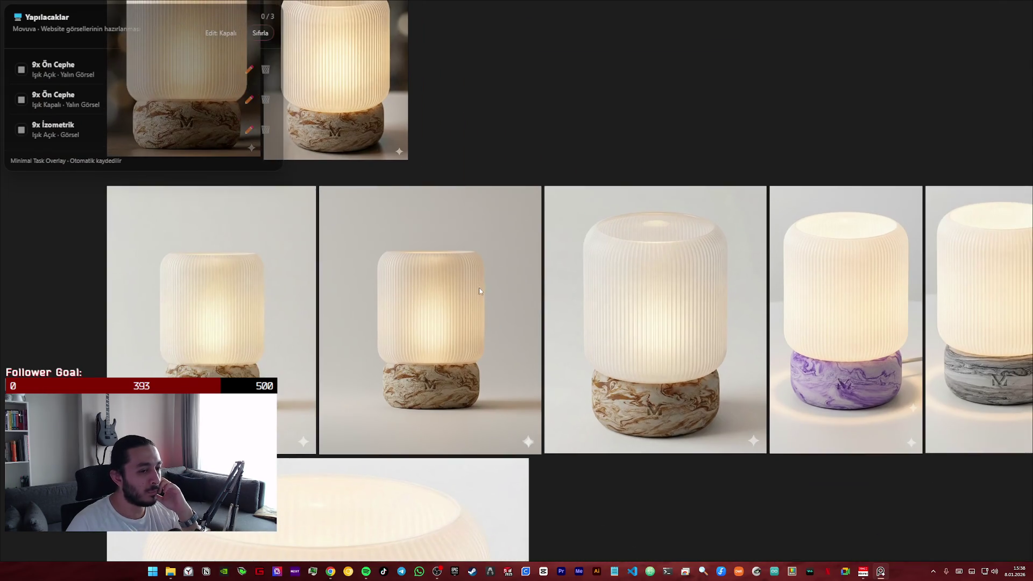
pyautogui.scroll(-2, 476, 325)
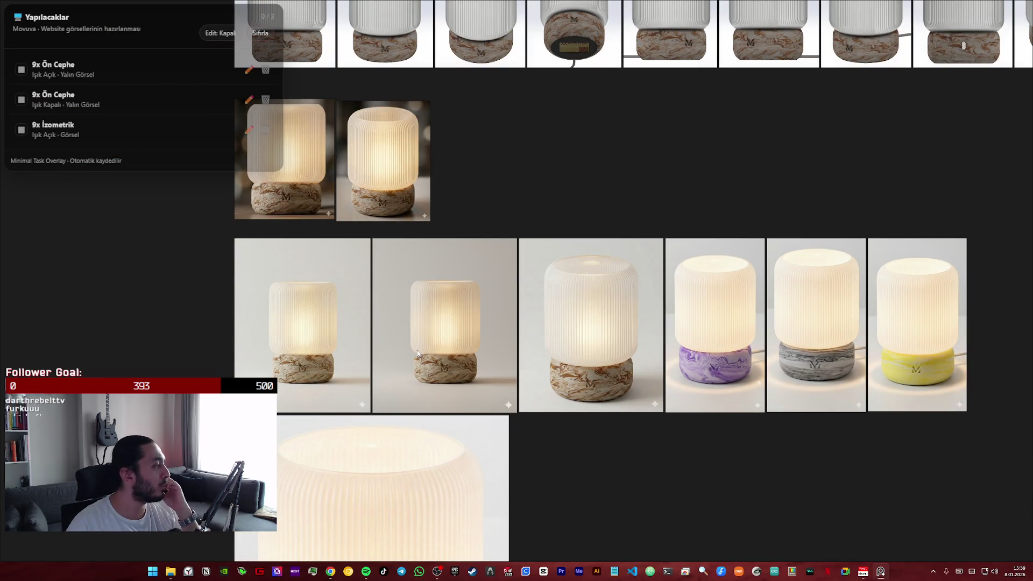
pyautogui.scroll(3, 302, 355)
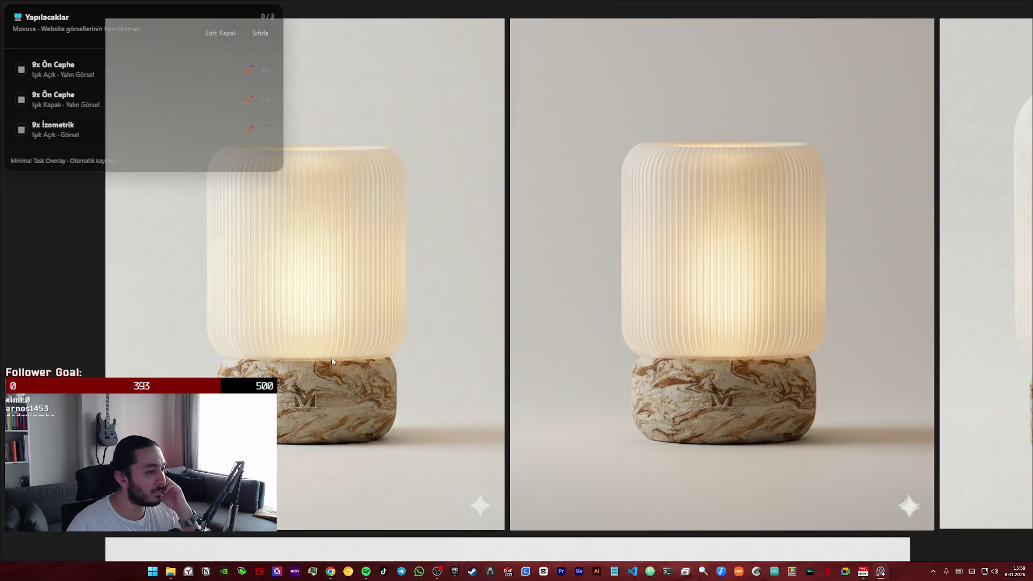
pyautogui.scroll(2, 332, 362)
pyautogui.scroll(-8, 370, 363)
pyautogui.scroll(-3, 579, 369)
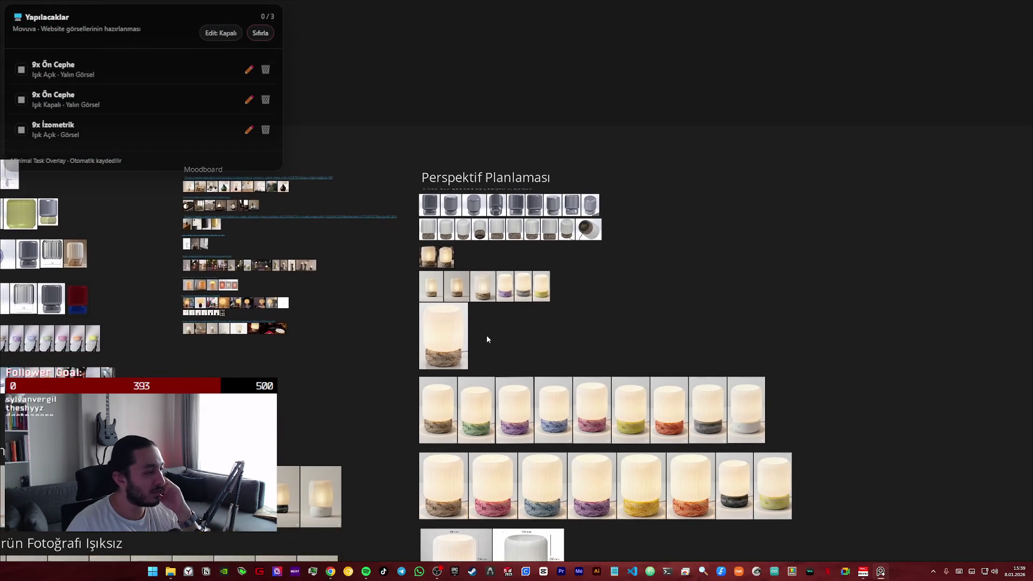
pyautogui.scroll(3, 487, 337)
pyautogui.scroll(-3, 487, 338)
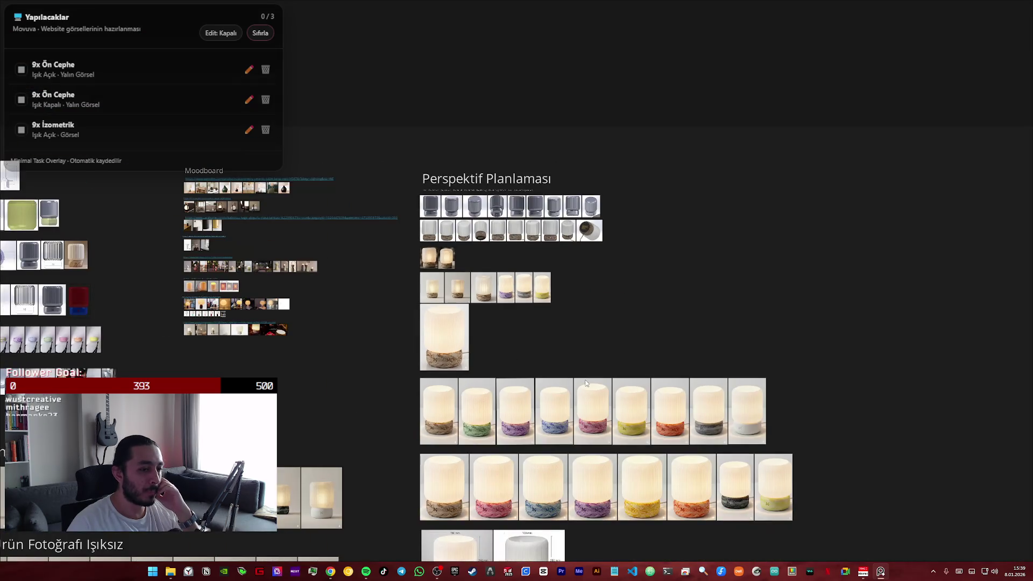
pyautogui.moveTo(587, 383); pyautogui.dragTo(507, 323)
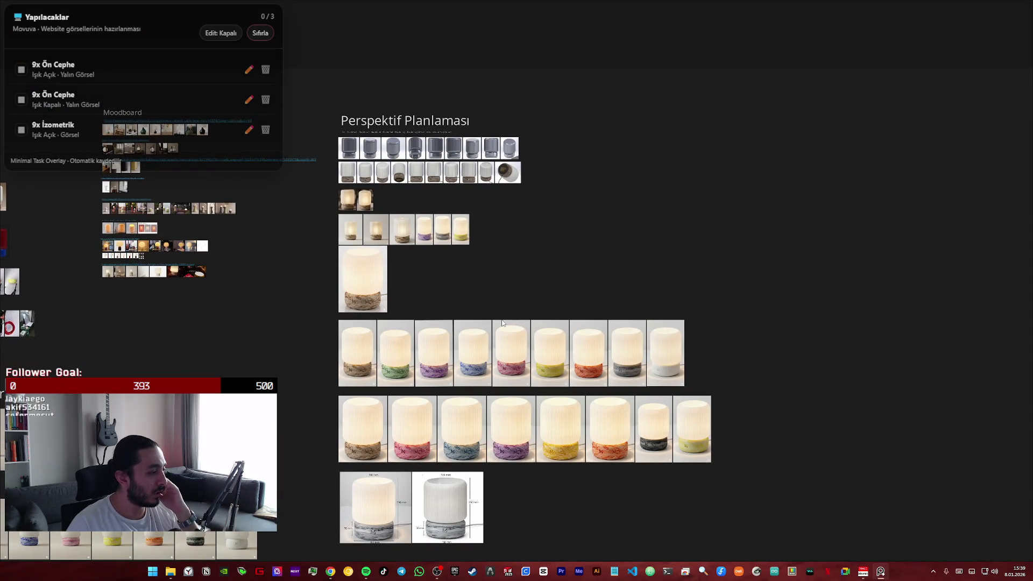
pyautogui.scroll(3, 479, 367)
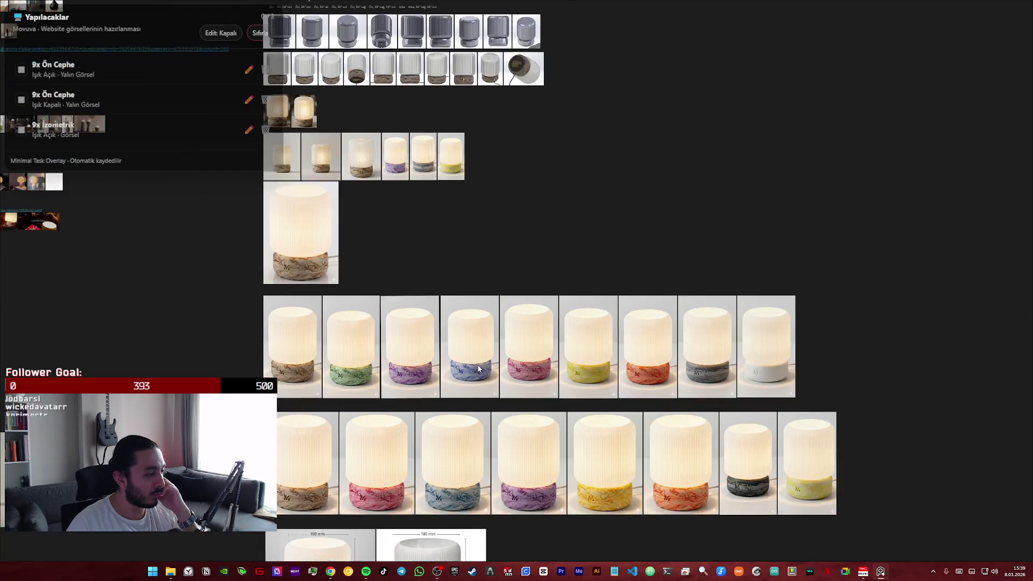
pyautogui.scroll(-2, 480, 369)
pyautogui.scroll(2, 479, 368)
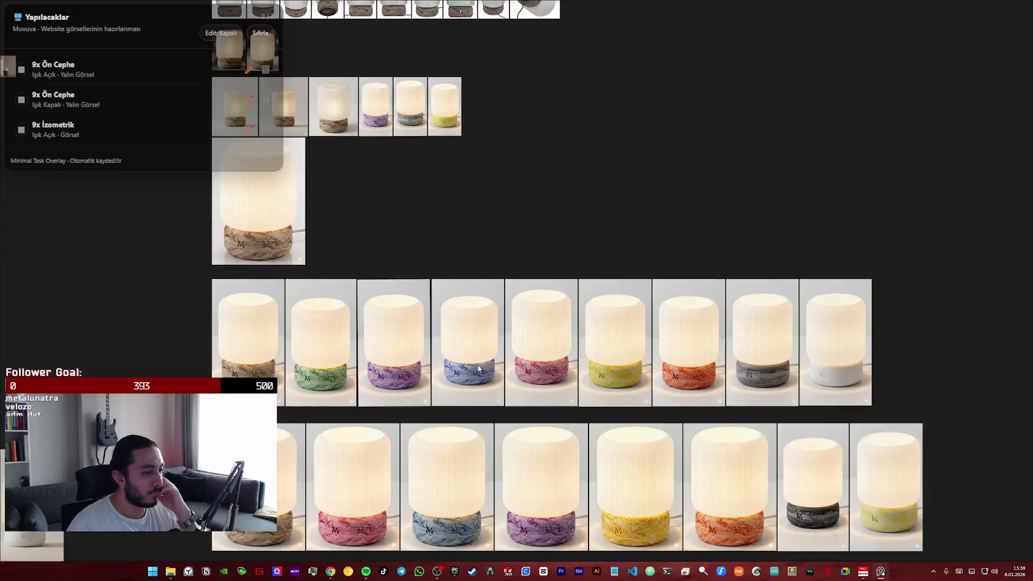
pyautogui.scroll(-3, 478, 370)
pyautogui.scroll(-2, 478, 369)
pyautogui.scroll(4, 478, 369)
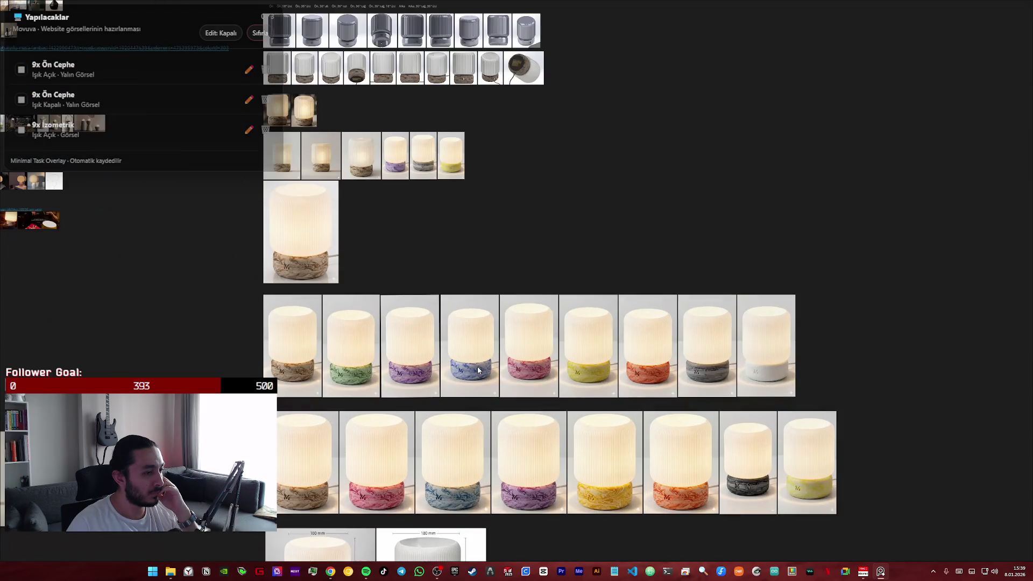
pyautogui.scroll(3, 470, 373)
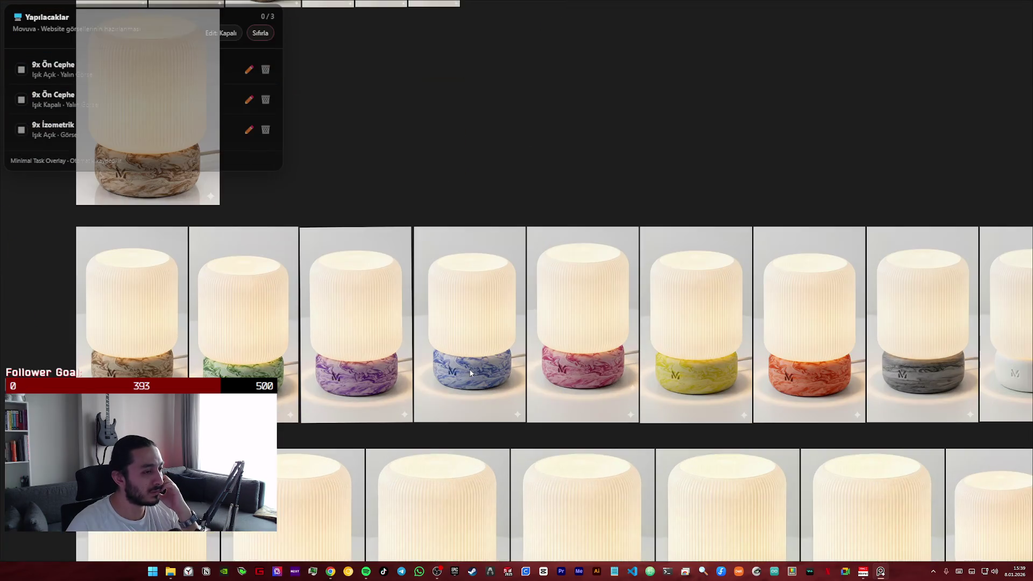
pyautogui.scroll(-2, 470, 373)
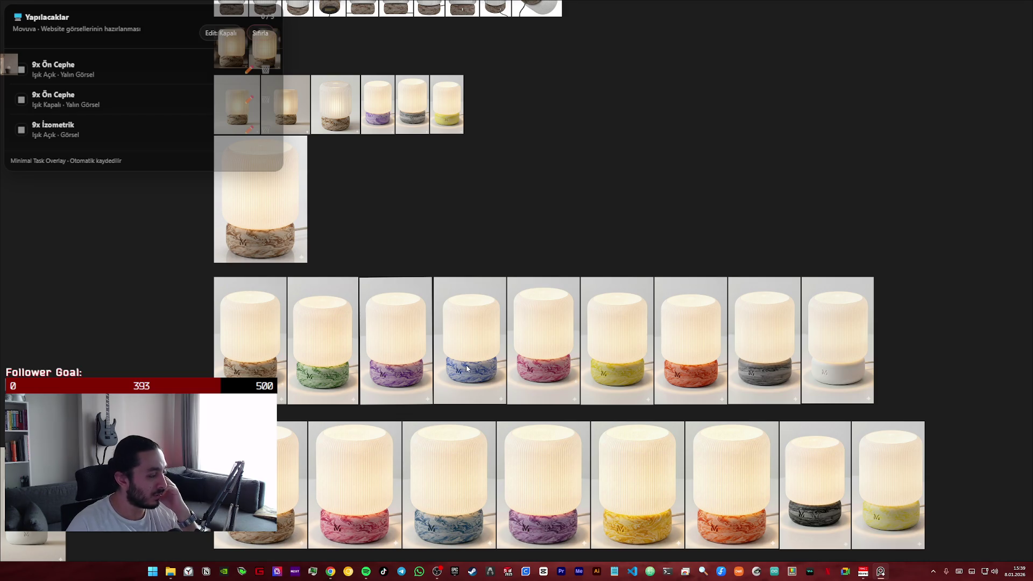
pyautogui.scroll(1, 512, 378)
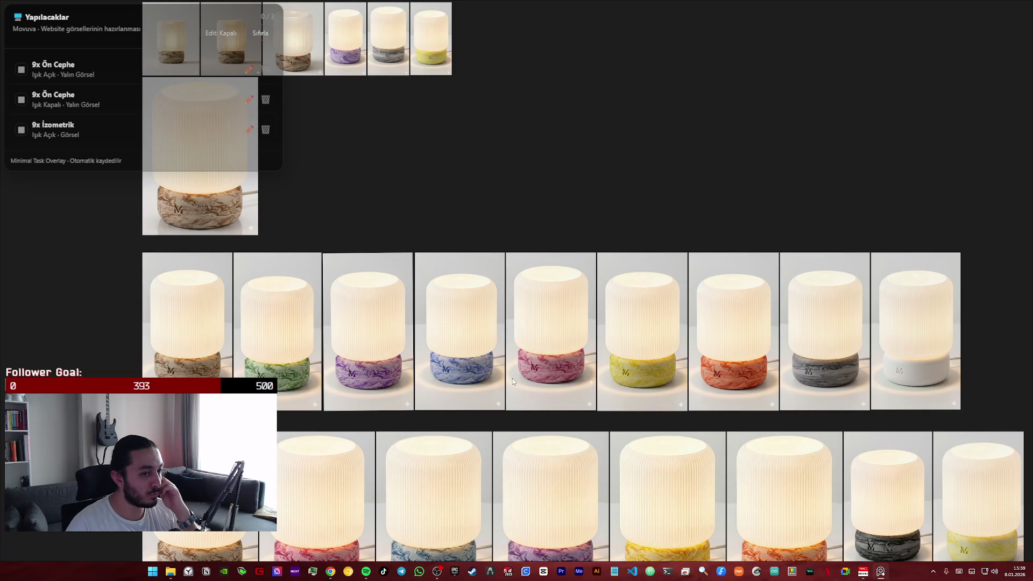
pyautogui.scroll(-2, 513, 379)
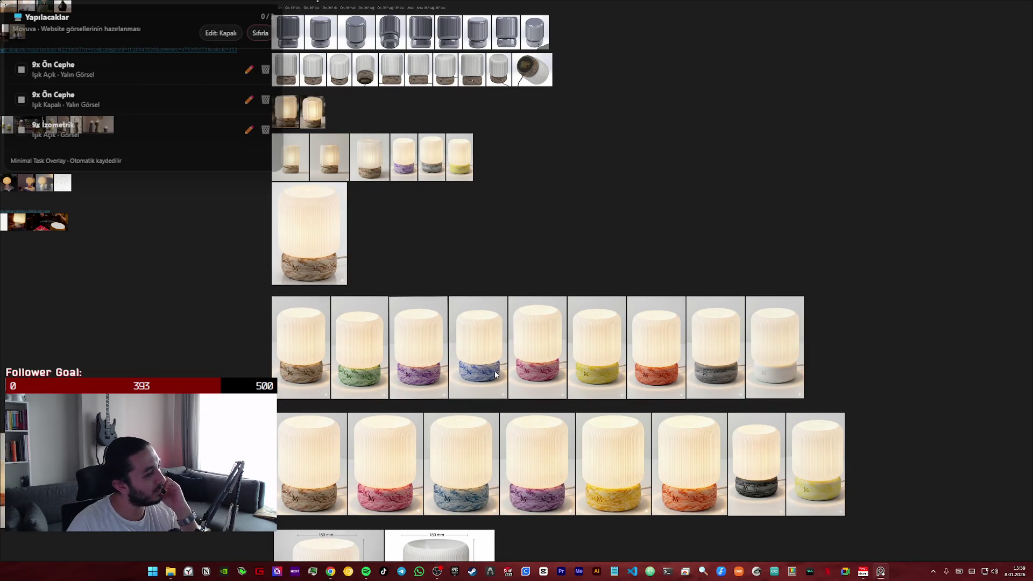
pyautogui.scroll(1, 495, 375)
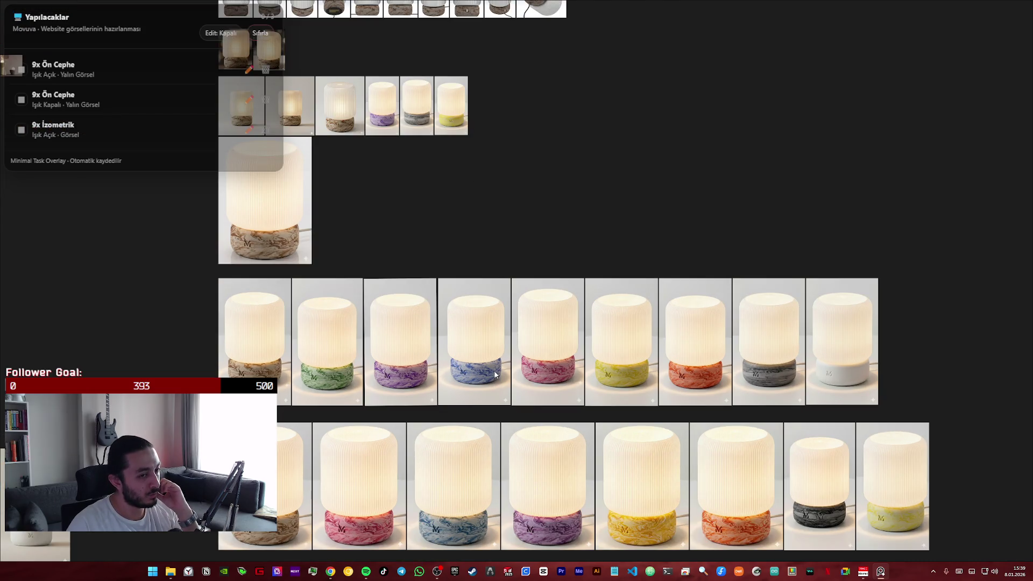
pyautogui.scroll(-2, 495, 375)
pyautogui.scroll(3, 495, 375)
pyautogui.scroll(-1, 495, 375)
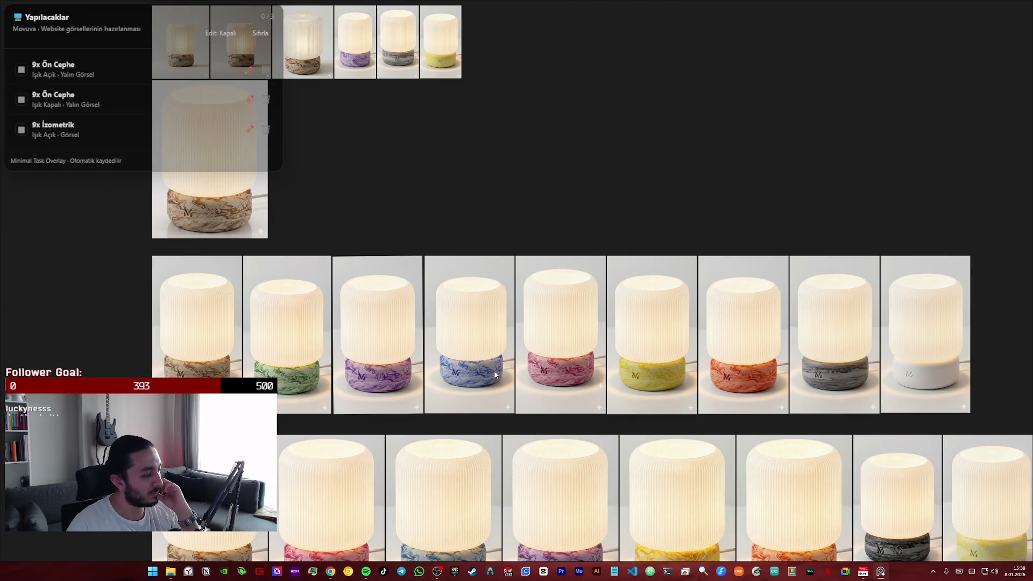
pyautogui.scroll(-2, 511, 378)
pyautogui.scroll(5, 527, 380)
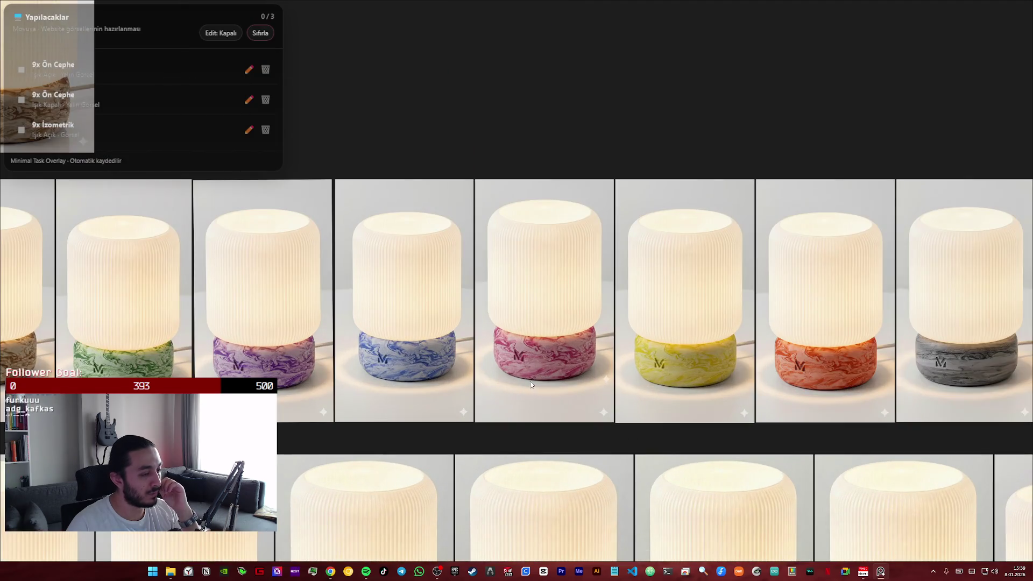
pyautogui.scroll(1, 532, 384)
pyautogui.scroll(2, 523, 379)
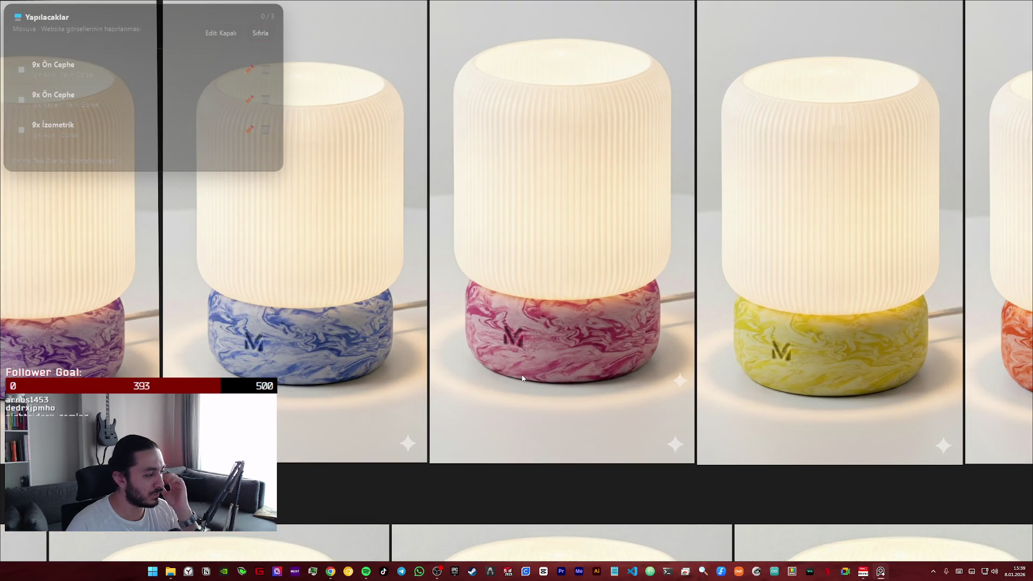
pyautogui.scroll(-6, 522, 379)
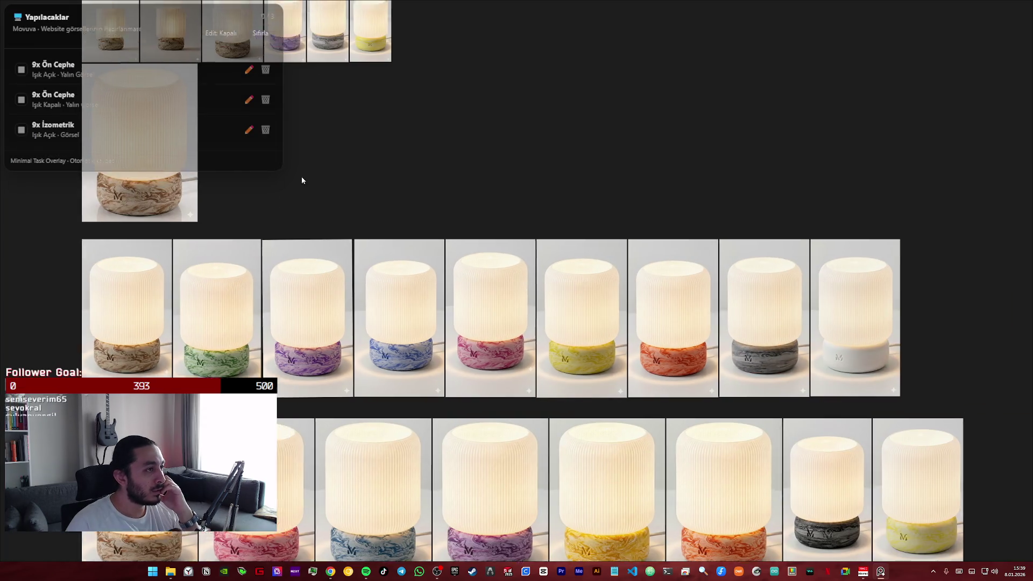
pyautogui.scroll(-2, 301, 178)
pyautogui.scroll(8, 322, 183)
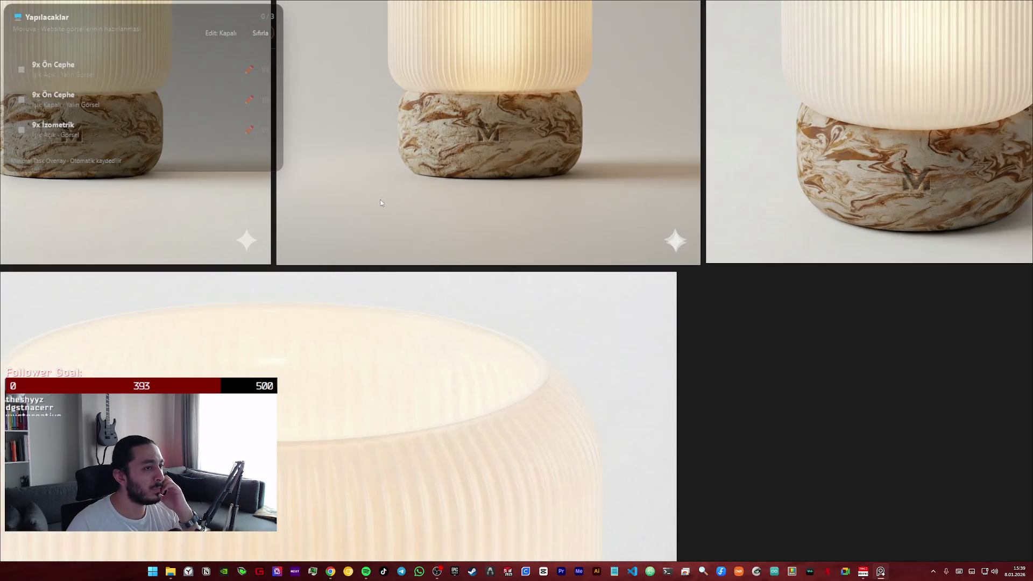
pyautogui.scroll(-6, 380, 202)
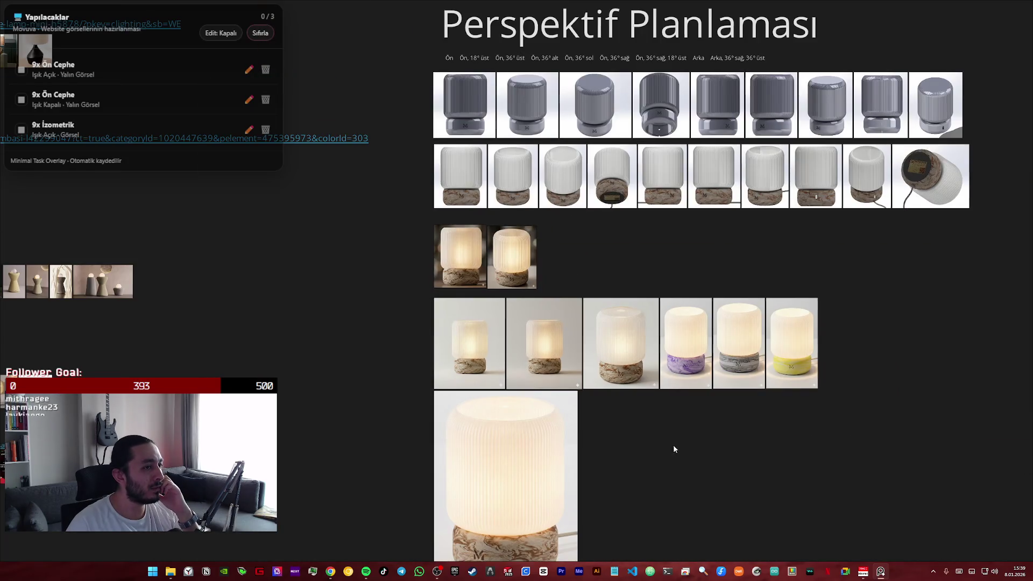
pyautogui.scroll(-3, 537, 413)
pyautogui.scroll(8, 493, 260)
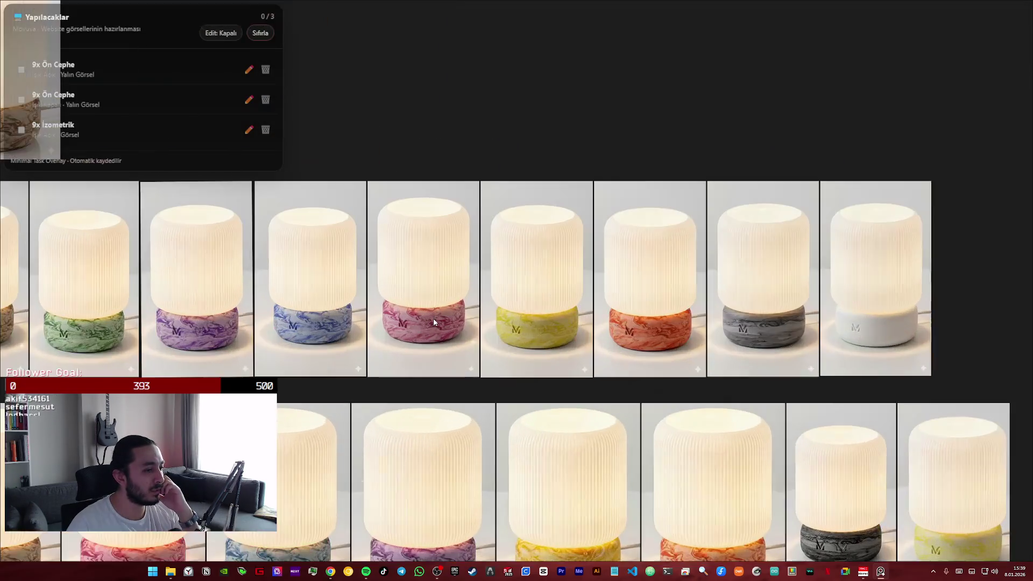
pyautogui.scroll(-5, 433, 321)
pyautogui.scroll(7, 434, 322)
pyautogui.scroll(-3, 433, 360)
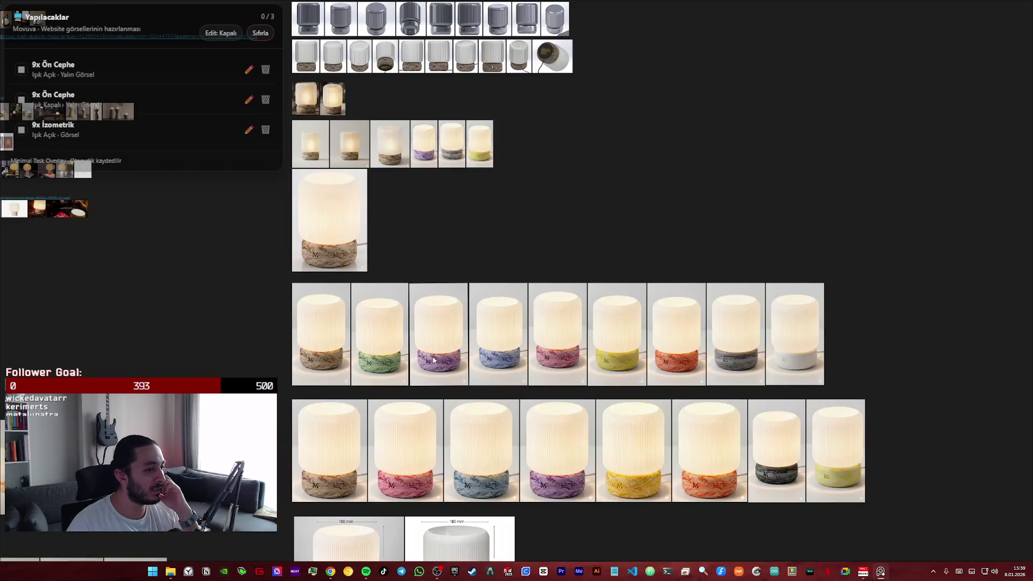
pyautogui.scroll(1, 434, 360)
pyautogui.scroll(-4, 278, 334)
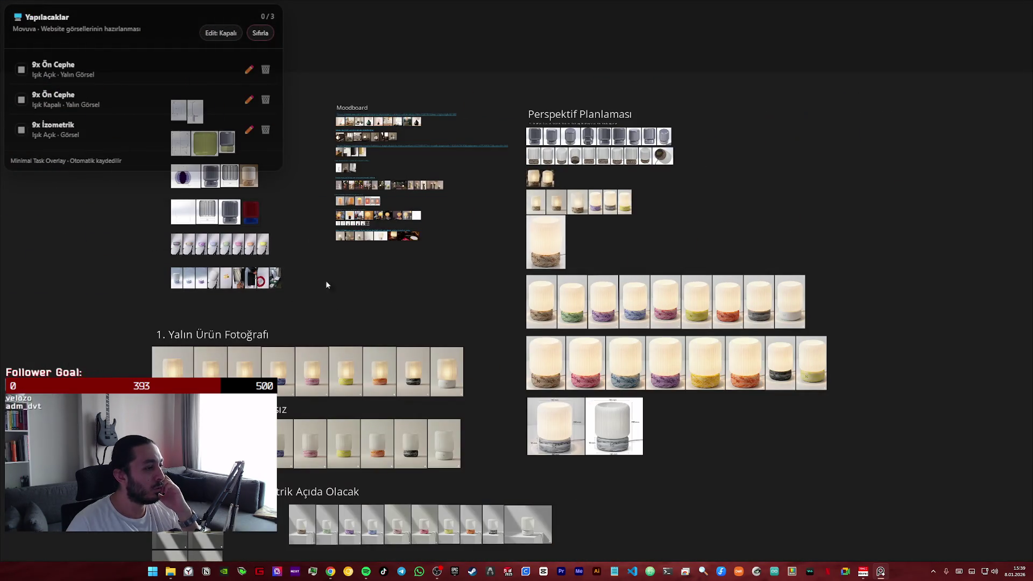
pyautogui.scroll(10, 326, 284)
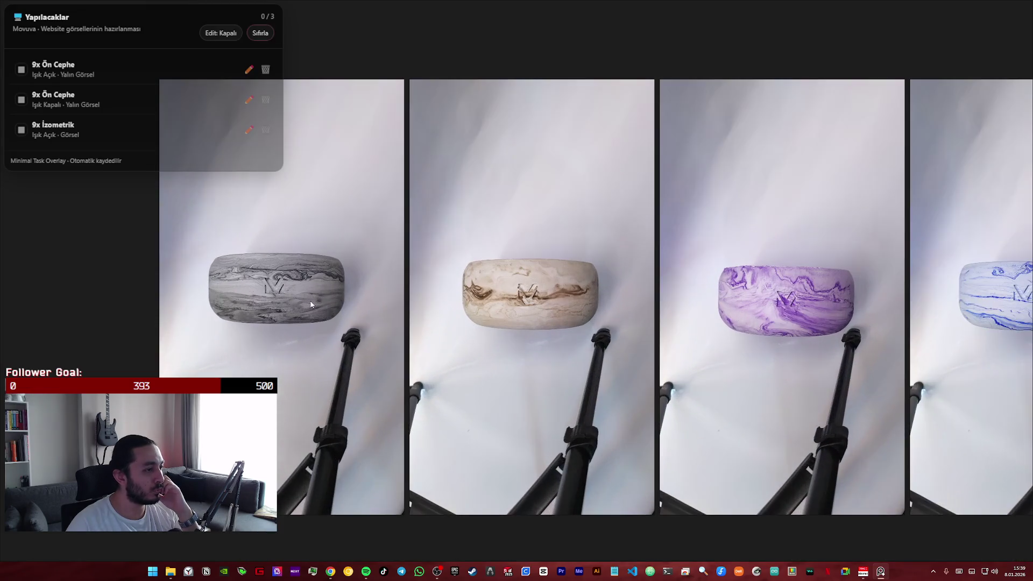
pyautogui.scroll(-6, 308, 299)
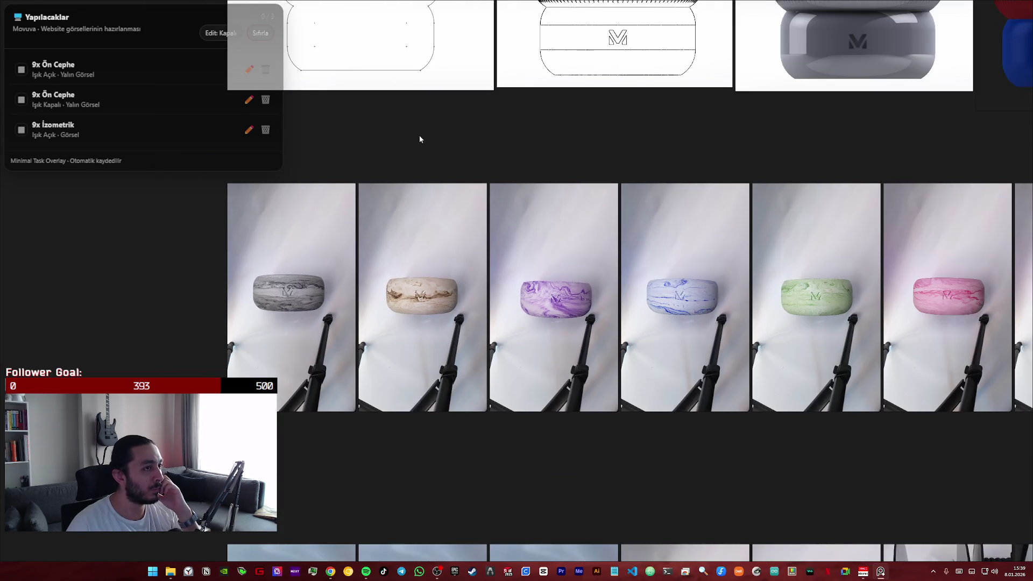
pyautogui.scroll(-3, 486, 417)
pyautogui.scroll(8, 398, 331)
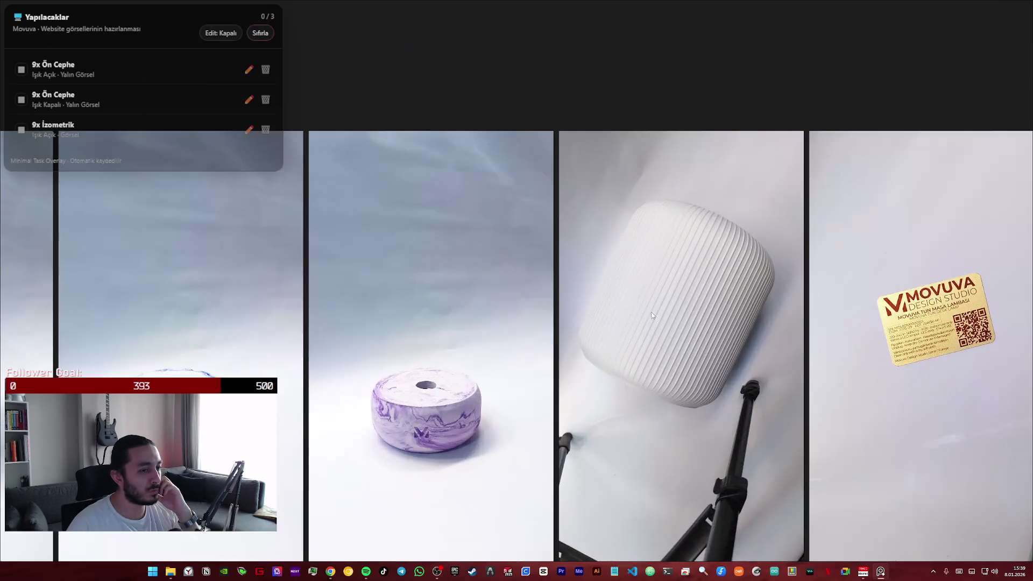
pyautogui.scroll(-8, 385, 351)
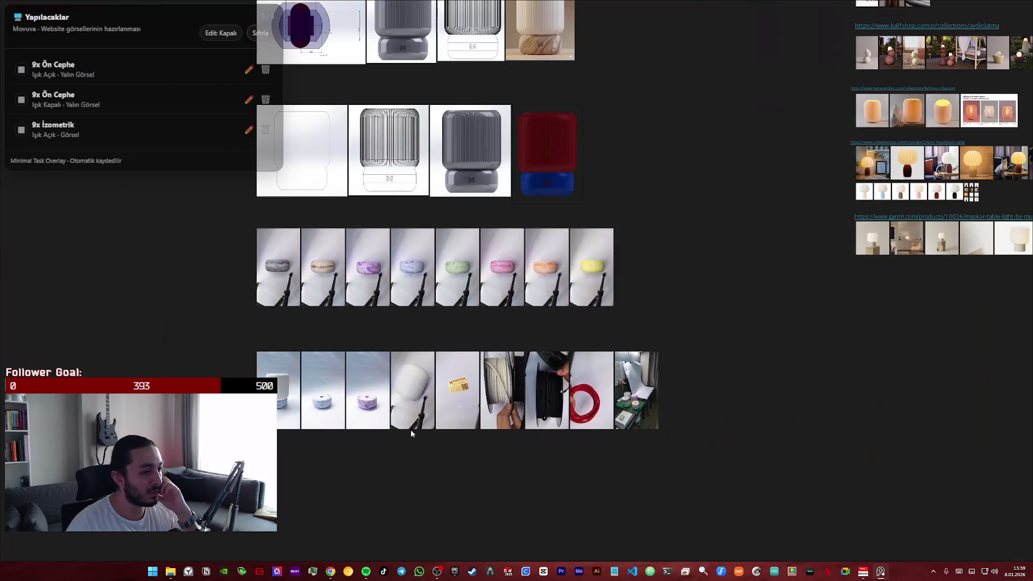
pyautogui.moveTo(411, 429); pyautogui.dragTo(402, 195)
pyautogui.scroll(5, 335, 460)
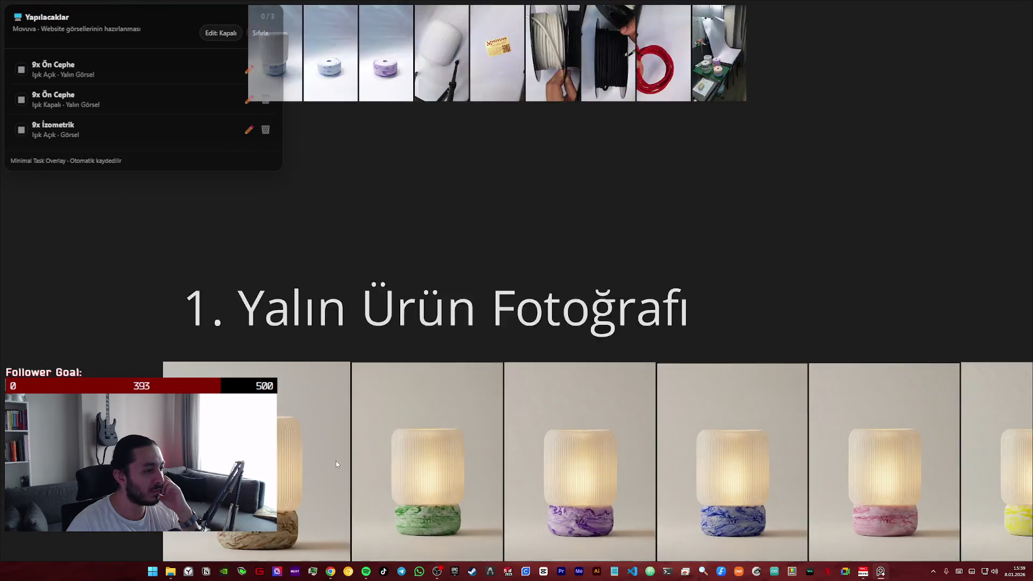
pyautogui.scroll(3, 350, 277)
pyautogui.scroll(-3, 369, 283)
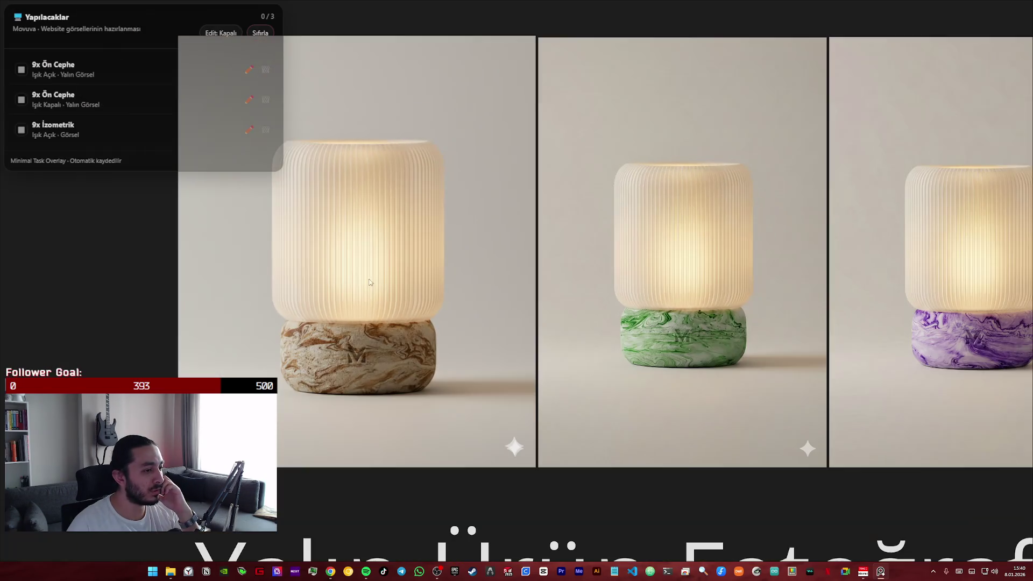
pyautogui.hscroll(5, 366, 301)
pyautogui.scroll(2, 364, 317)
pyautogui.scroll(-8, 347, 318)
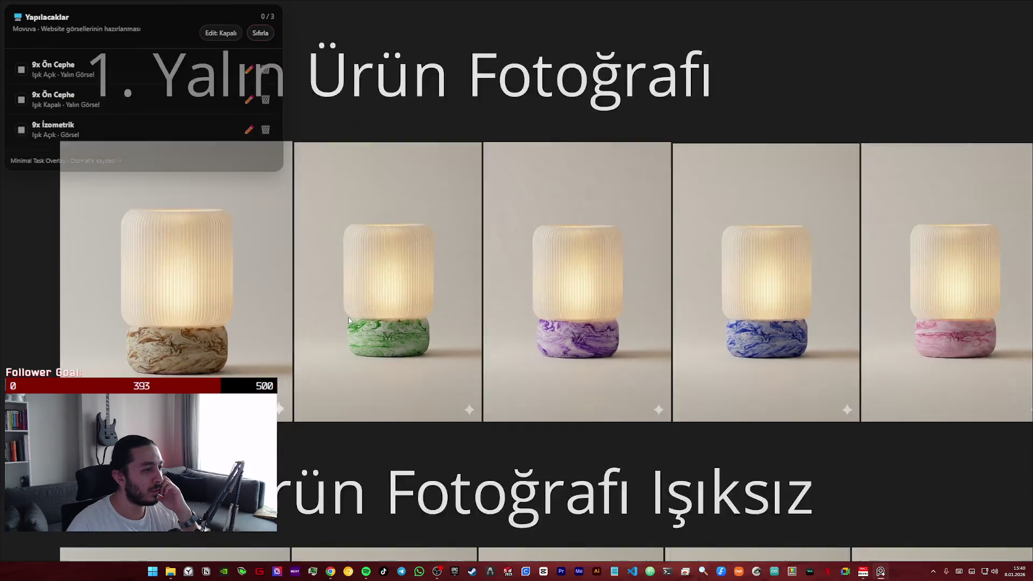
pyautogui.scroll(3, 541, 315)
pyautogui.scroll(-3, 269, 302)
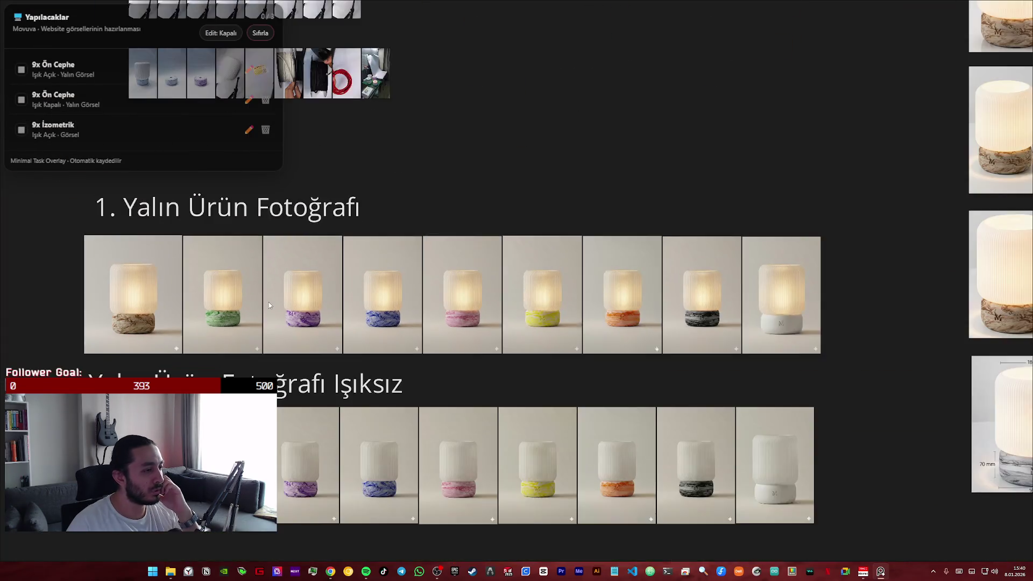
pyautogui.scroll(-1, 269, 301)
pyautogui.scroll(5, 273, 317)
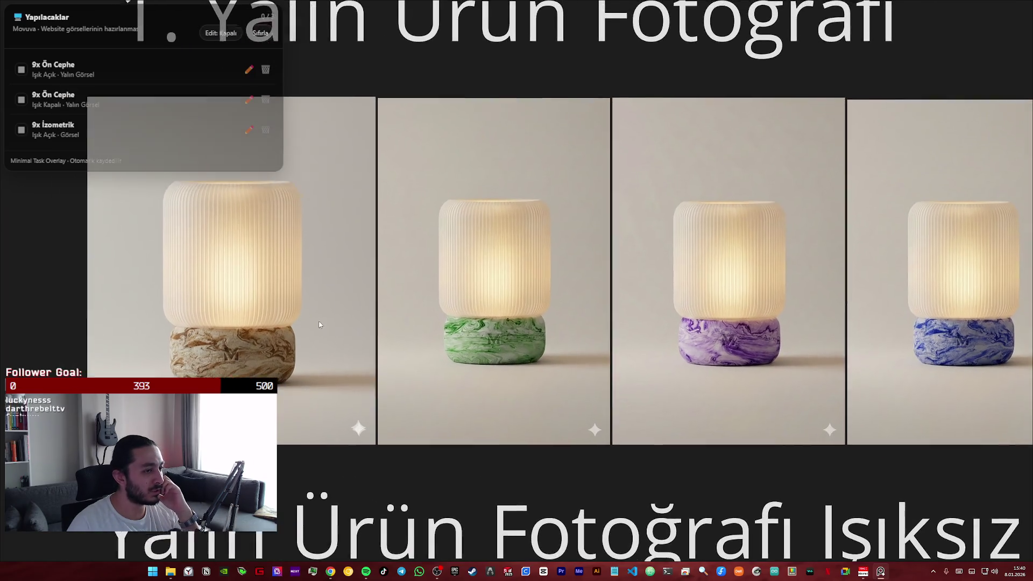
pyautogui.scroll(-3, 384, 317)
pyautogui.scroll(-5, 384, 316)
pyautogui.scroll(4, 544, 347)
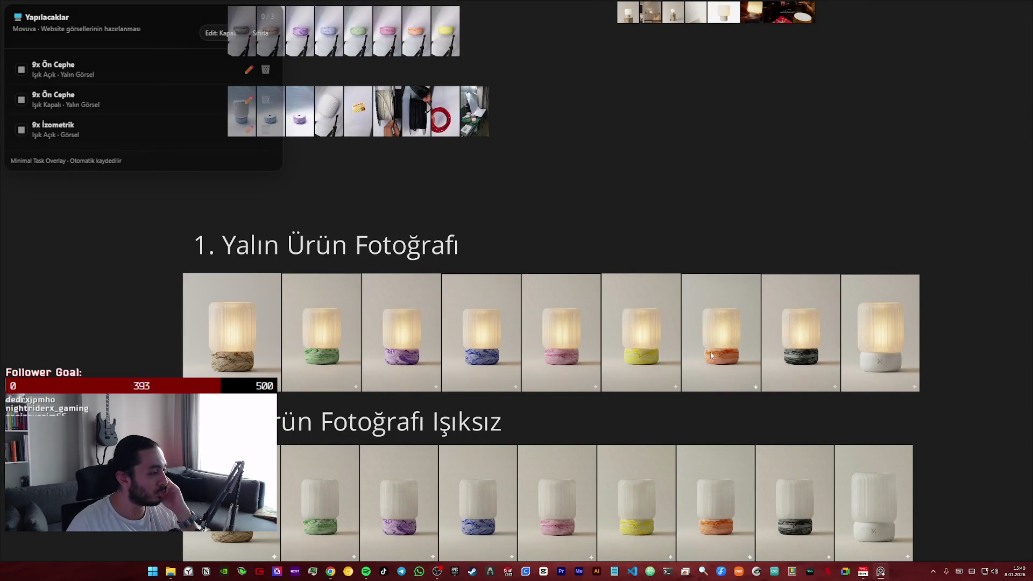
pyautogui.scroll(5, 273, 345)
pyautogui.scroll(-4, 406, 324)
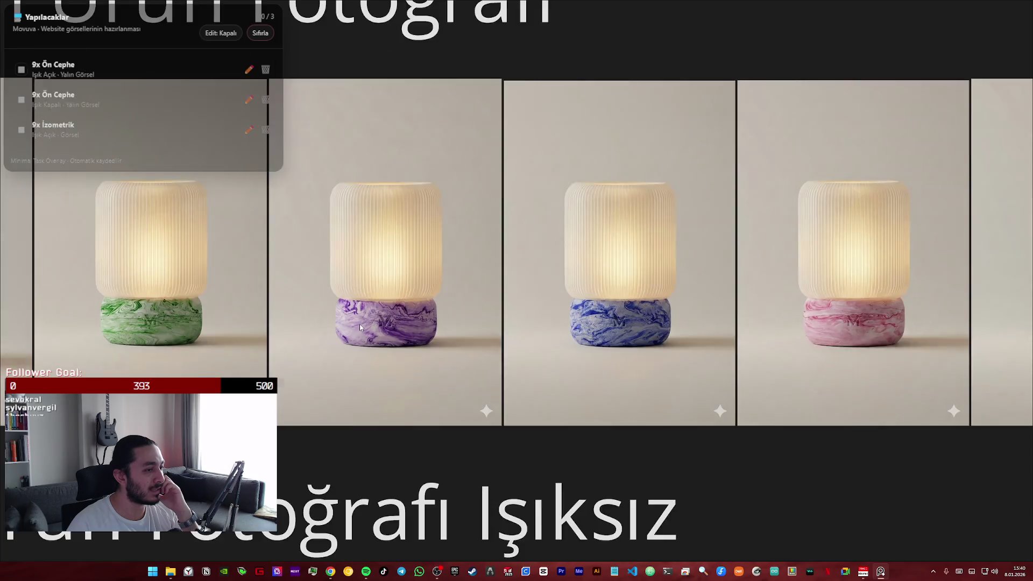
pyautogui.scroll(6, 315, 330)
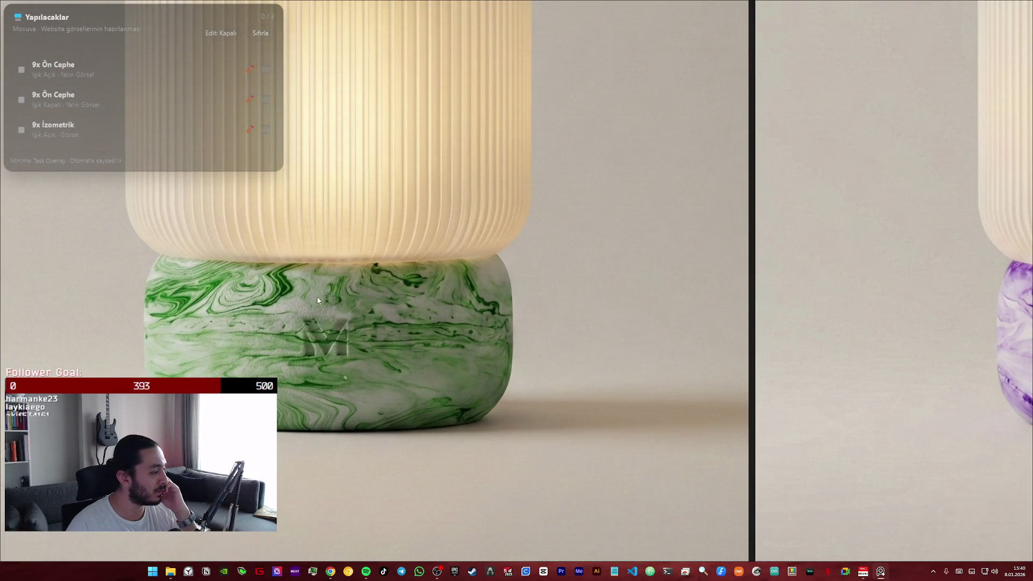
pyautogui.scroll(-3, 274, 345)
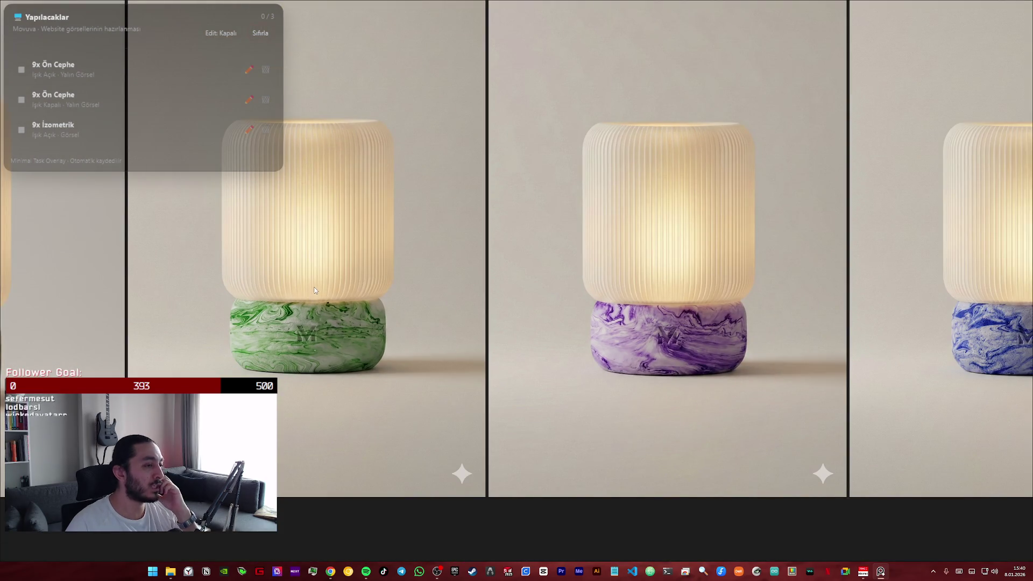
pyautogui.scroll(-3, 311, 302)
pyautogui.scroll(-5, 310, 233)
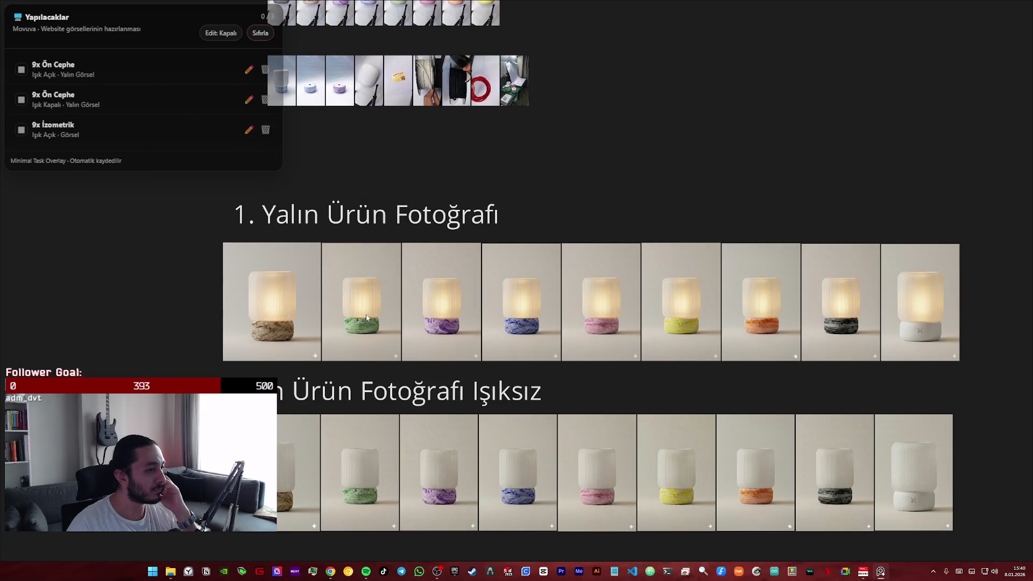
pyautogui.scroll(10, 366, 348)
pyautogui.scroll(-2, 366, 350)
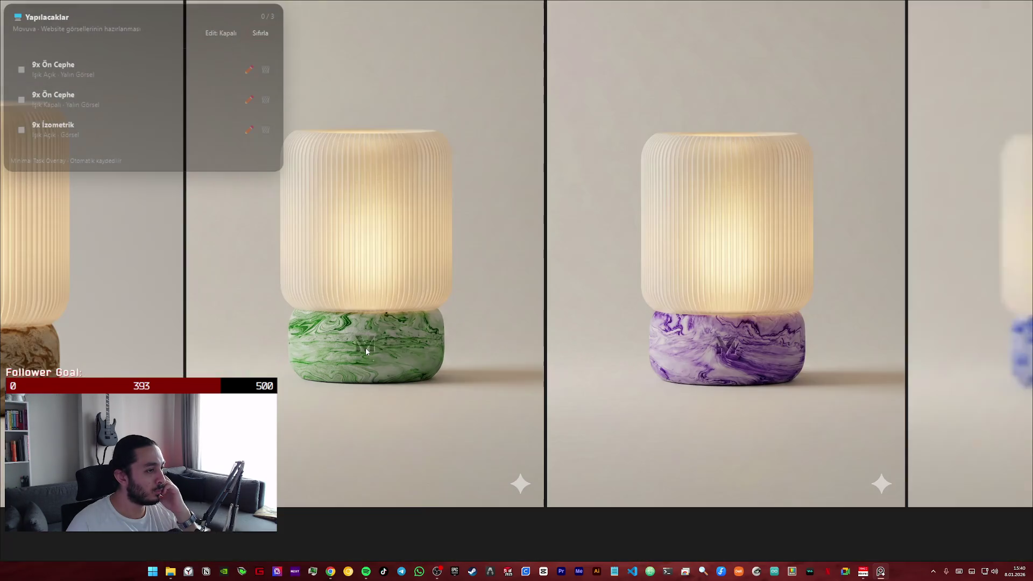
pyautogui.scroll(-6, 366, 347)
pyautogui.scroll(8, 366, 349)
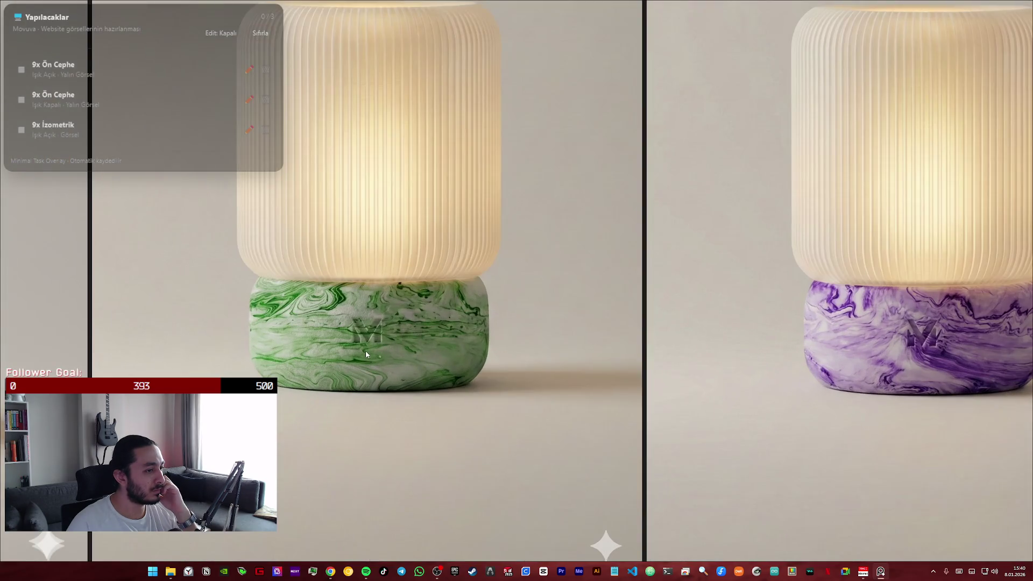
pyautogui.scroll(5, 365, 352)
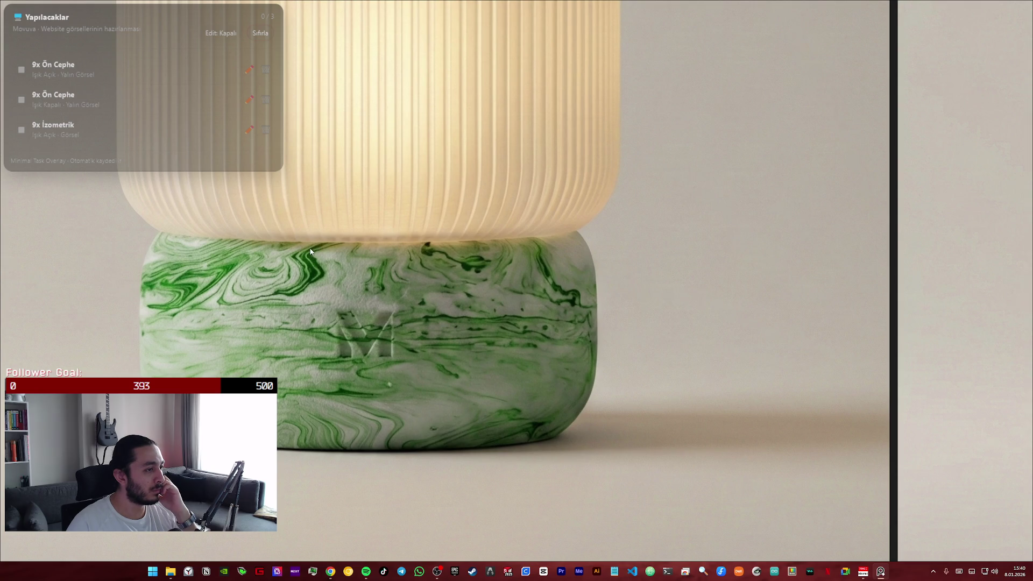
pyautogui.scroll(-10, 242, 306)
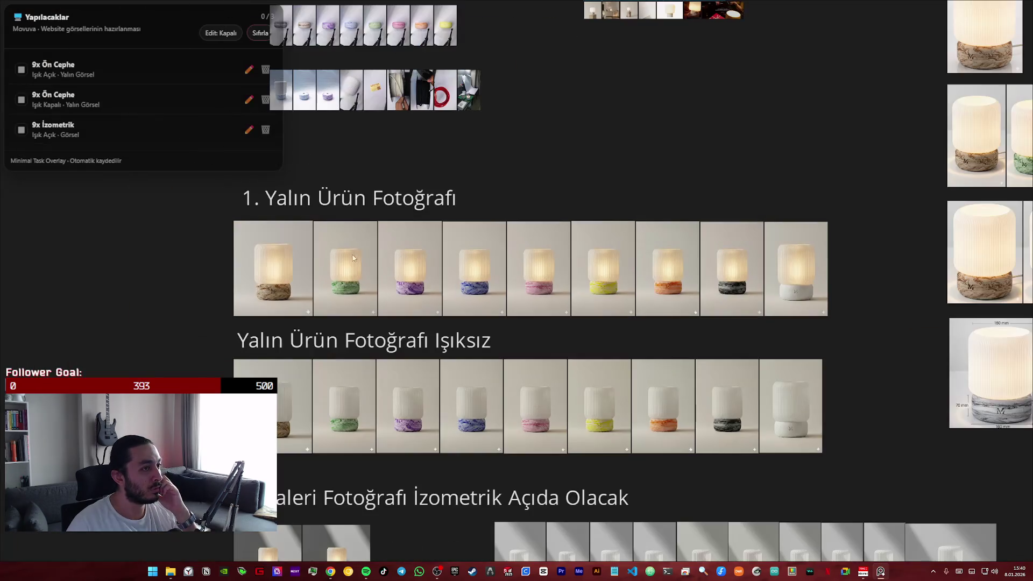
pyautogui.scroll(5, 388, 256)
pyautogui.scroll(10, 397, 209)
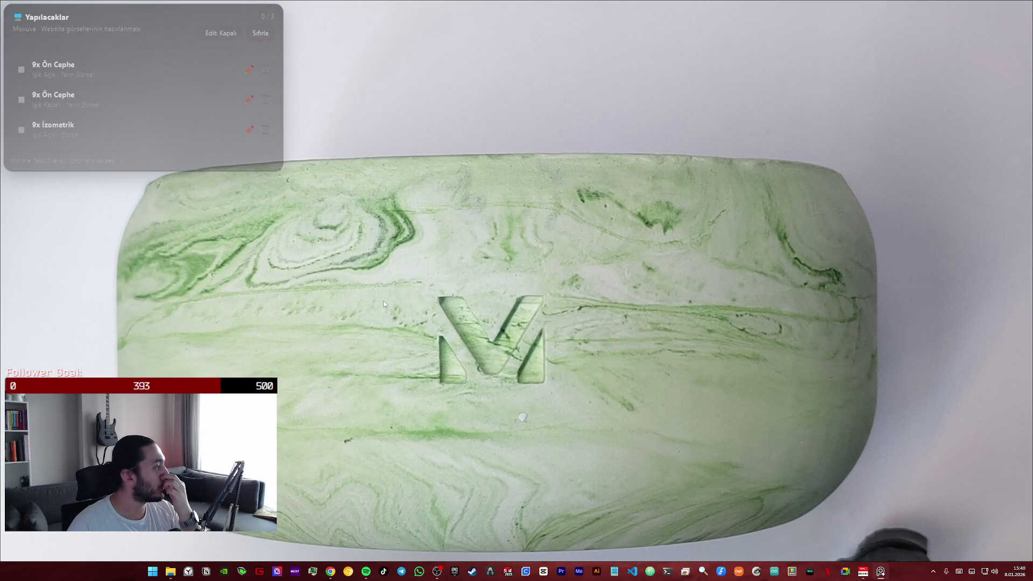
pyautogui.scroll(-10, 384, 304)
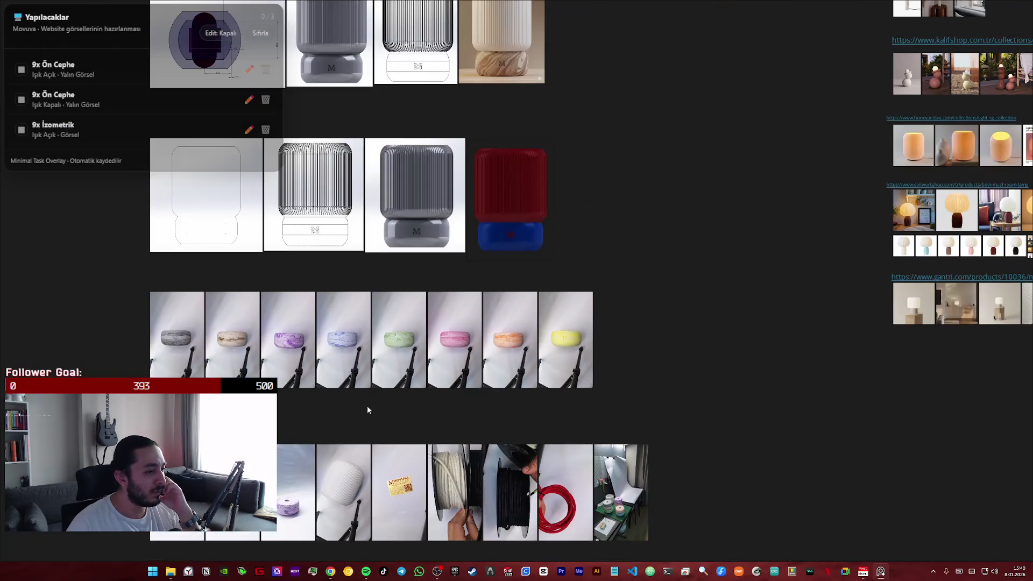
pyautogui.scroll(-5, 376, 377)
pyautogui.scroll(-5, 364, 420)
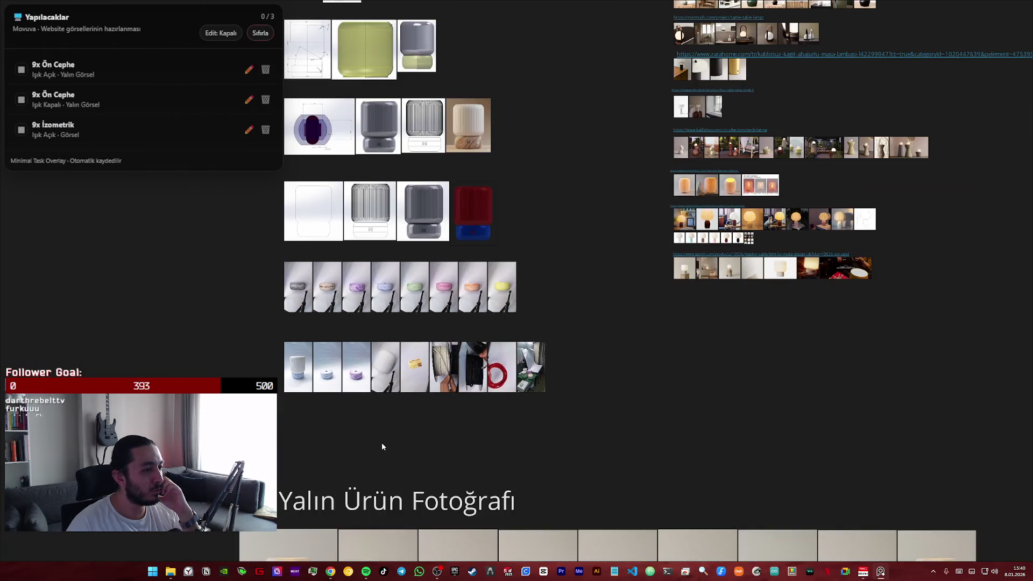
pyautogui.scroll(-5, 382, 447)
pyautogui.scroll(10, 368, 388)
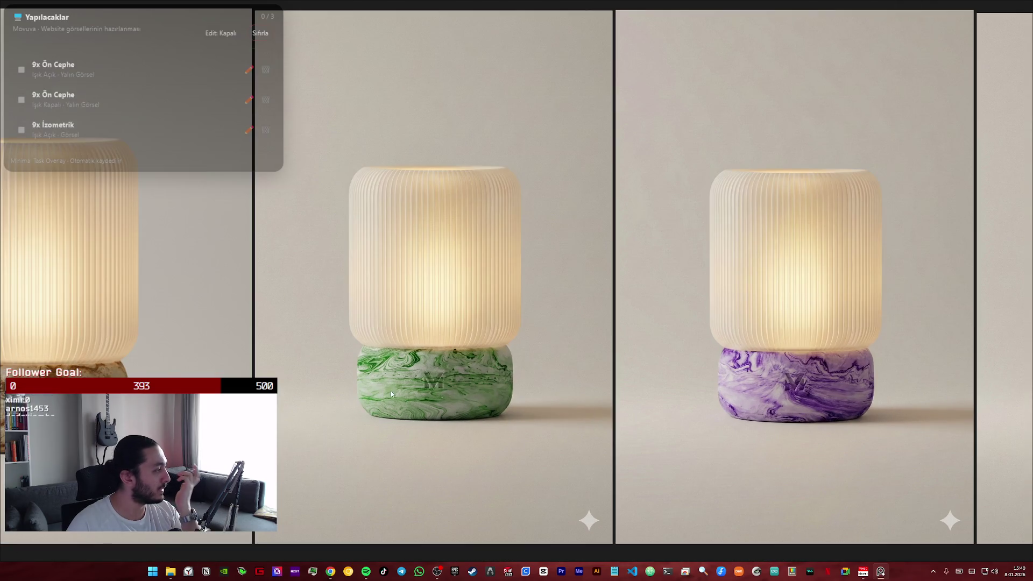
pyautogui.scroll(5, 392, 392)
pyautogui.scroll(-5, 431, 390)
pyautogui.scroll(3, 486, 391)
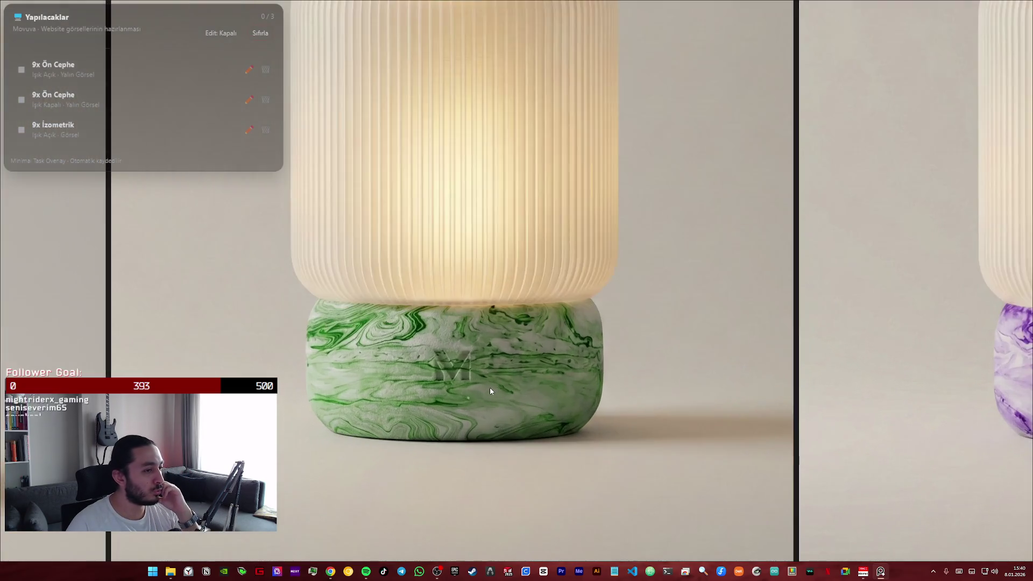
pyautogui.scroll(2, 490, 391)
pyautogui.scroll(-8, 486, 387)
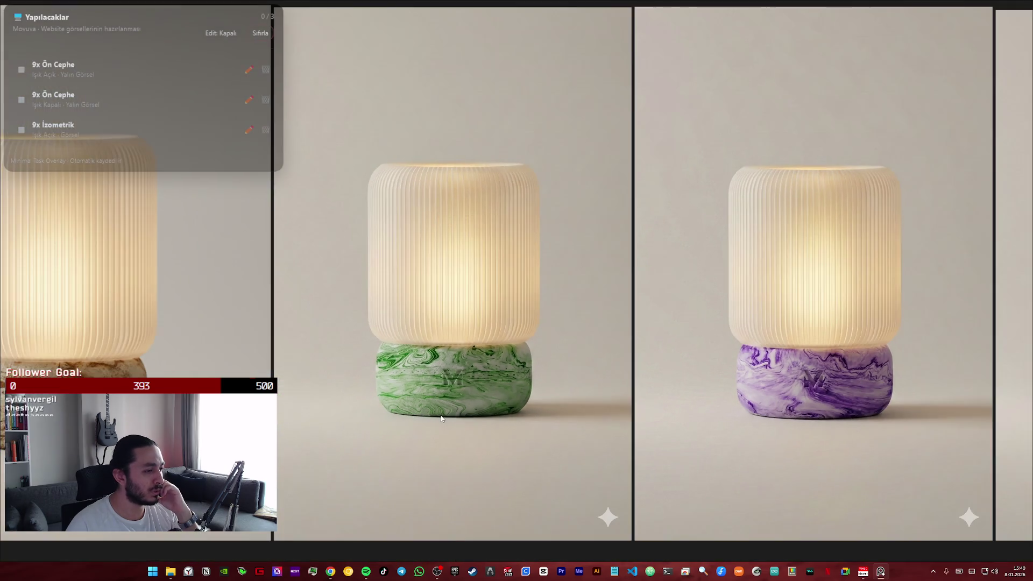
pyautogui.scroll(2, 459, 390)
pyautogui.scroll(-6, 441, 366)
pyautogui.scroll(4, 428, 335)
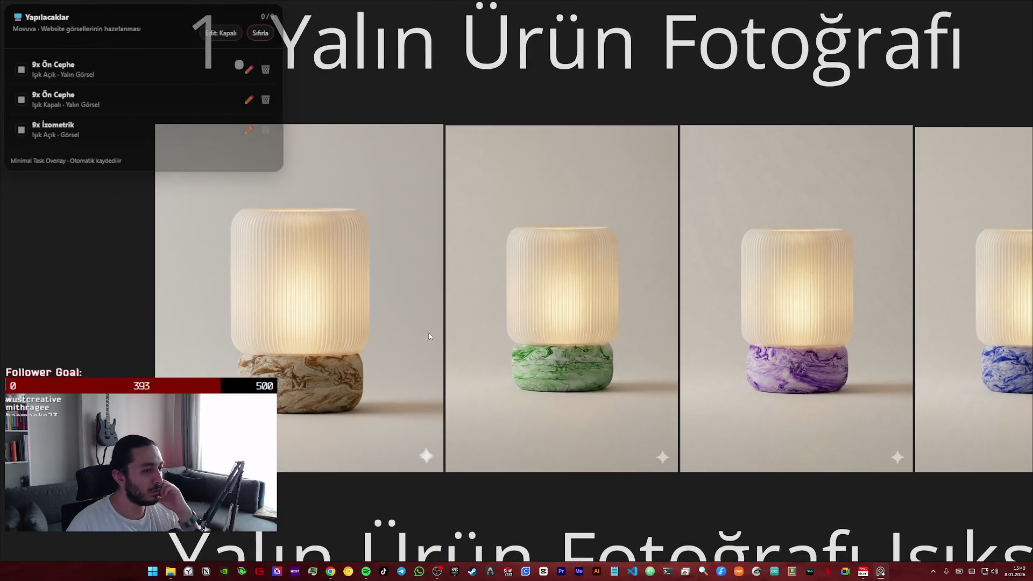
pyautogui.scroll(-5, 428, 334)
pyautogui.scroll(5, 424, 334)
pyautogui.scroll(-2, 421, 338)
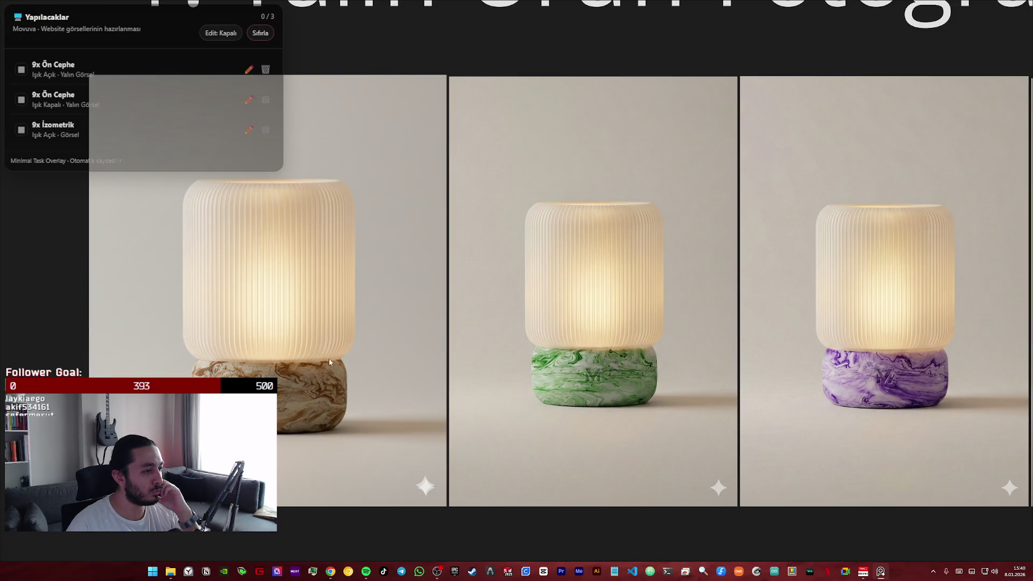
pyautogui.scroll(-1, 430, 333)
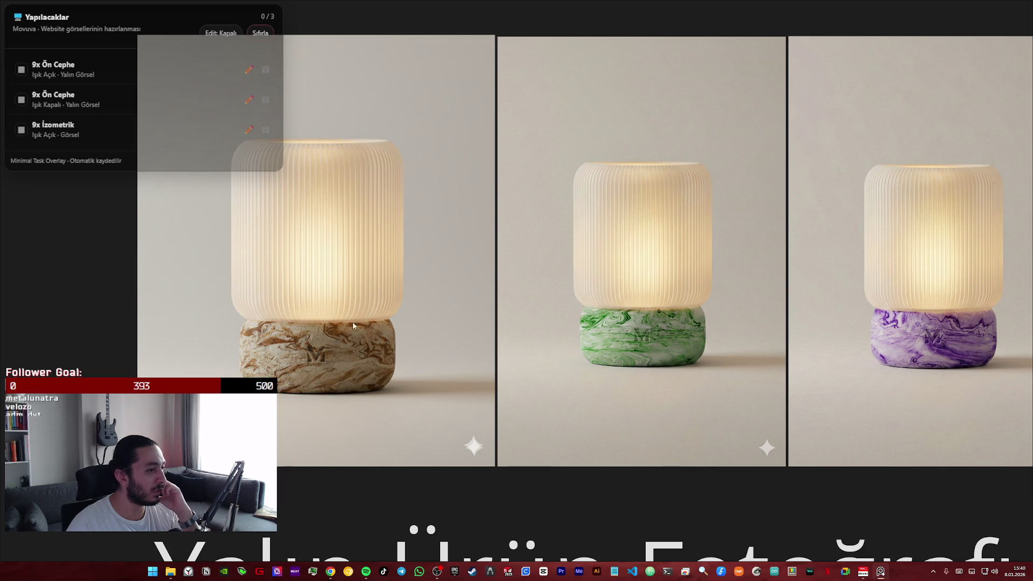
pyautogui.moveTo(611, 380); pyautogui.dragTo(470, 377)
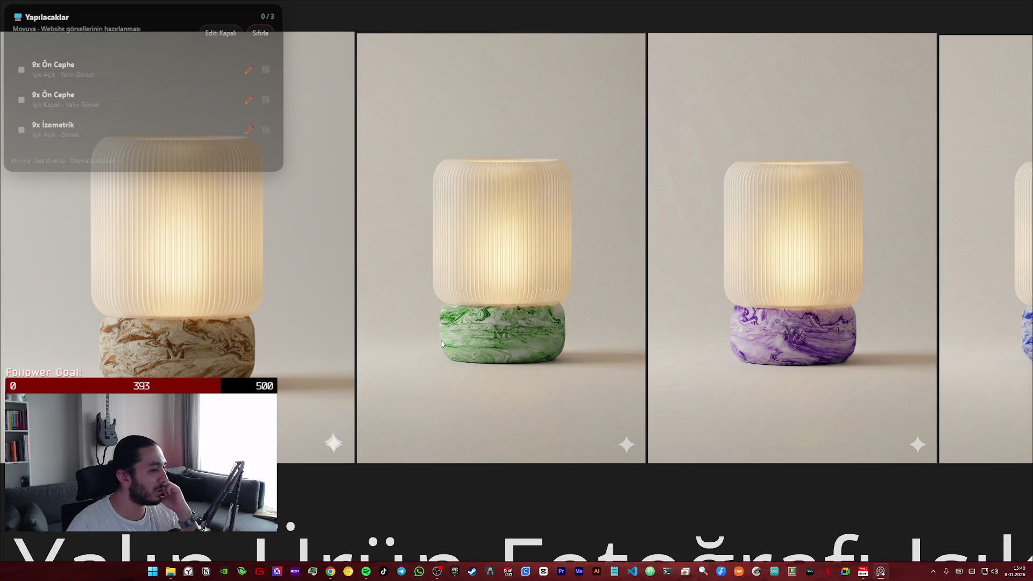
pyautogui.scroll(-3, 456, 353)
pyautogui.scroll(4, 538, 355)
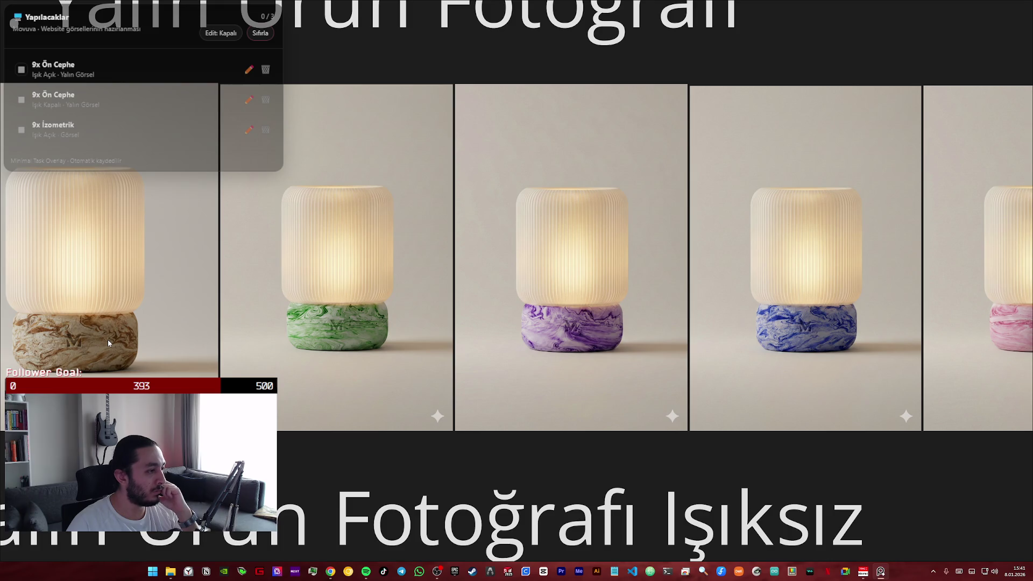
pyautogui.scroll(2, 107, 340)
pyautogui.moveTo(108, 340); pyautogui.dragTo(508, 285)
pyautogui.scroll(-5, 529, 288)
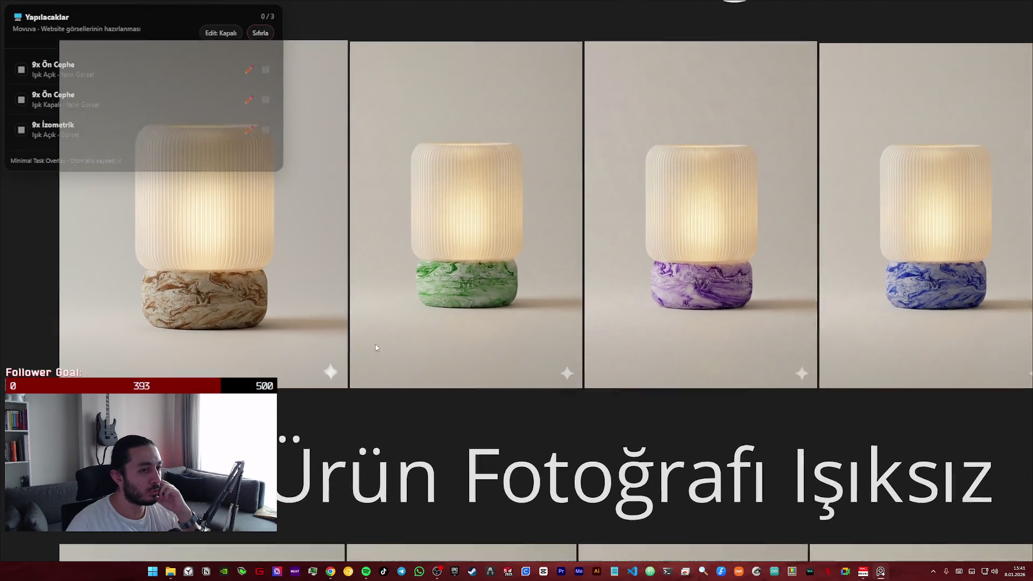
pyautogui.hscroll(5, 484, 323)
pyautogui.hscroll(5, 392, 318)
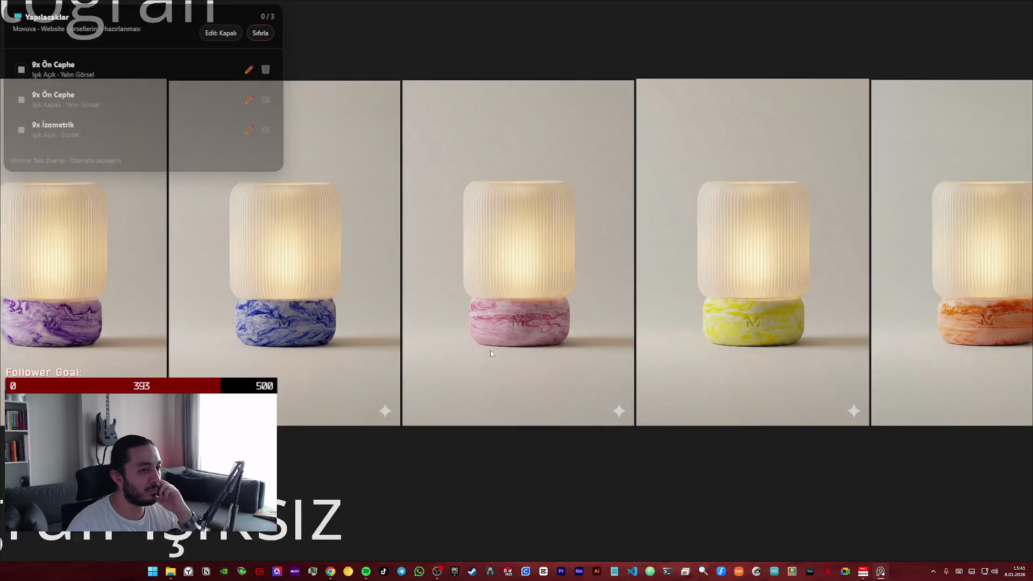
pyautogui.hscroll(5, 452, 325)
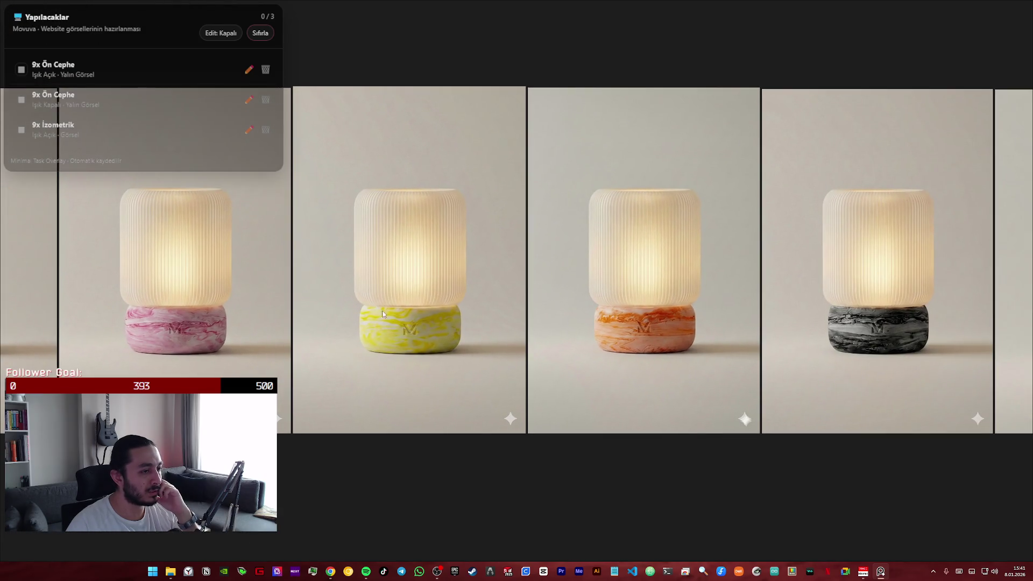
pyautogui.hscroll(5, 382, 310)
pyautogui.hscroll(5, 398, 350)
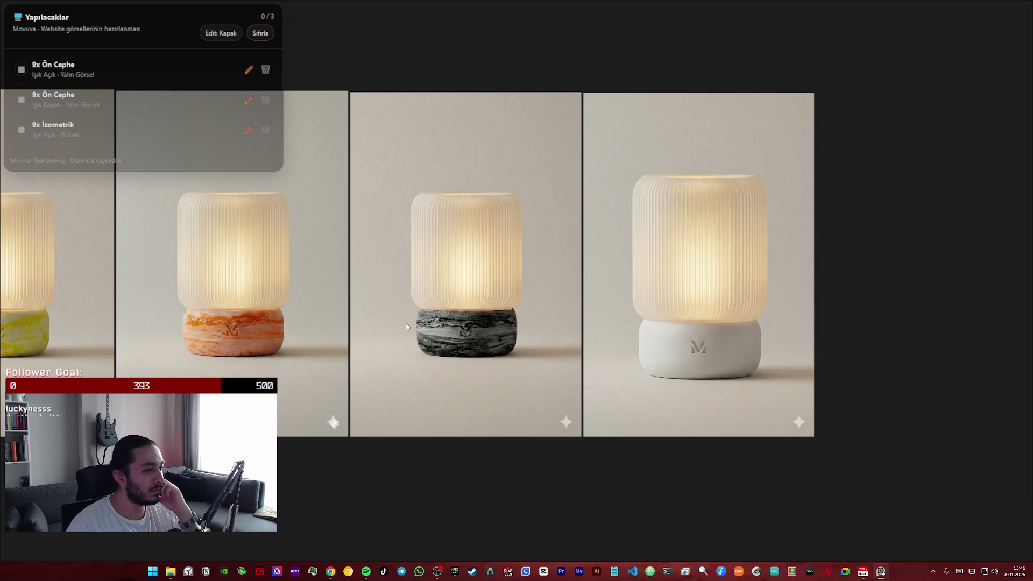
pyautogui.scroll(-10, 460, 403)
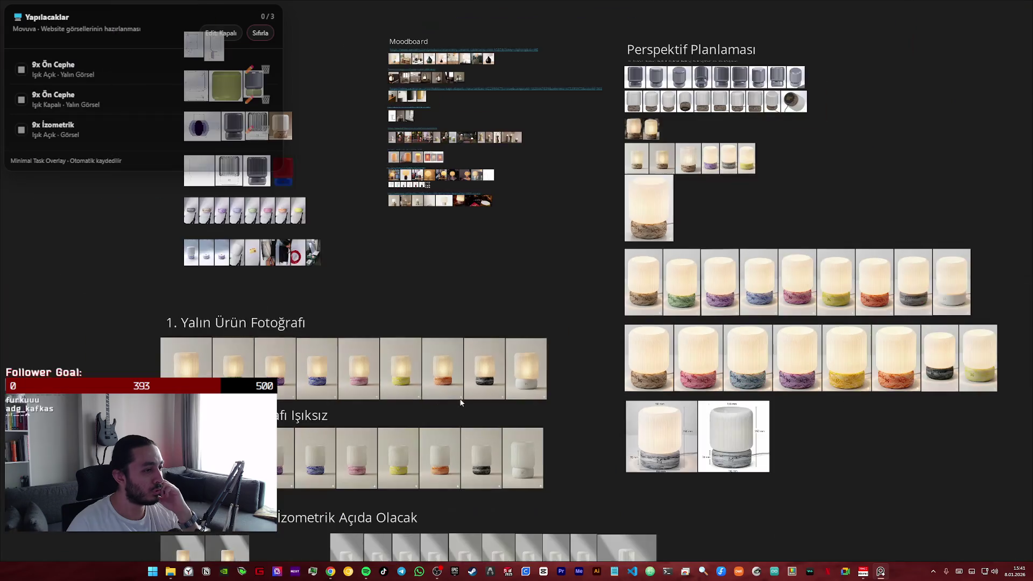
# Step: Zoom around the moodboard sections, then exit PureRef full screen with Ctrl+F
pyautogui.scroll(10, 460, 402)
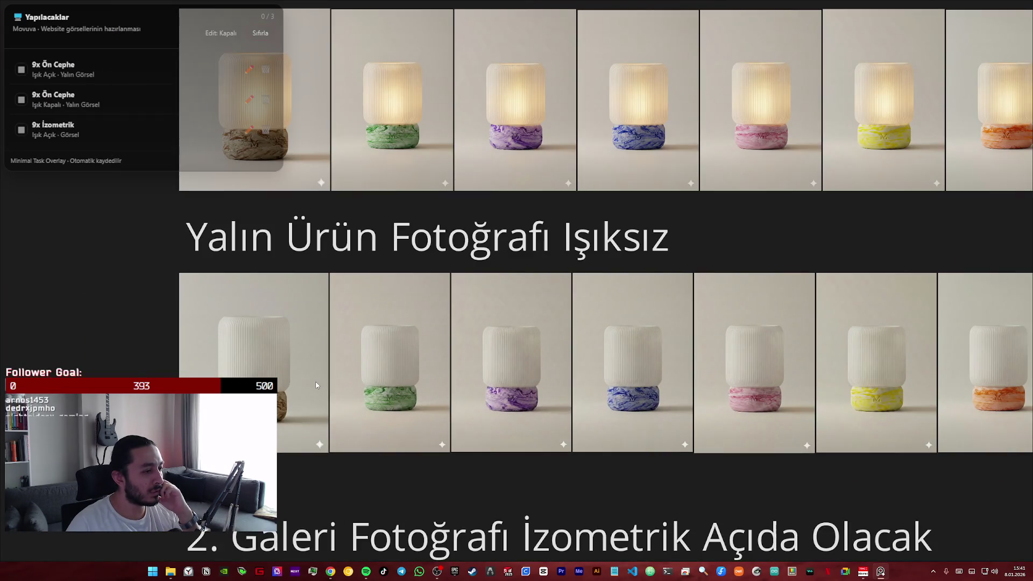
pyautogui.scroll(5, 317, 385)
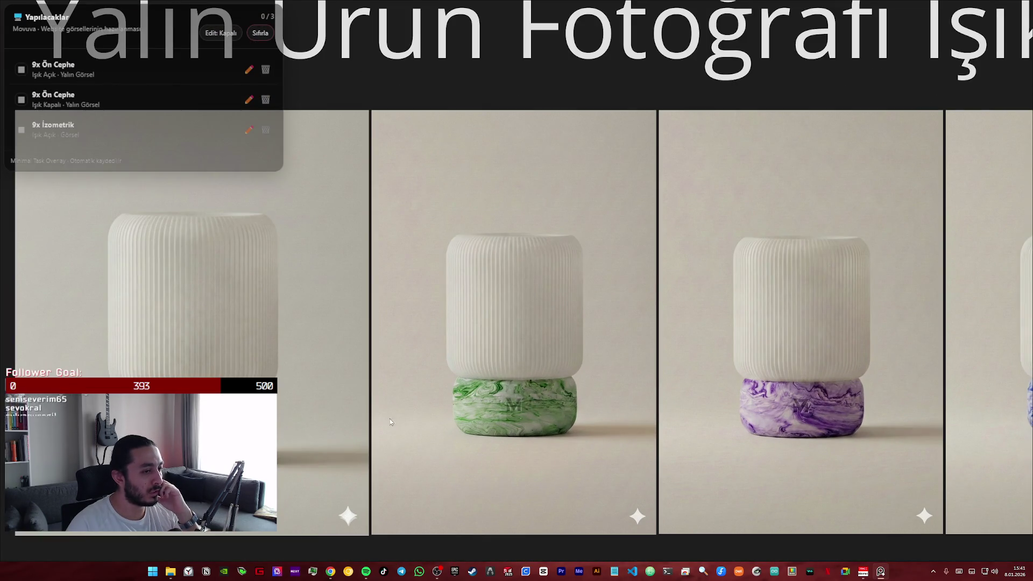
pyautogui.scroll(-5, 390, 421)
pyautogui.hscroll(3, 490, 348)
pyautogui.scroll(-2, 490, 347)
pyautogui.scroll(2, 547, 357)
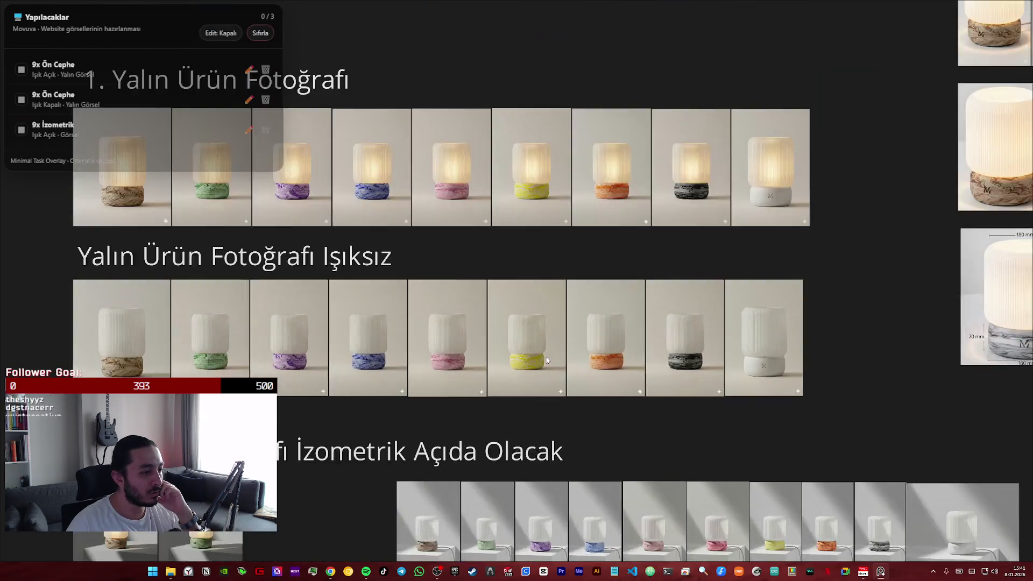
pyautogui.scroll(2, 546, 356)
pyautogui.scroll(-4, 489, 362)
pyautogui.scroll(1, 437, 341)
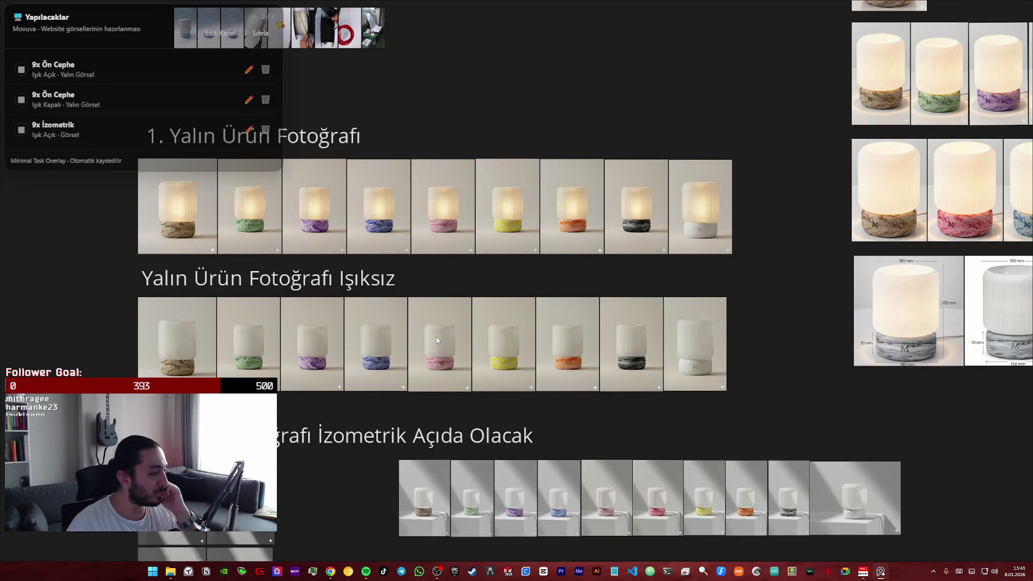
pyautogui.scroll(-3, 437, 341)
pyautogui.scroll(2, 466, 338)
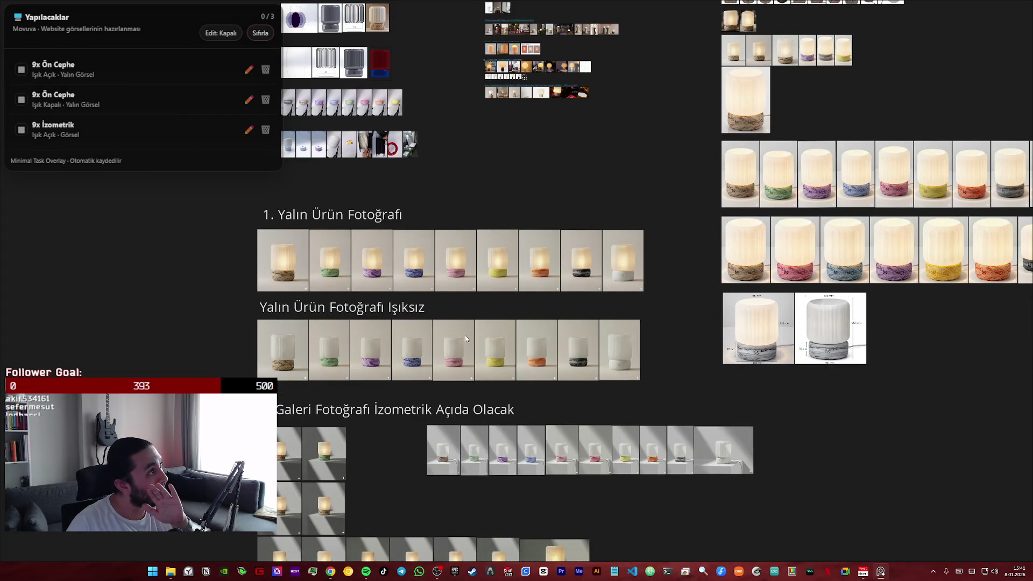
pyautogui.scroll(-3, 475, 342)
pyautogui.scroll(3, 487, 349)
pyautogui.scroll(1, 378, 294)
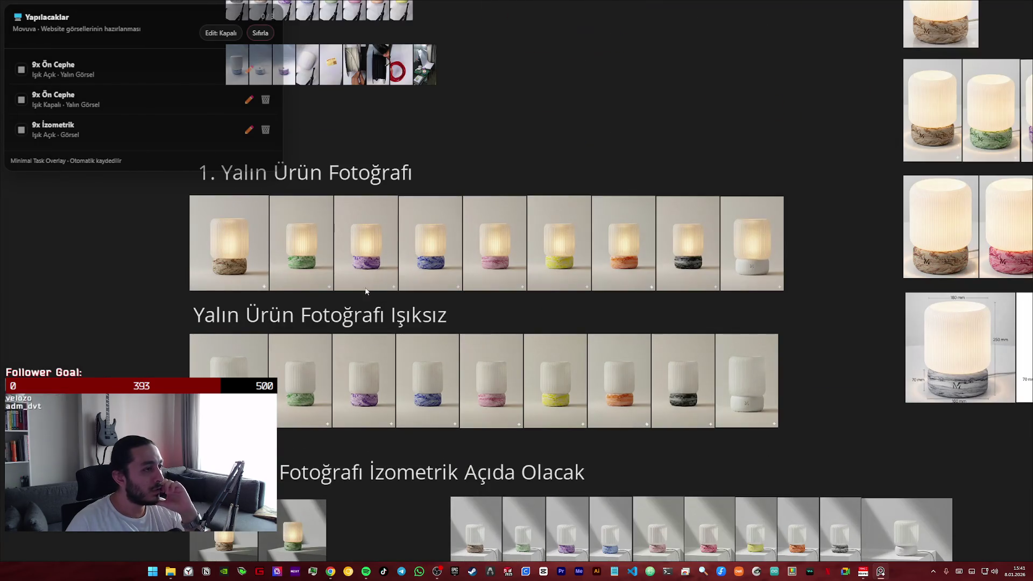
pyautogui.scroll(2, 272, 239)
pyautogui.scroll(-2, 388, 279)
pyautogui.scroll(3, 290, 262)
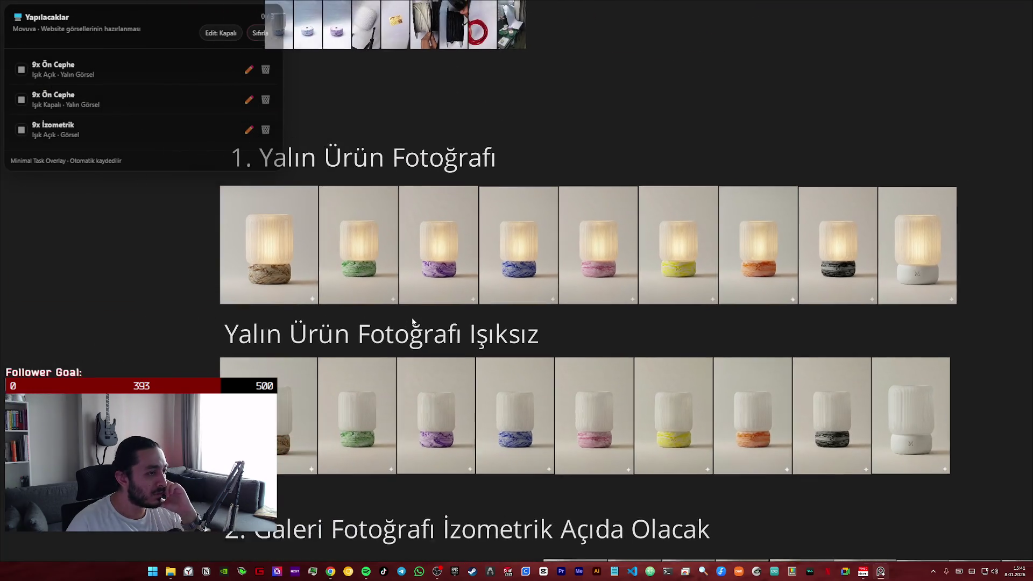
pyautogui.scroll(2, 308, 280)
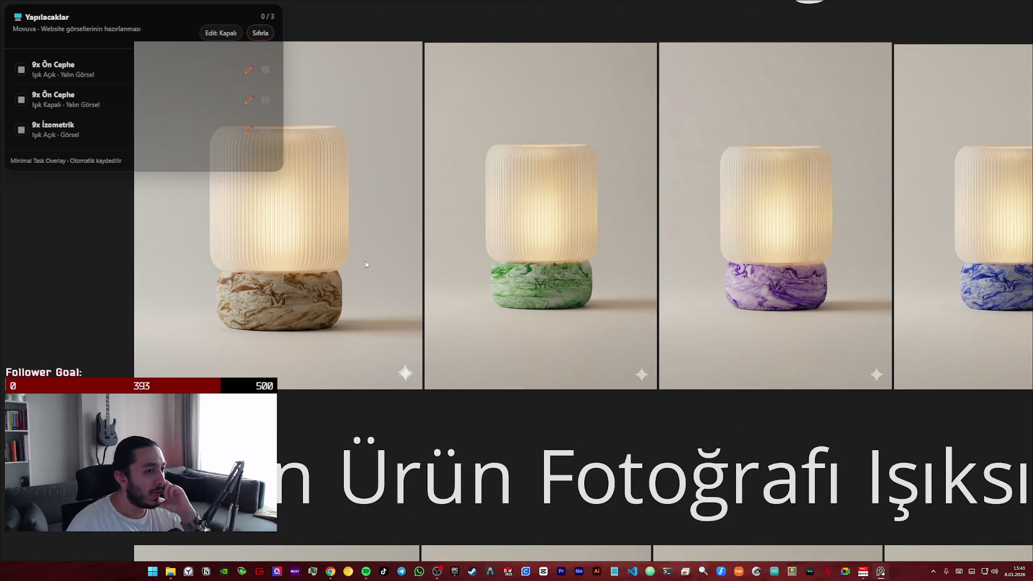
pyautogui.scroll(-2, 362, 274)
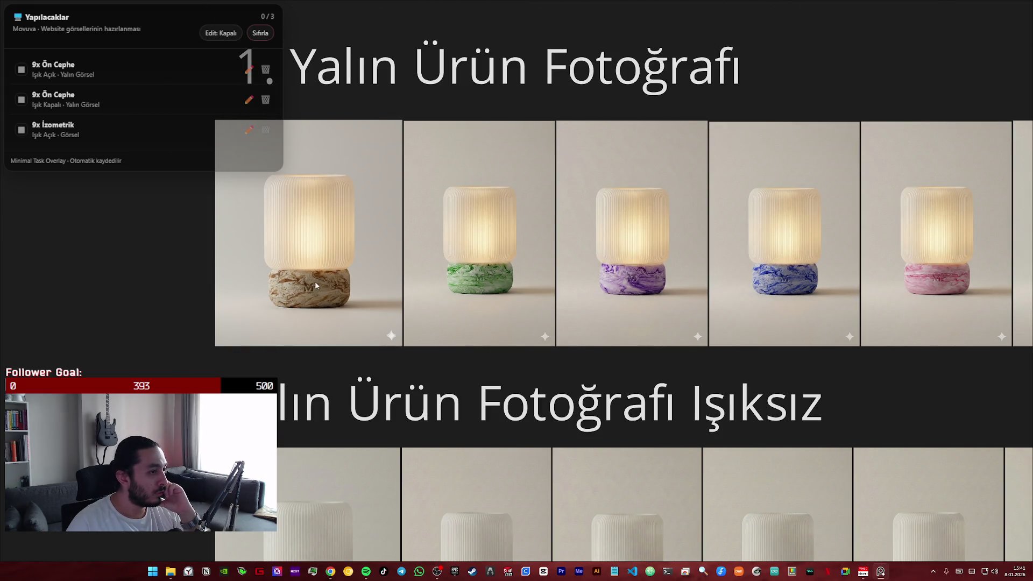
pyautogui.scroll(3, 315, 266)
pyautogui.scroll(-5, 315, 266)
pyautogui.scroll(-4, 401, 131)
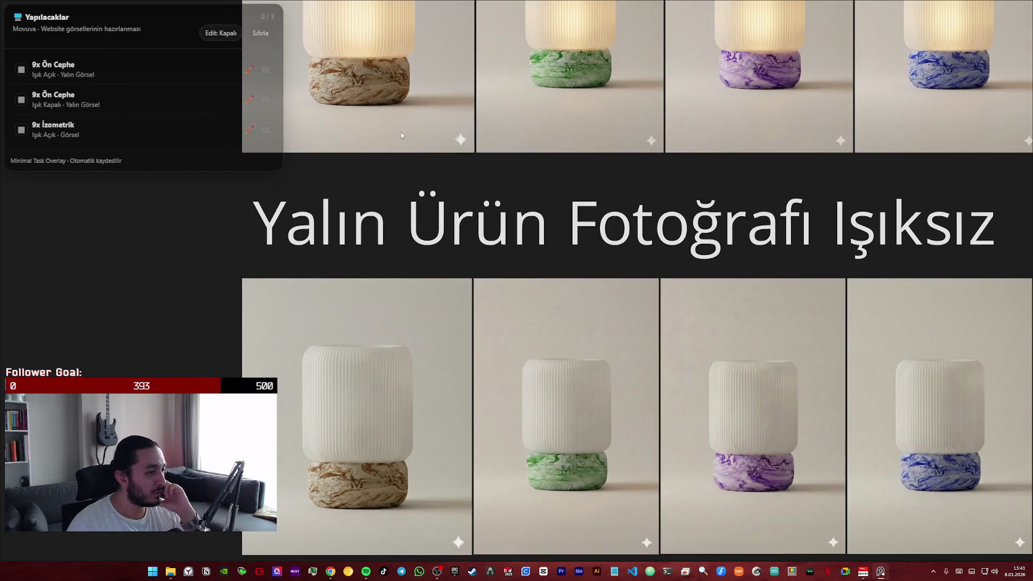
pyautogui.scroll(3, 370, 460)
pyautogui.scroll(-5, 487, 373)
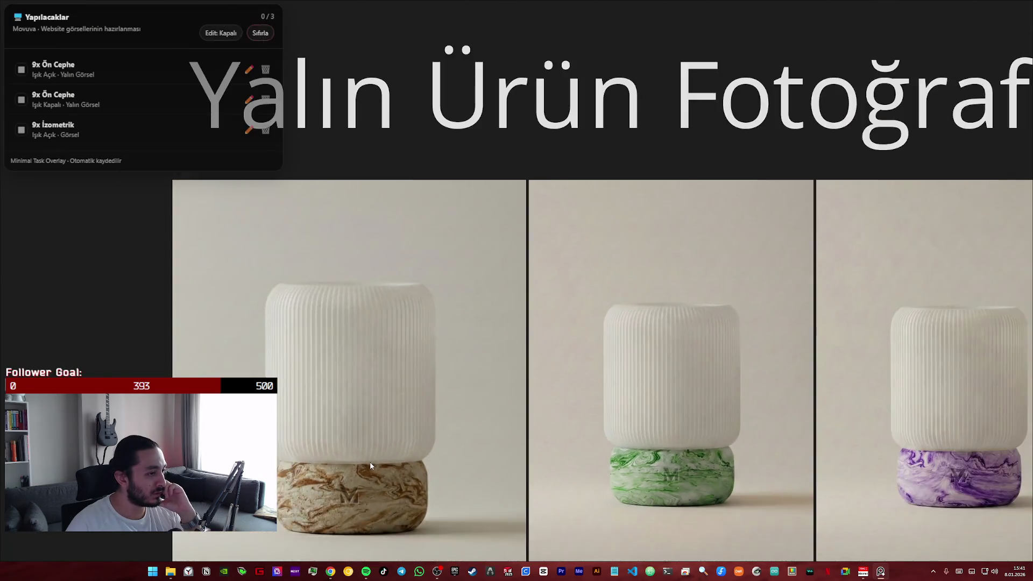
pyautogui.scroll(-5, 487, 373)
pyautogui.scroll(8, 396, 293)
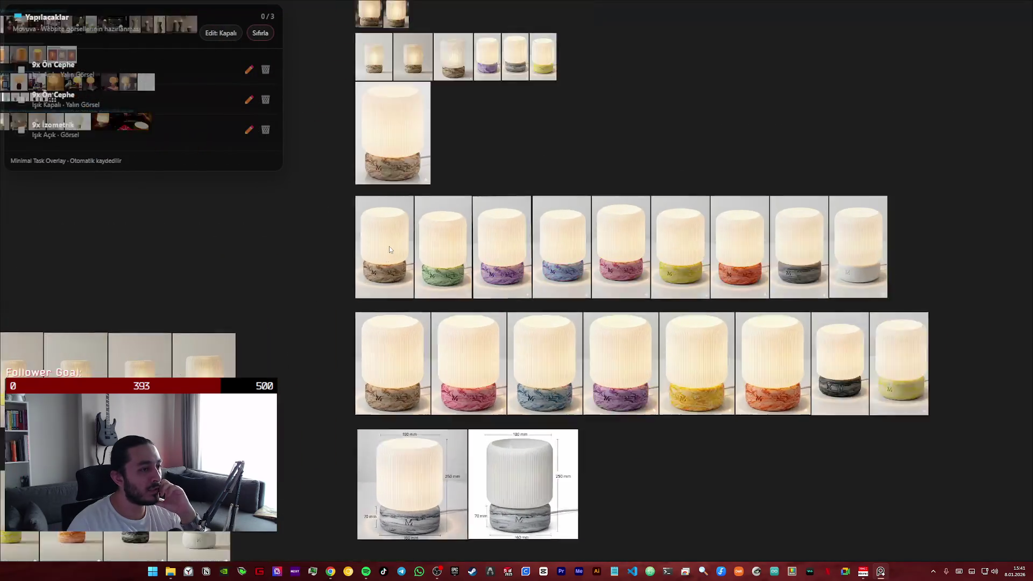
pyautogui.scroll(-6, 395, 293)
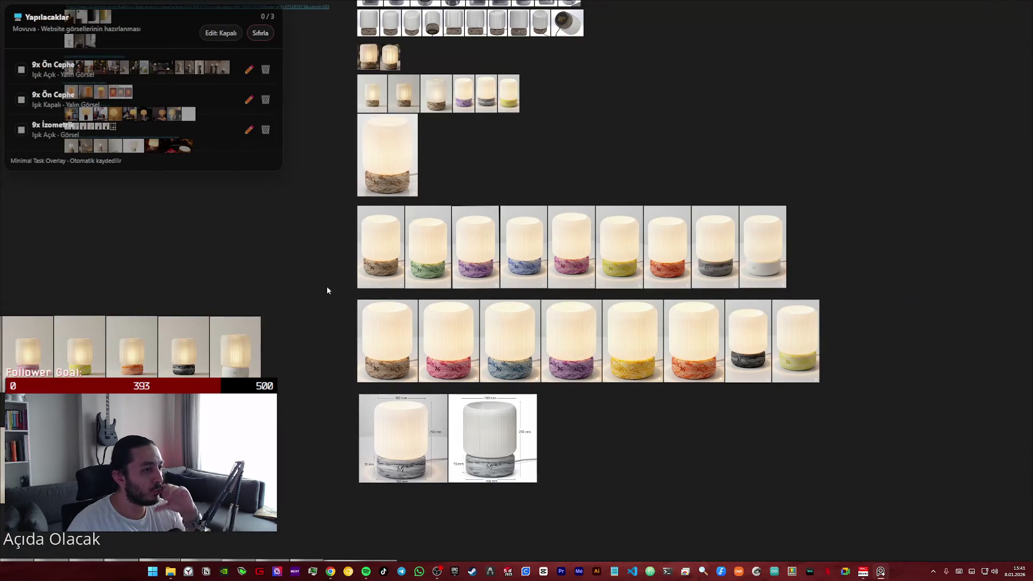
pyautogui.scroll(-6, 407, 262)
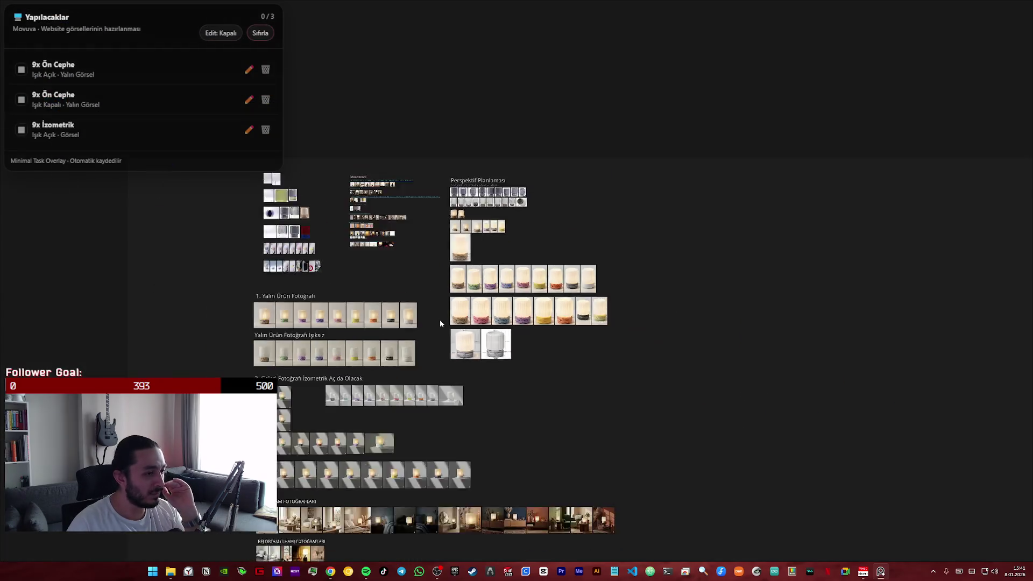
pyautogui.scroll(8, 451, 414)
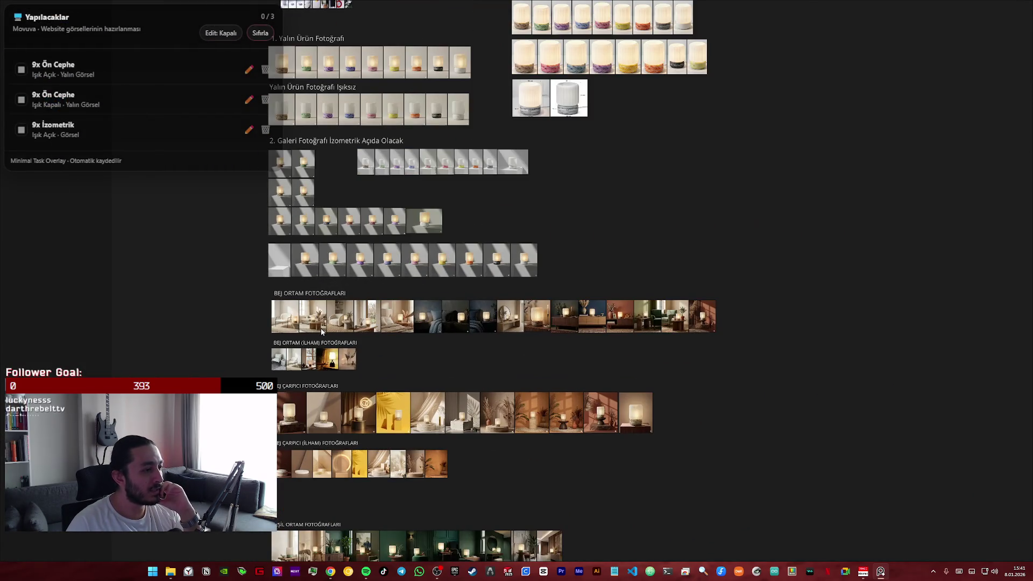
pyautogui.scroll(4, 287, 321)
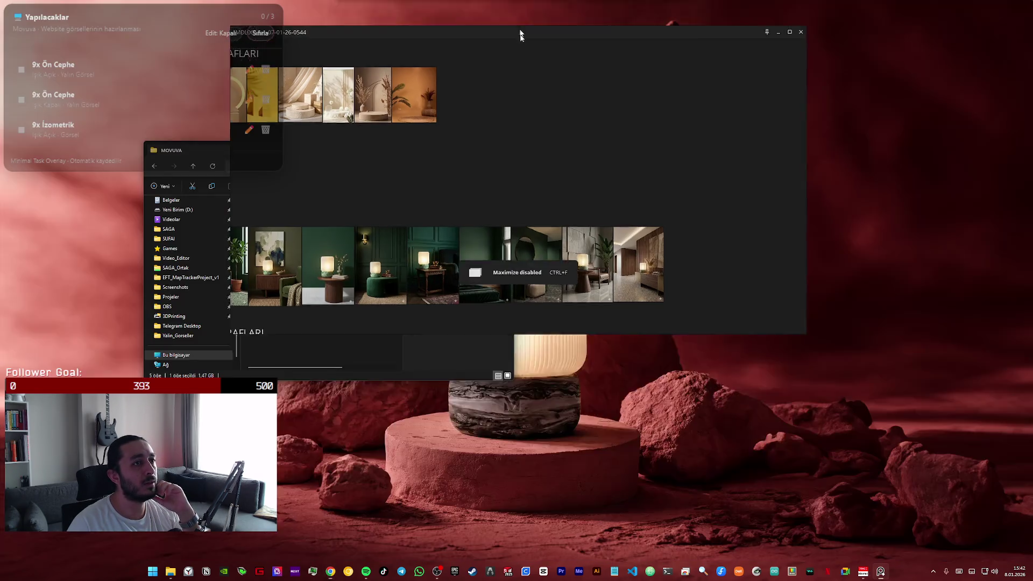
pyautogui.hotkey('ctrl', 'f')
# Step: Load the Movuva website in a new, maximized Chrome window
pyautogui.moveTo(405, 154); pyautogui.dragTo(351, 57)
pyautogui.moveTo(331, 571)
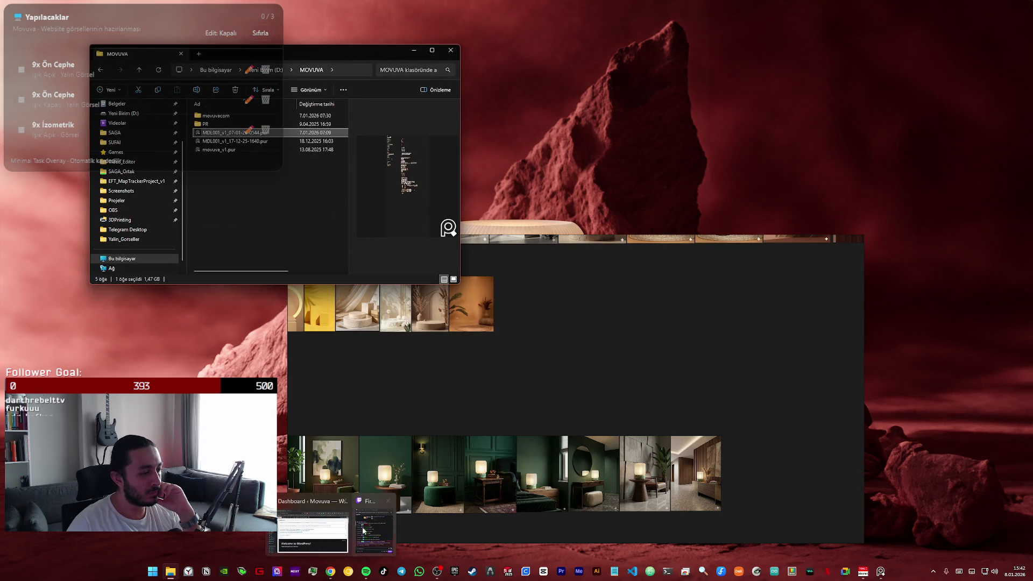
pyautogui.click(363, 532)
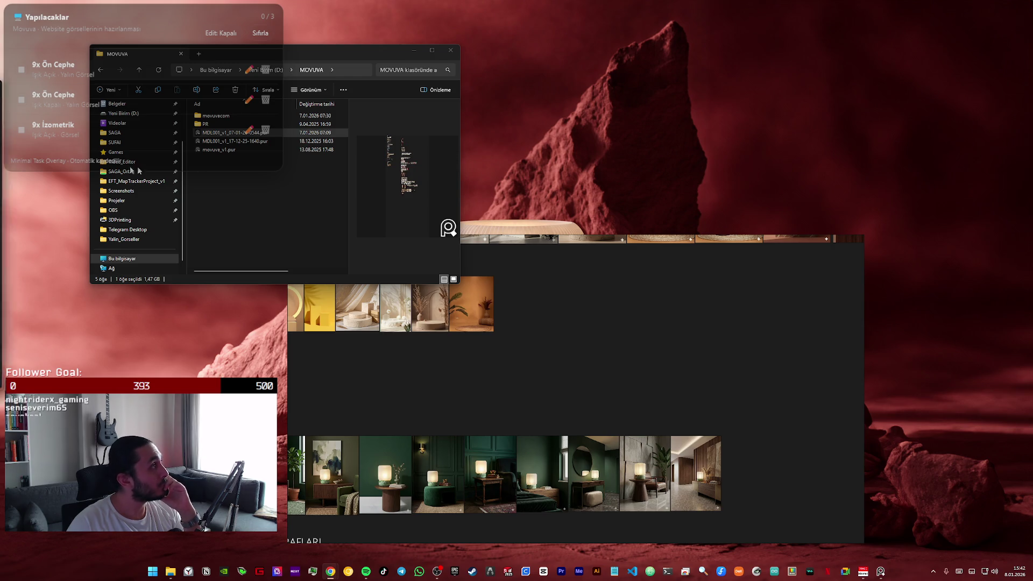
pyautogui.hotkey('ctrl', 'n')
pyautogui.moveTo(346, 147); pyautogui.dragTo(348, 147)
pyautogui.write('movuva.com')
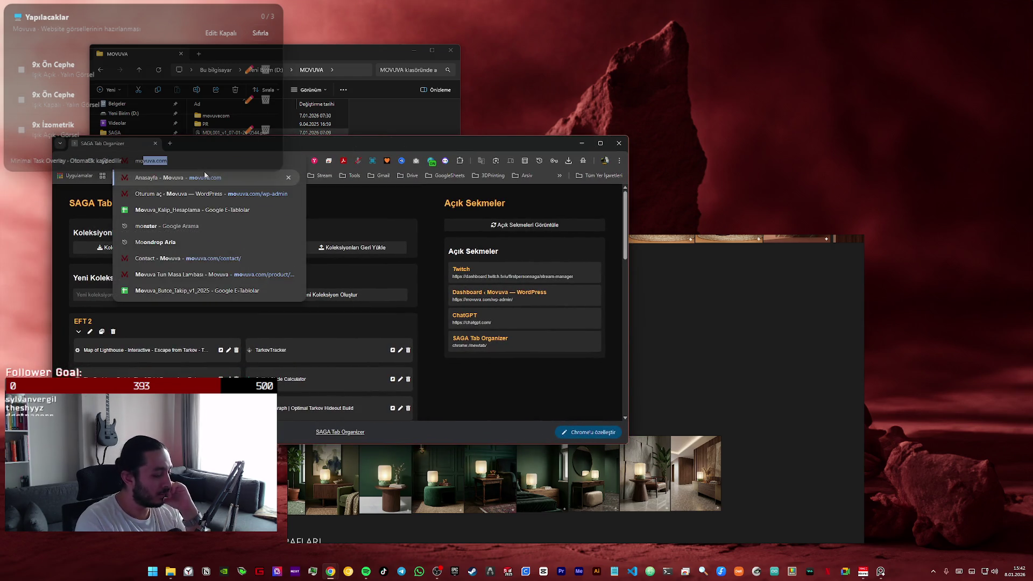
pyautogui.press('Return')
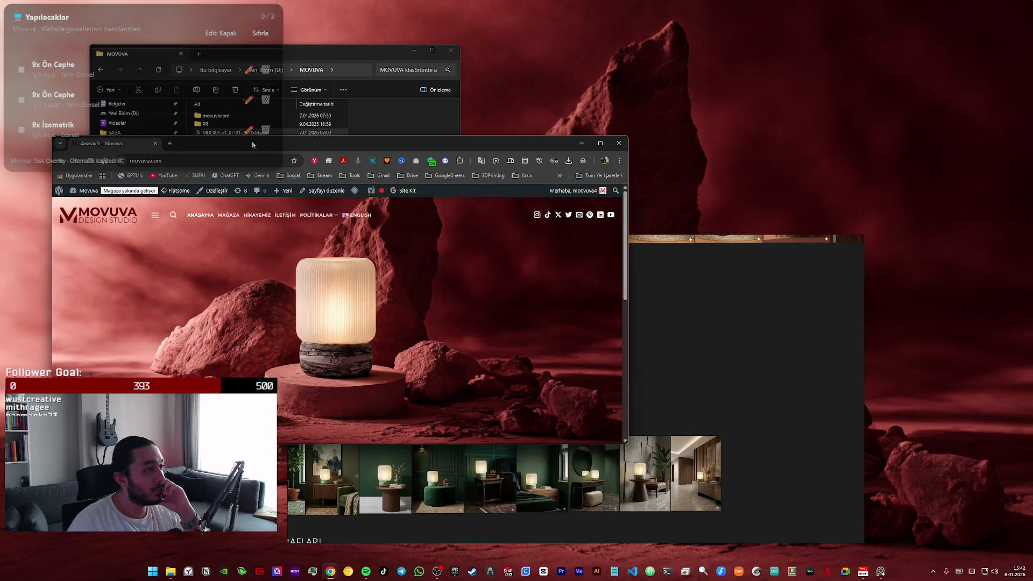
pyautogui.press('super+Up')
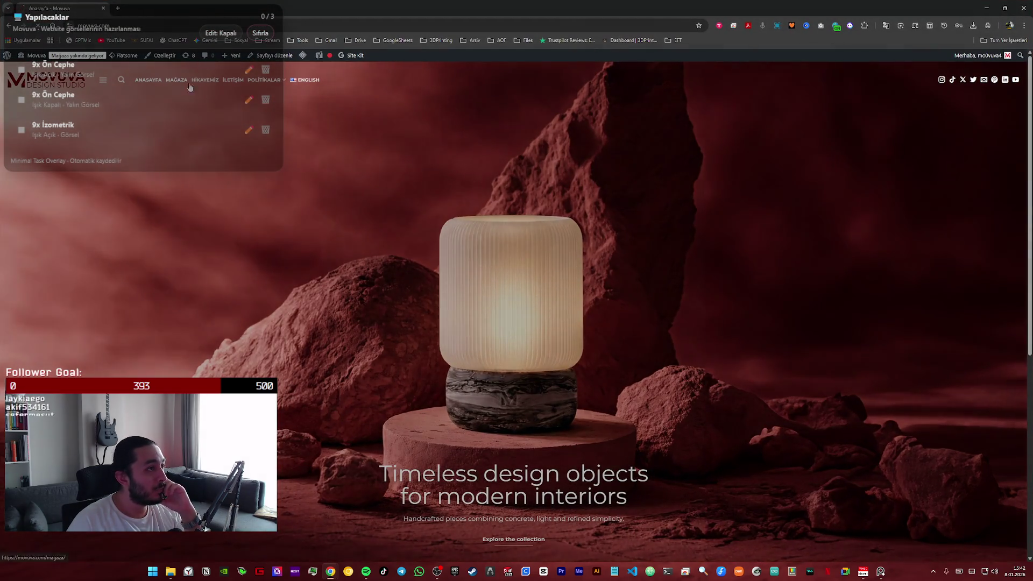
# Step: Open the Tun Masa Lambası product from the shop, preview and clear the Amber base, then open a new tab
pyautogui.click(573, 286)
pyautogui.click(574, 196)
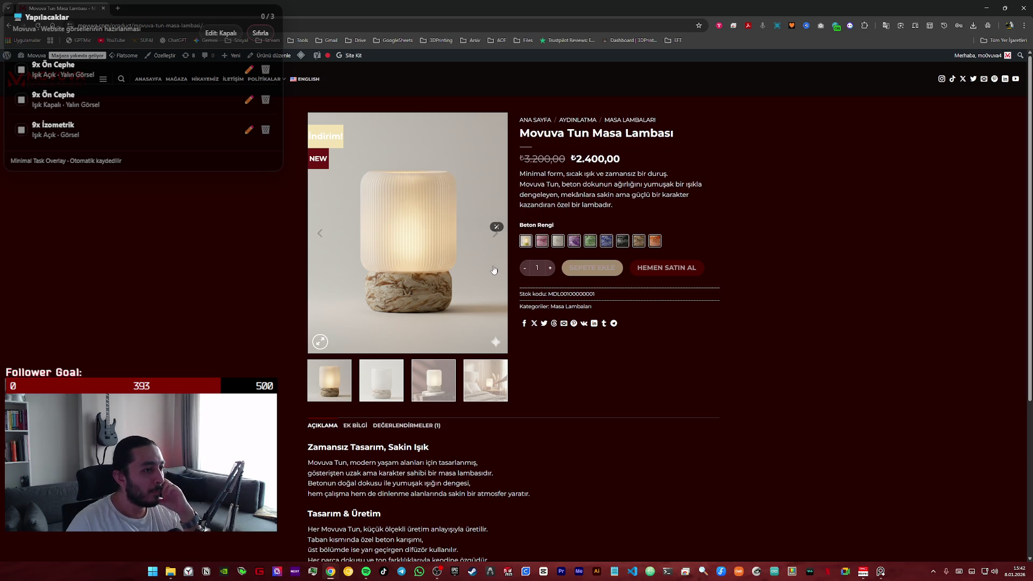
pyautogui.click(527, 245)
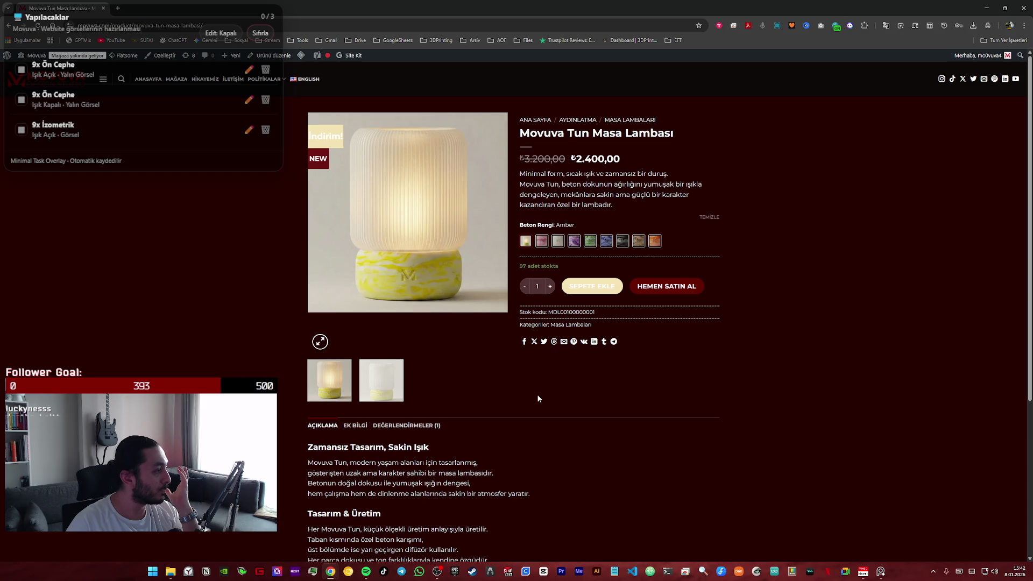
pyautogui.click(541, 246)
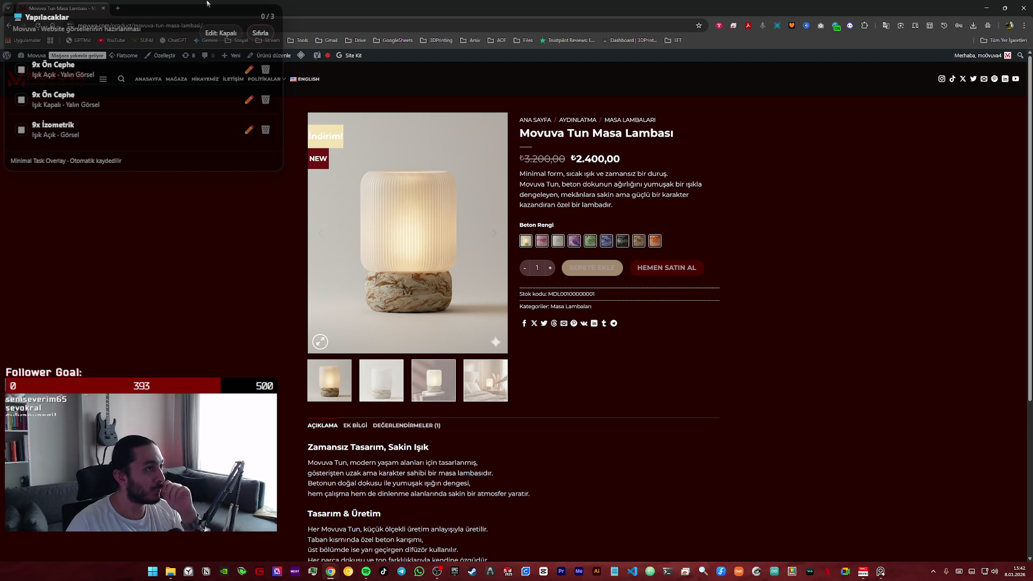
pyautogui.click(118, 8)
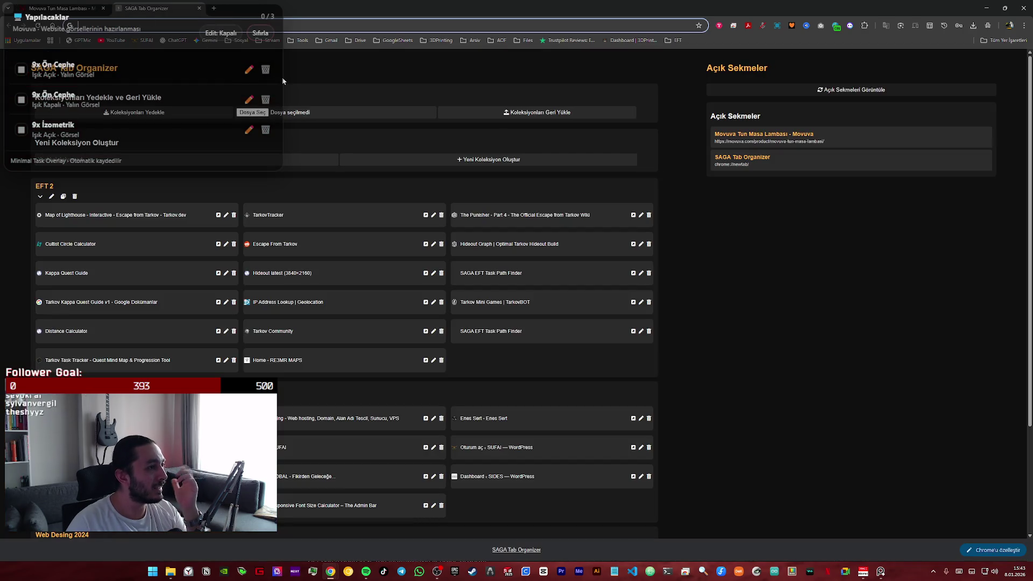
# Step: Paste the Gantri Maskor Table Light URL into the address bar and load the page
pyautogui.click(276, 27)
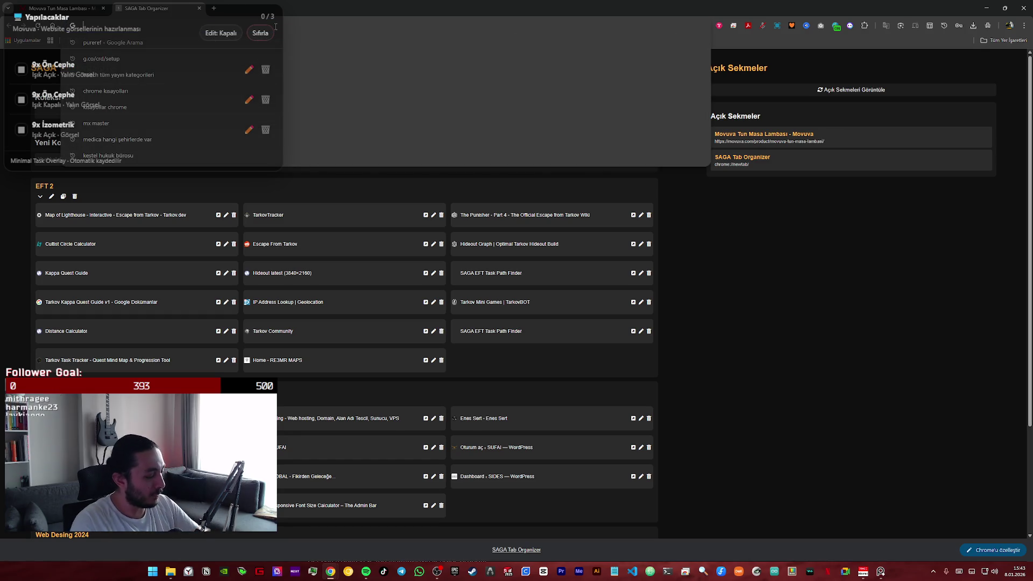
pyautogui.hotkey('ctrl', 'v')
pyautogui.press('Return')
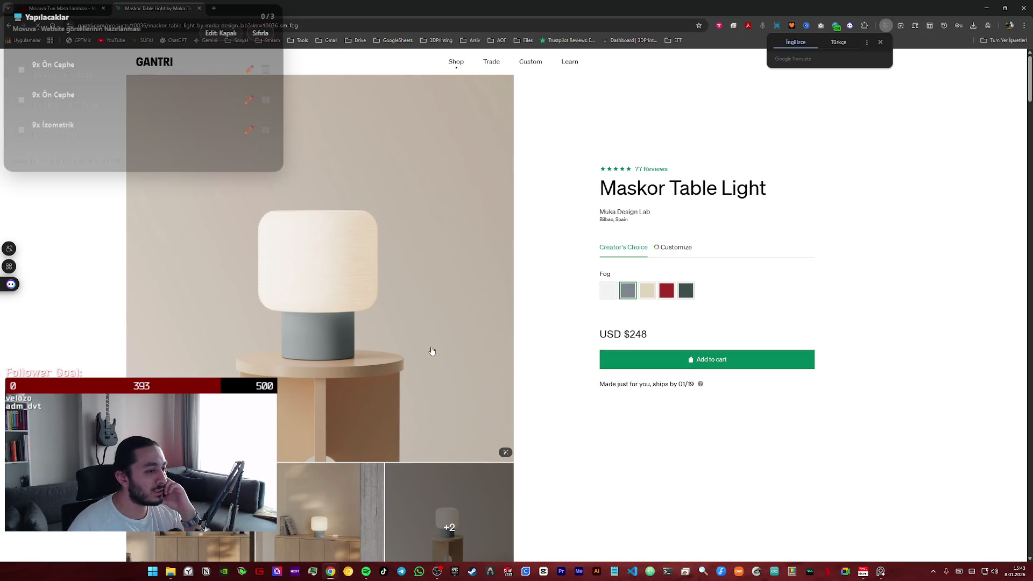
pyautogui.scroll(-2, 433, 358)
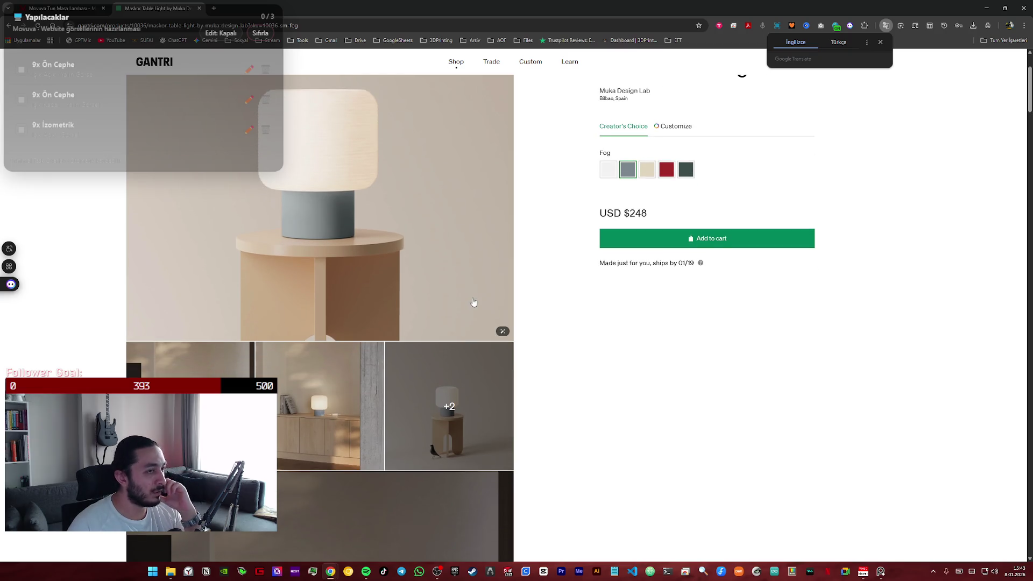
pyautogui.scroll(2, 472, 302)
# Step: Preview the lamp in Snow, dismiss the discount popup, then switch to red Canyon
pyautogui.click(614, 296)
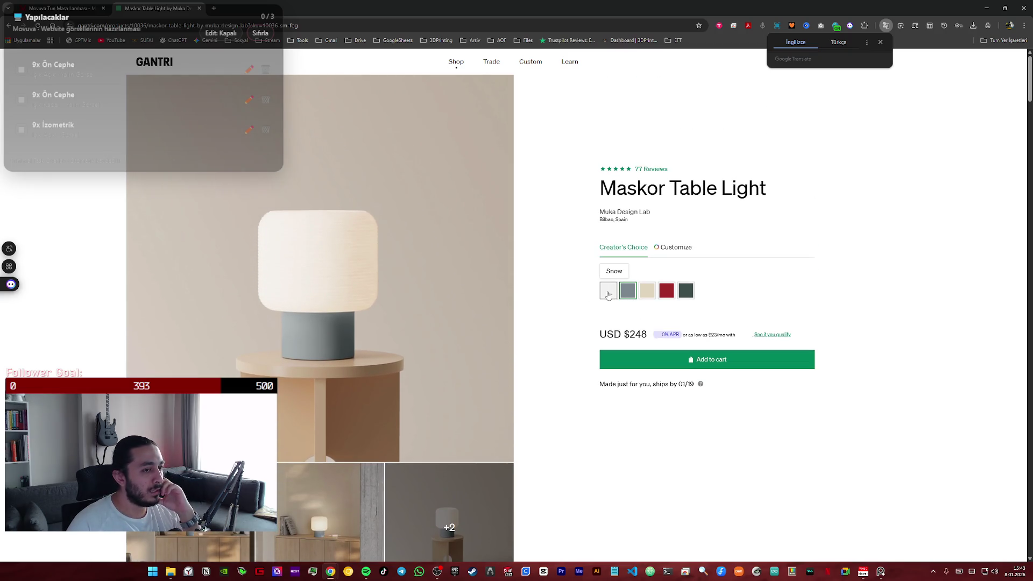
pyautogui.scroll(-1, 353, 380)
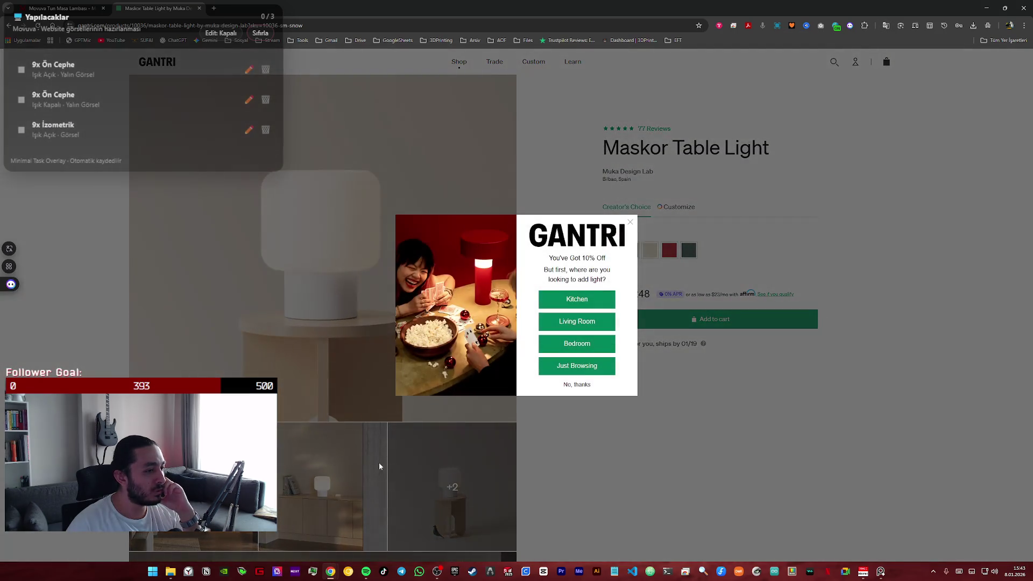
pyautogui.click(630, 223)
pyautogui.scroll(-3, 377, 280)
pyautogui.scroll(3, 311, 292)
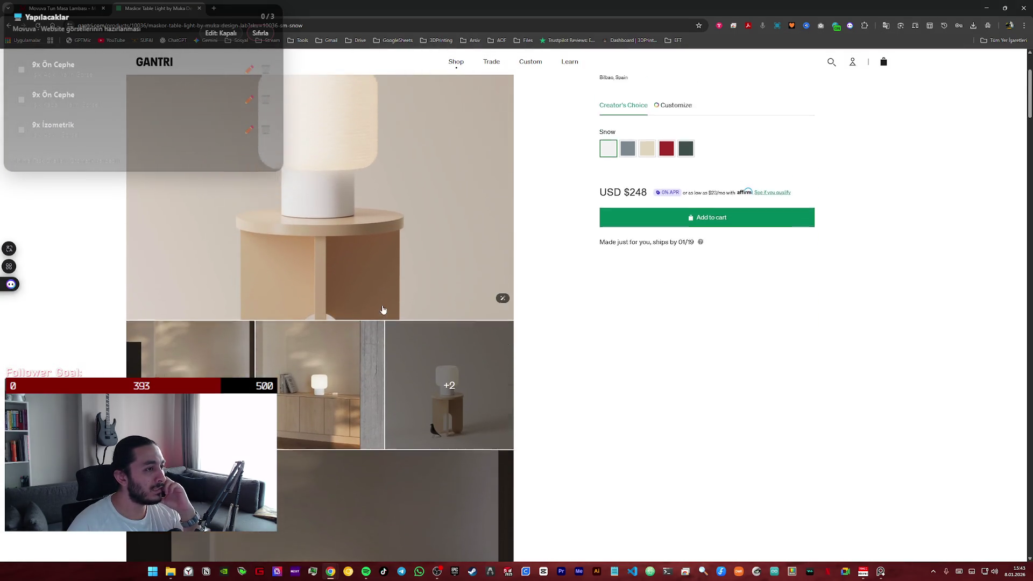
pyautogui.scroll(-3, 321, 366)
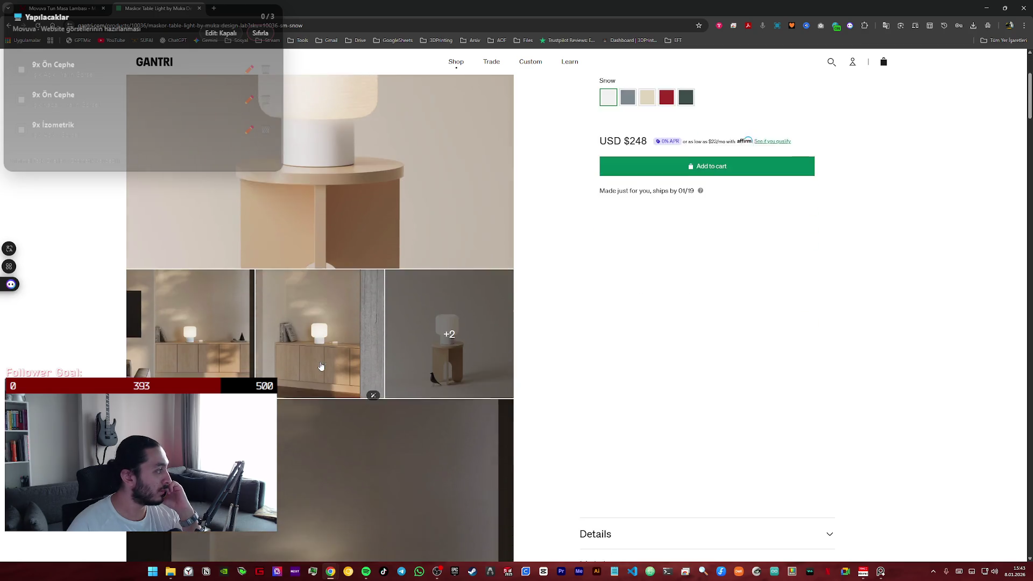
pyautogui.click(671, 135)
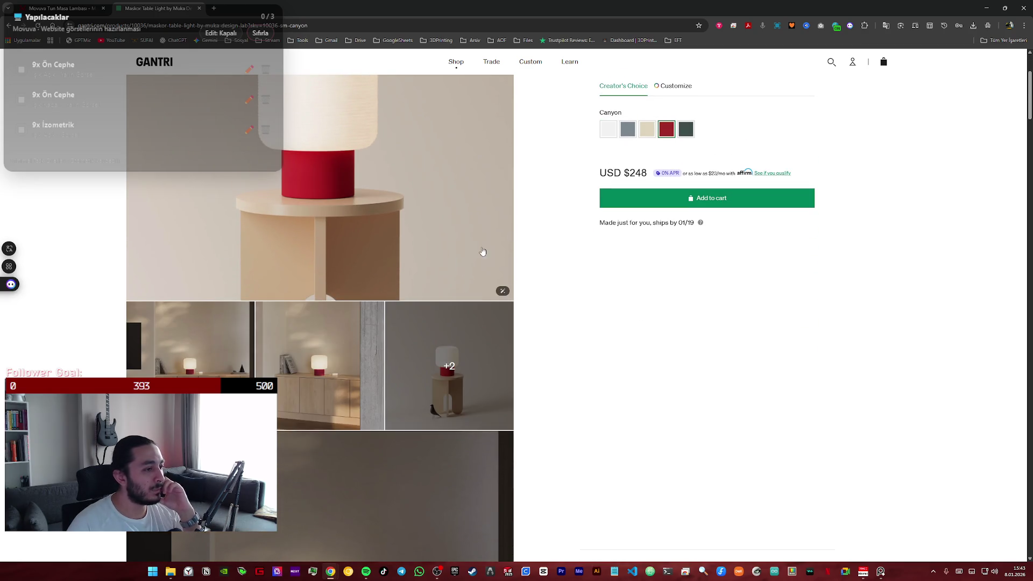
# Step: View two gallery photos enlarged, scroll through the page, then close the Gantri tab
pyautogui.click(336, 371)
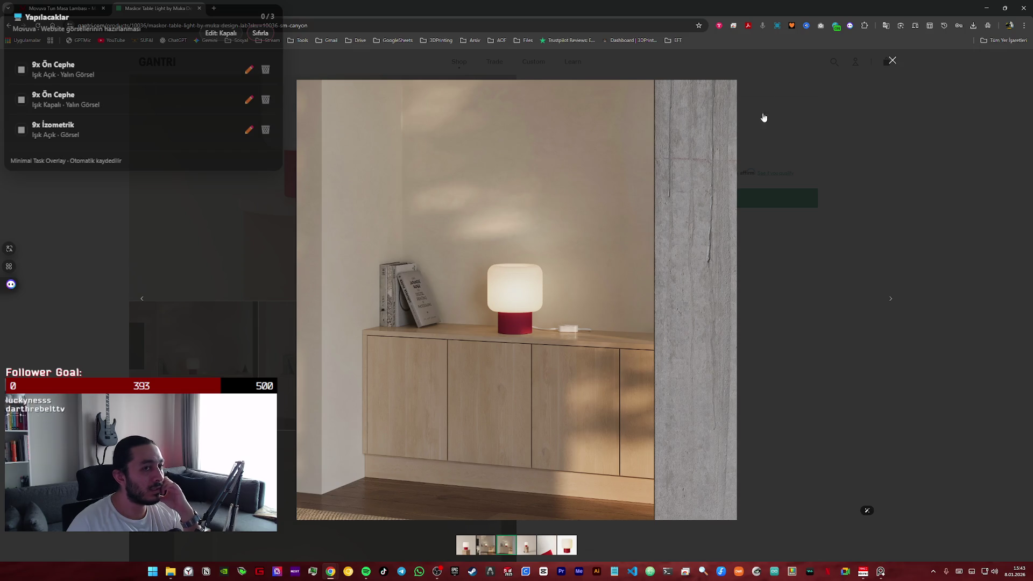
pyautogui.click(893, 61)
pyautogui.click(378, 372)
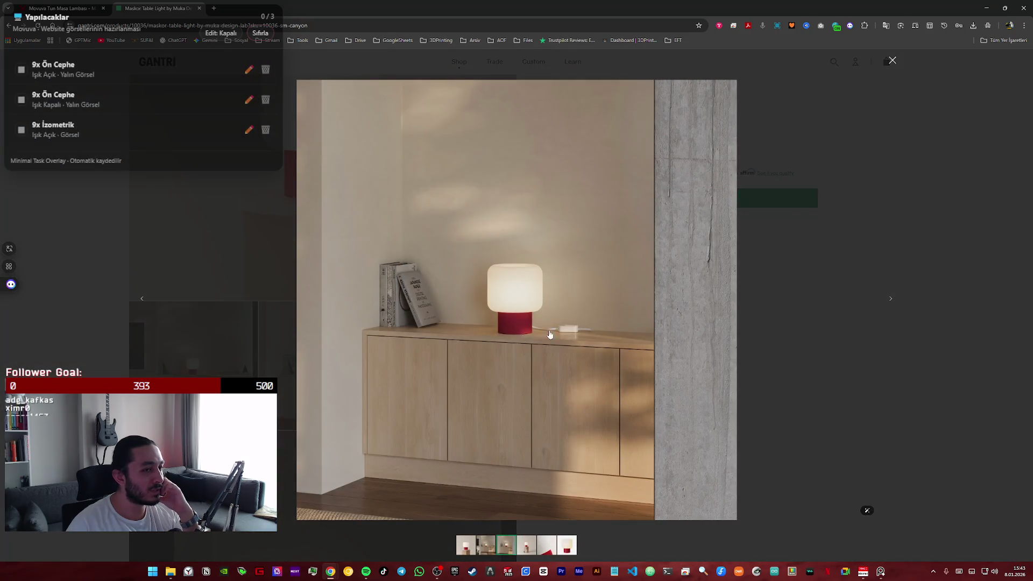
pyautogui.click(892, 61)
pyautogui.scroll(-1, 406, 461)
pyautogui.scroll(-10, 408, 458)
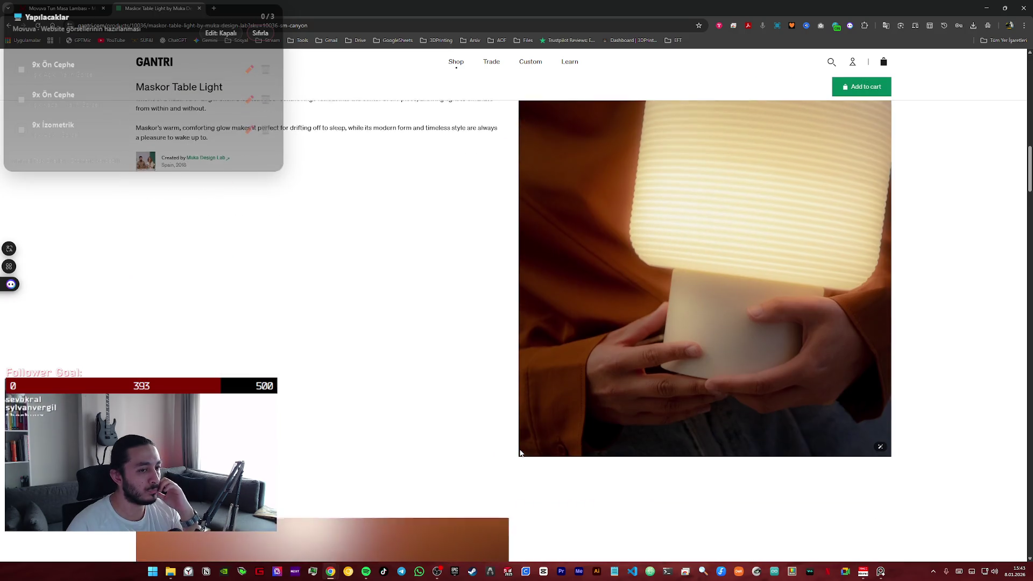
pyautogui.scroll(10, 484, 430)
pyautogui.scroll(4, 464, 413)
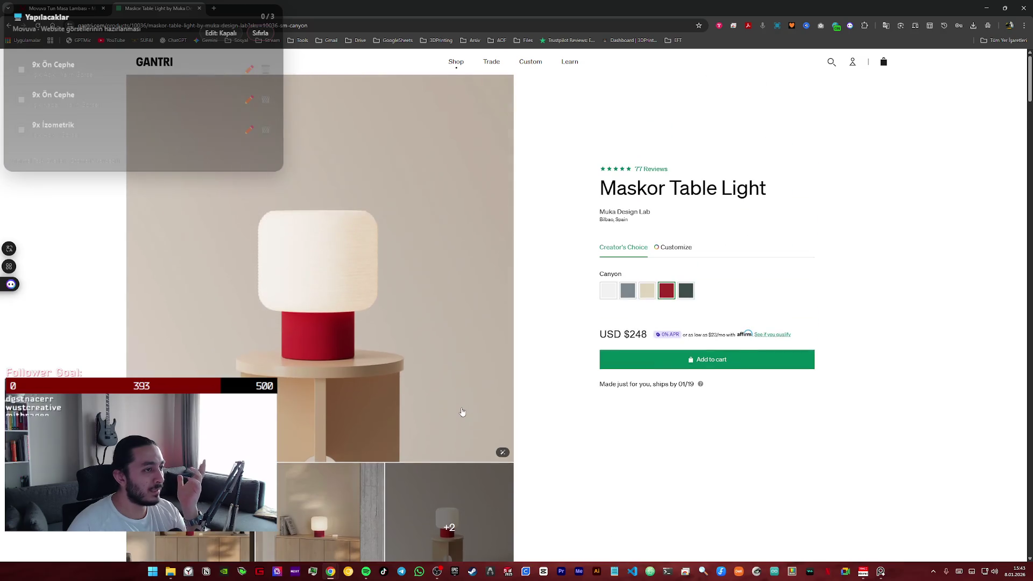
pyautogui.scroll(-2, 463, 414)
pyautogui.scroll(2, 461, 414)
pyautogui.scroll(-1, 461, 414)
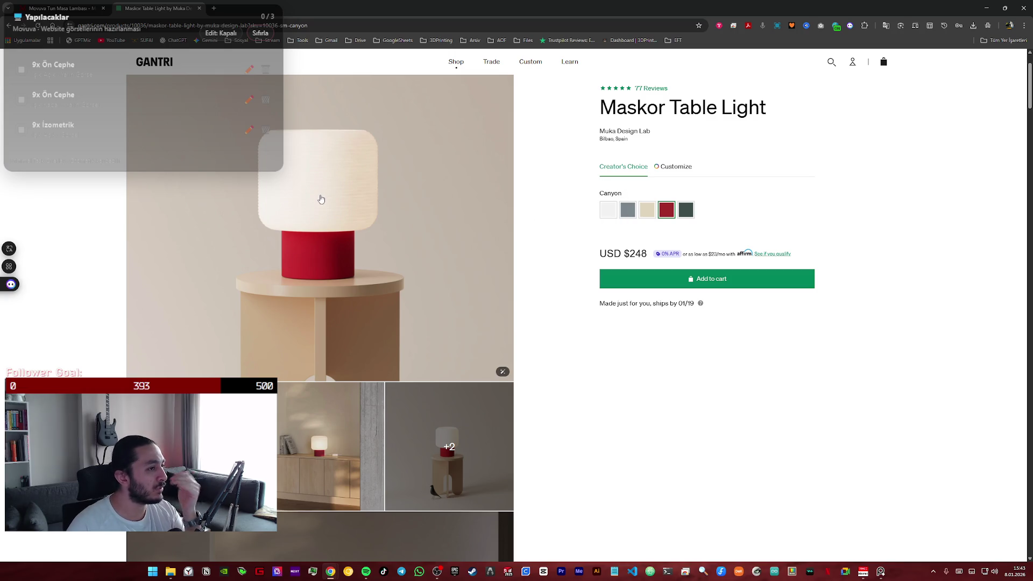
pyautogui.click(199, 9)
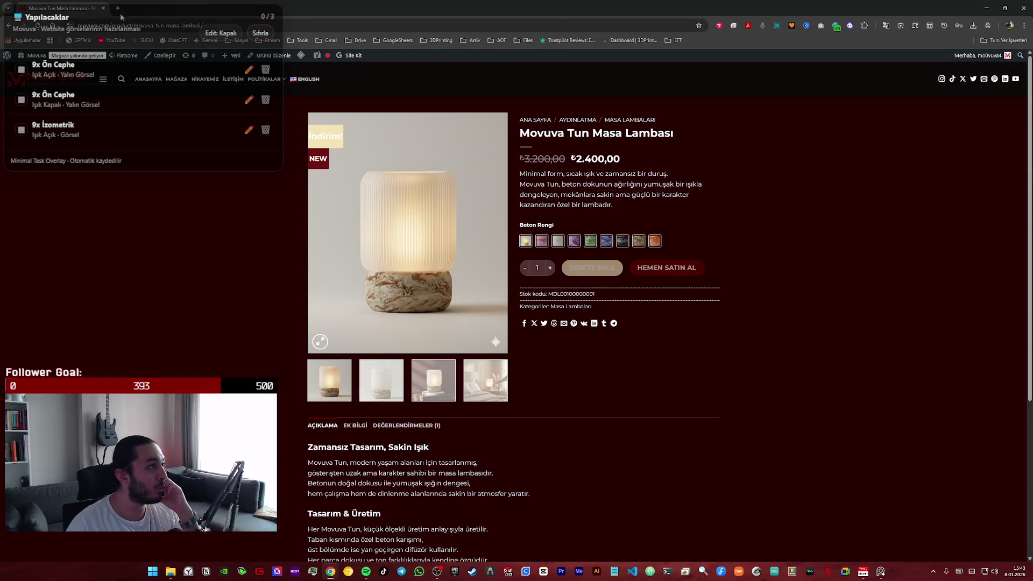
# Step: Open the Tun Masa Lambası WordPress edit page and scroll through its SEO and Product data panels
pyautogui.click(269, 56)
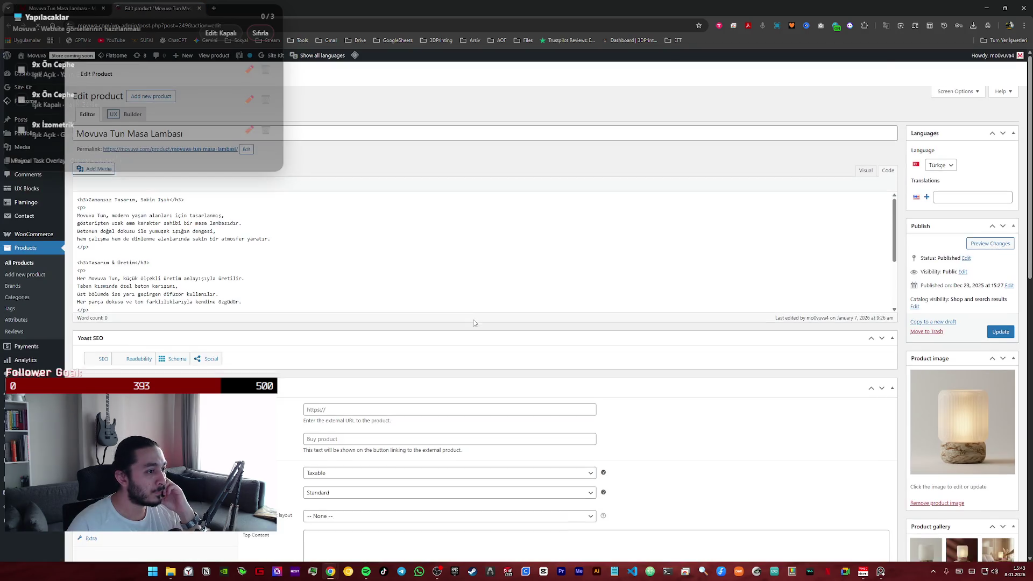
pyautogui.scroll(-9, 478, 335)
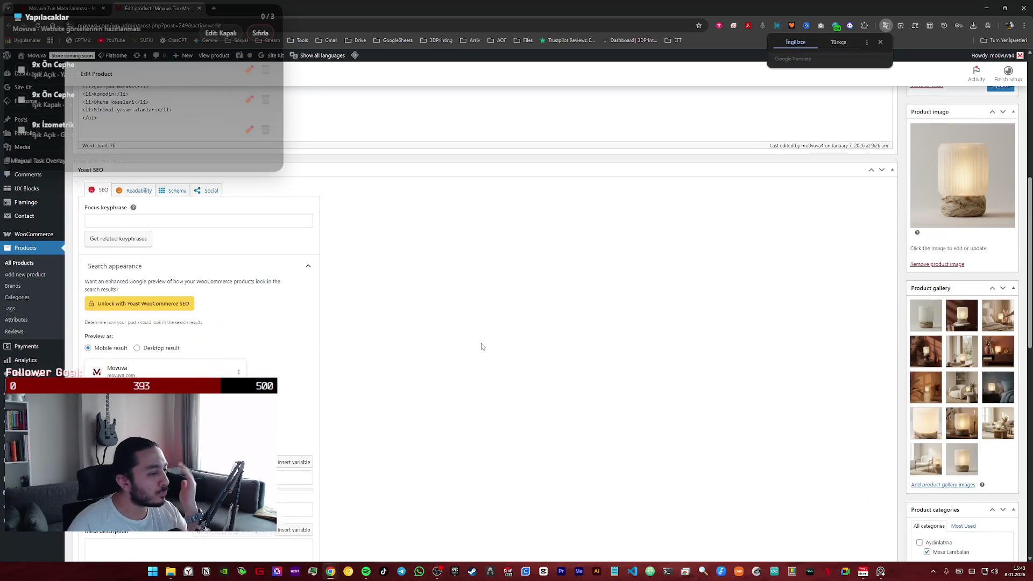
pyautogui.scroll(-5, 483, 355)
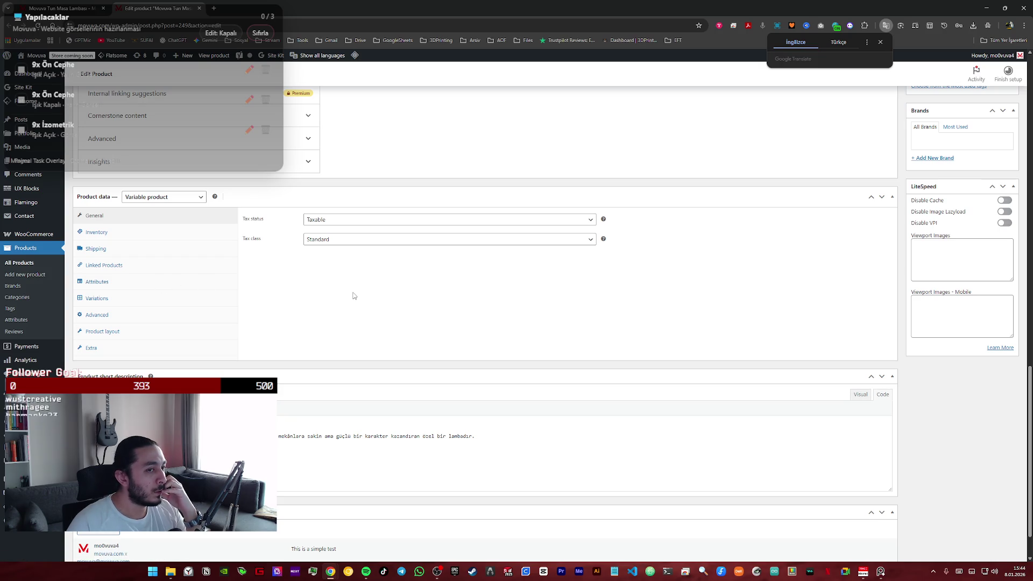
pyautogui.scroll(-1, 353, 294)
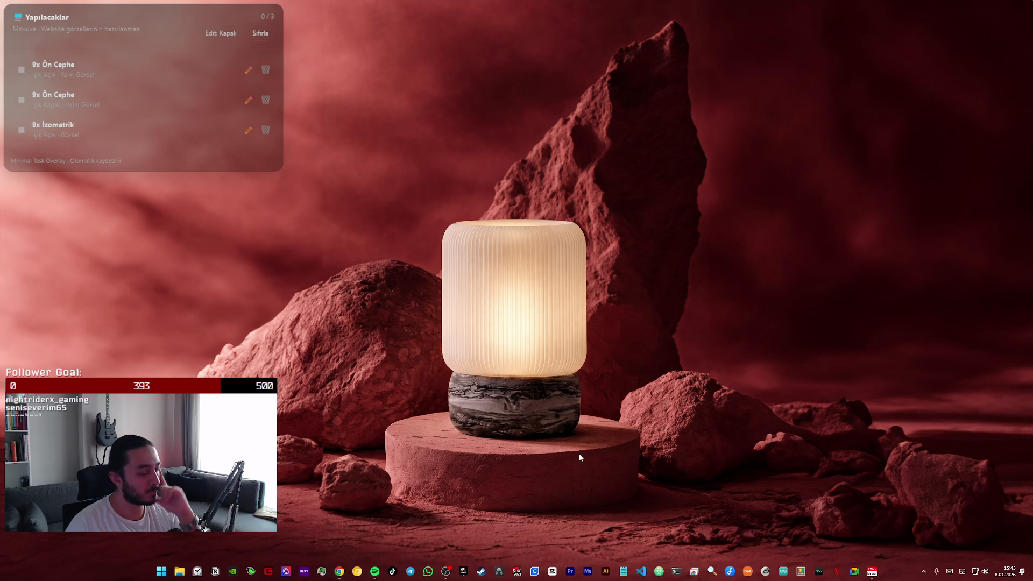
# Step: Search 'ph' in the Start menu and launch Adobe Photoshop 2026
pyautogui.press('super')
pyautogui.write('ph')
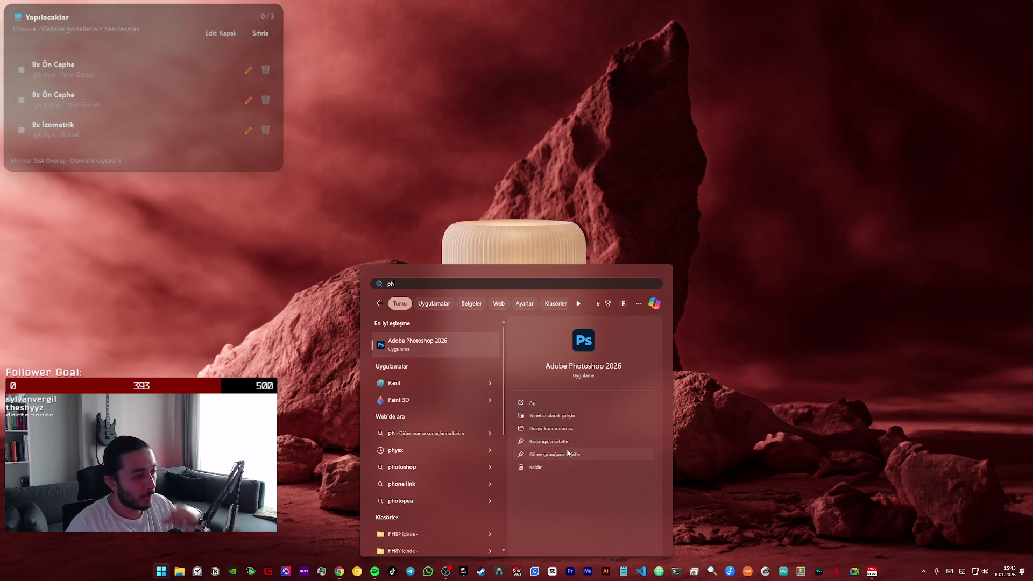
pyautogui.click(450, 341)
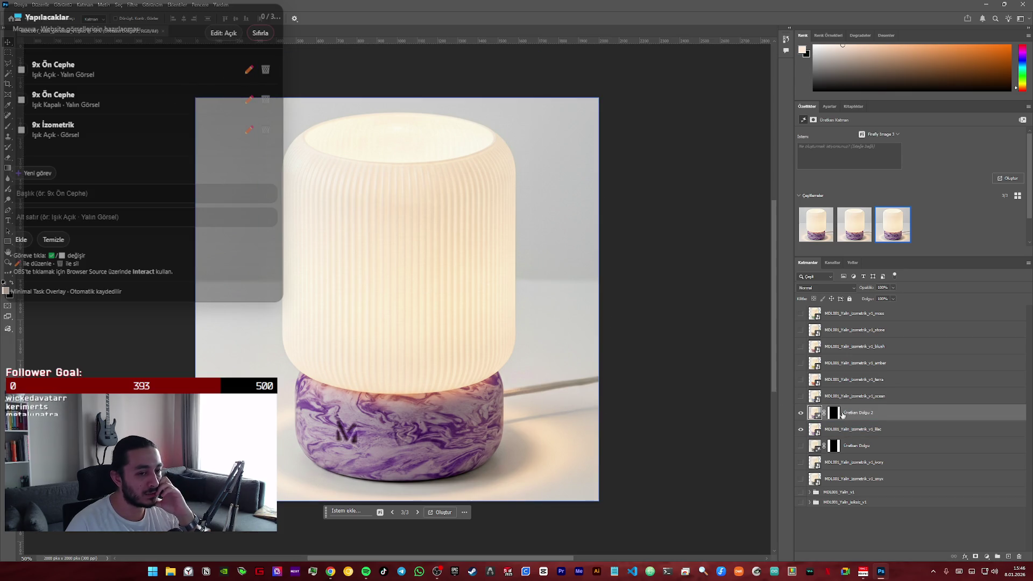
# Step: Toggle the moss, lilac and amber layers against the Üretken Dolgu 2 background, ending with moss hidden
pyautogui.click(841, 317)
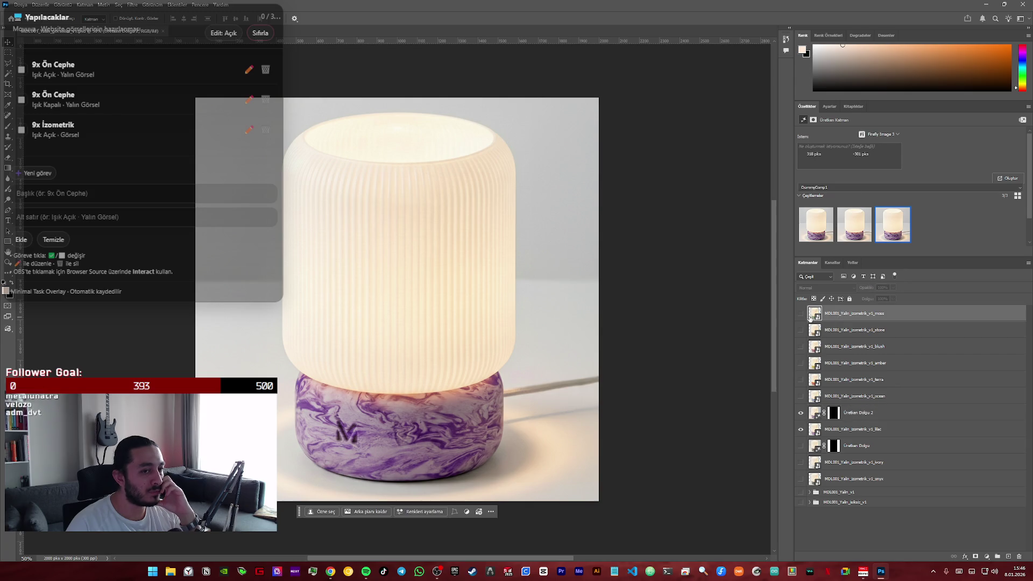
pyautogui.click(800, 314)
pyautogui.click(801, 412)
pyautogui.click(801, 429)
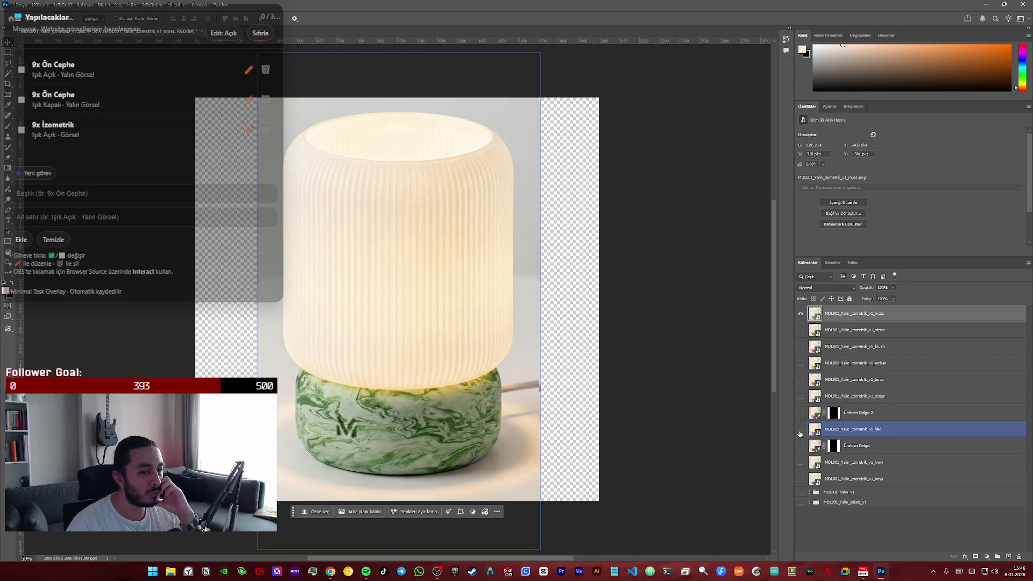
pyautogui.click(800, 363)
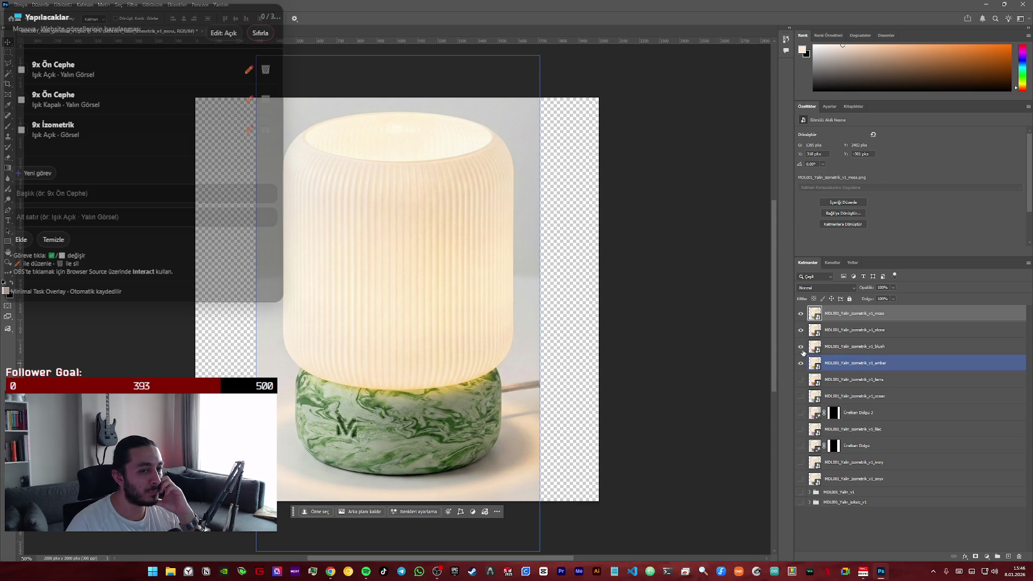
pyautogui.click(800, 413)
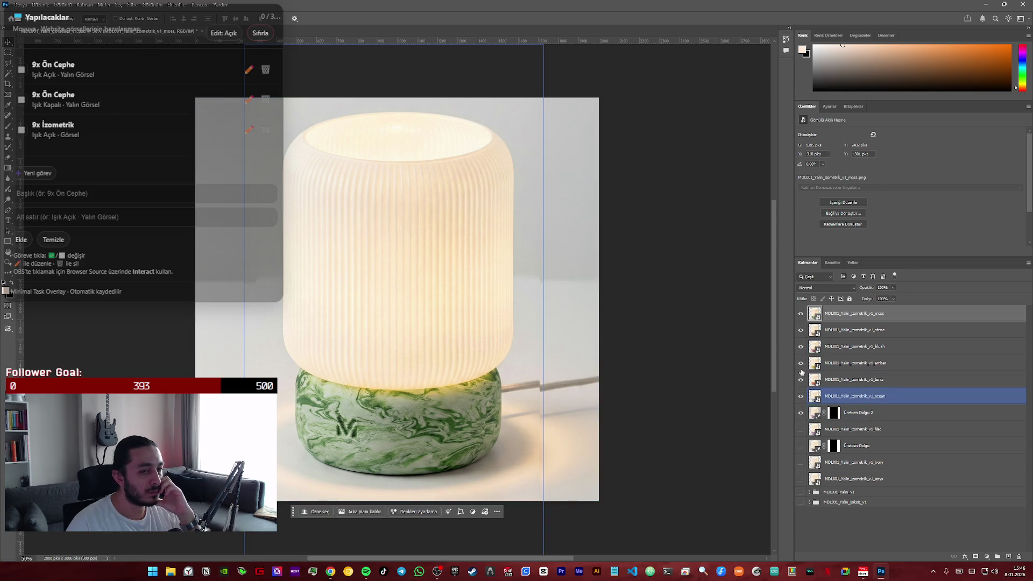
pyautogui.click(801, 313)
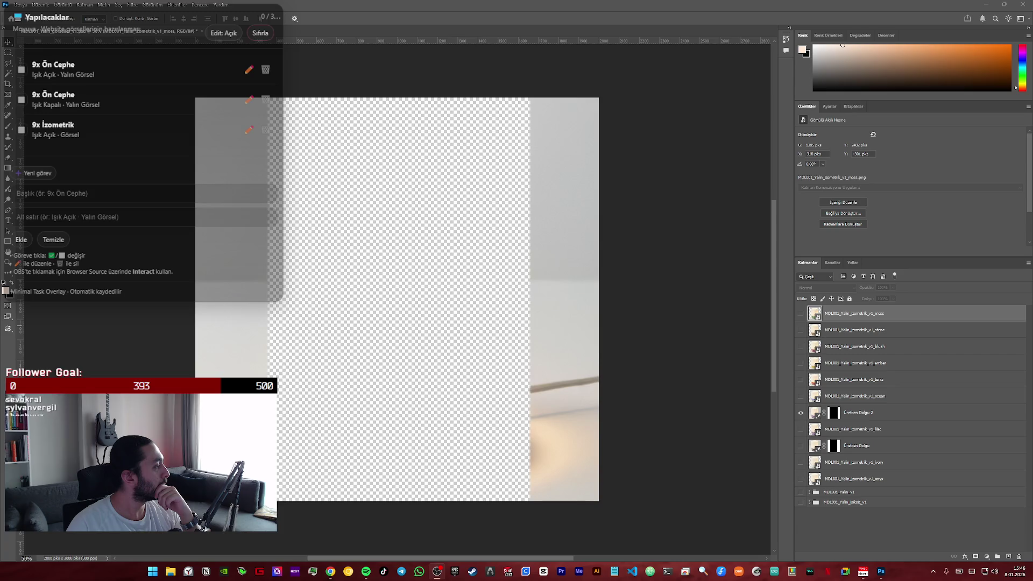
# Step: Compare the lilac lamp layer with and without the Üretken Dolgu 2 background
pyautogui.press('e')
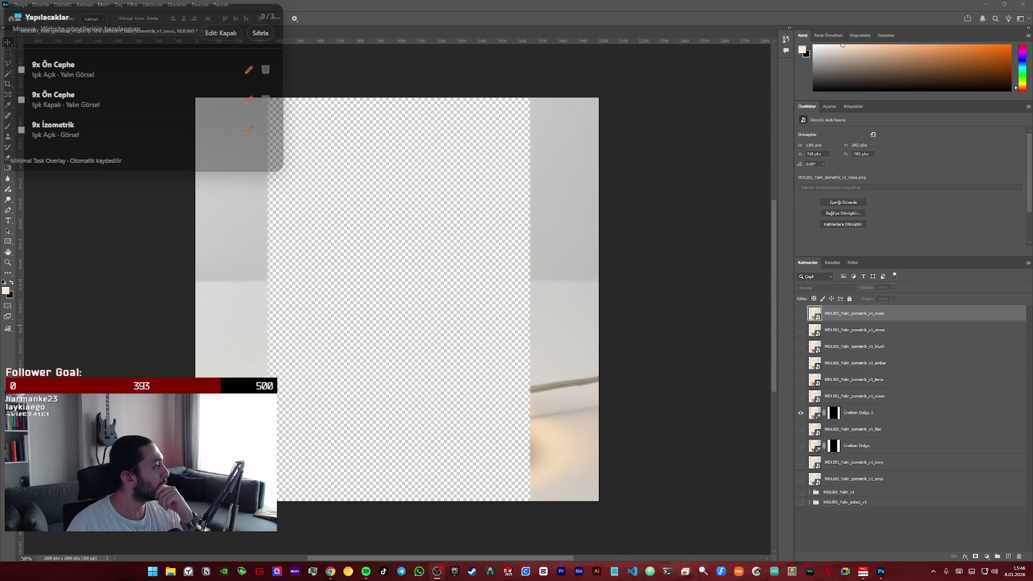
pyautogui.click(839, 504)
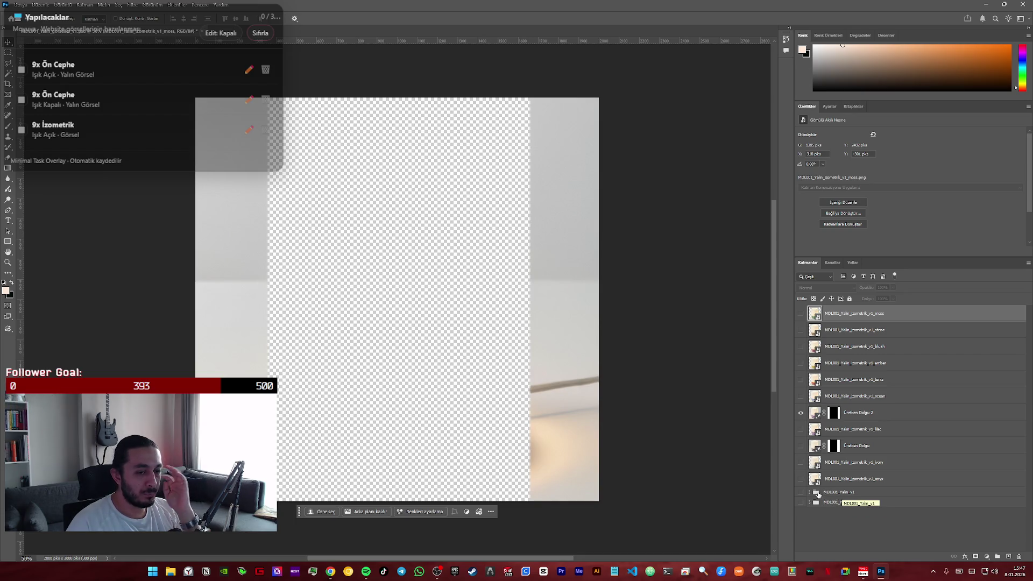
pyautogui.click(817, 418)
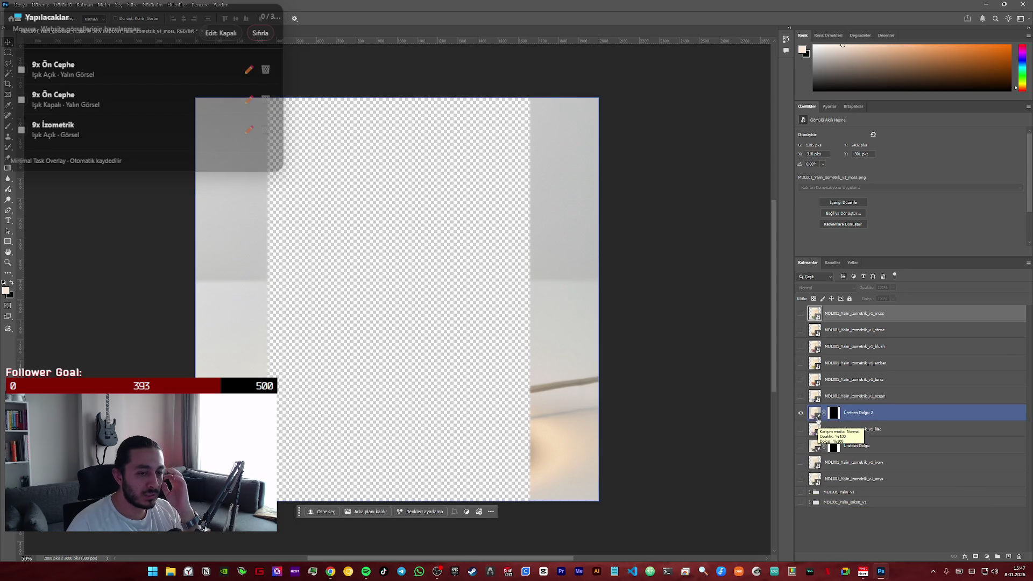
pyautogui.click(815, 429)
pyautogui.click(801, 413)
pyautogui.click(800, 429)
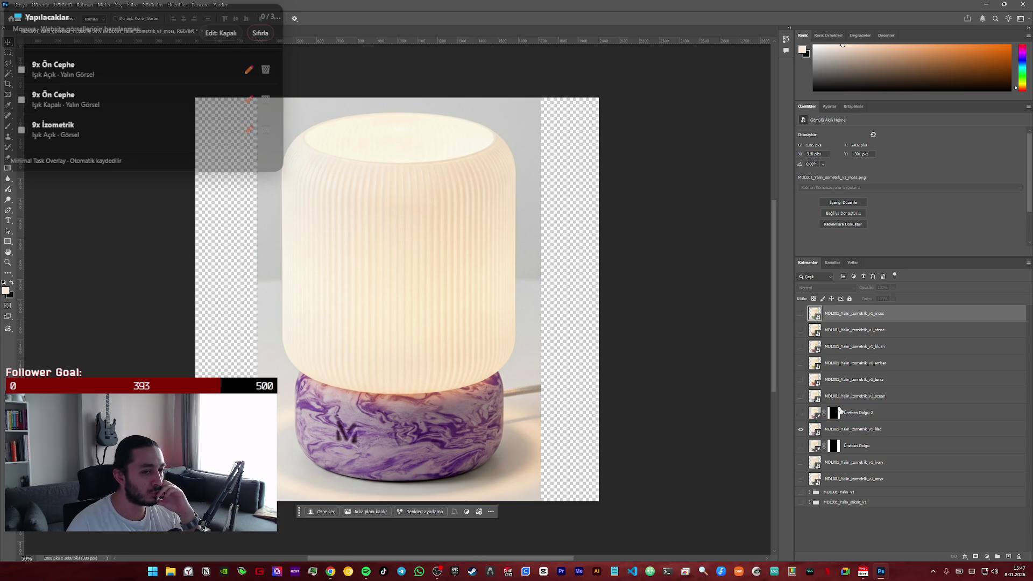
pyautogui.click(800, 413)
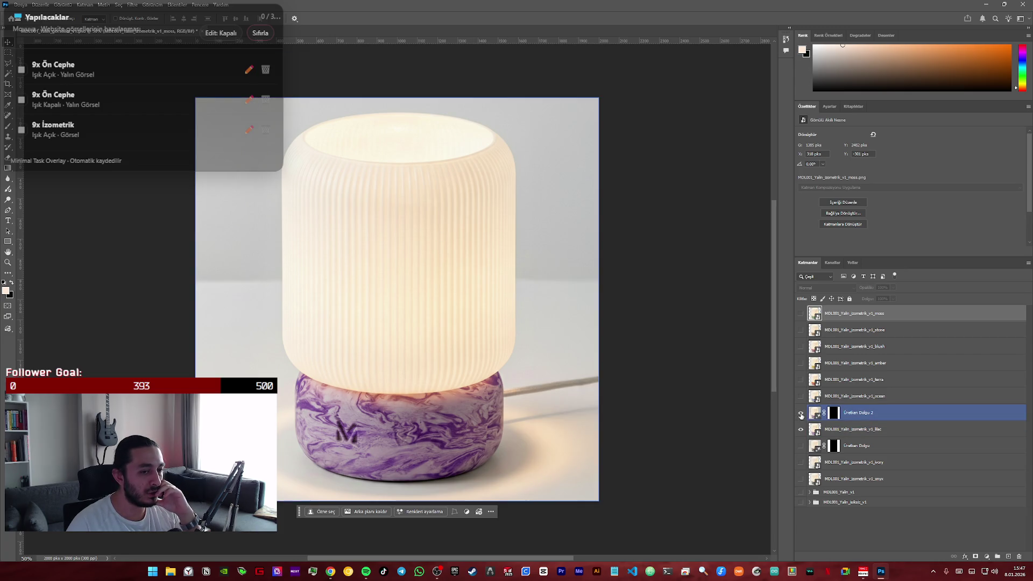
pyautogui.click(800, 412)
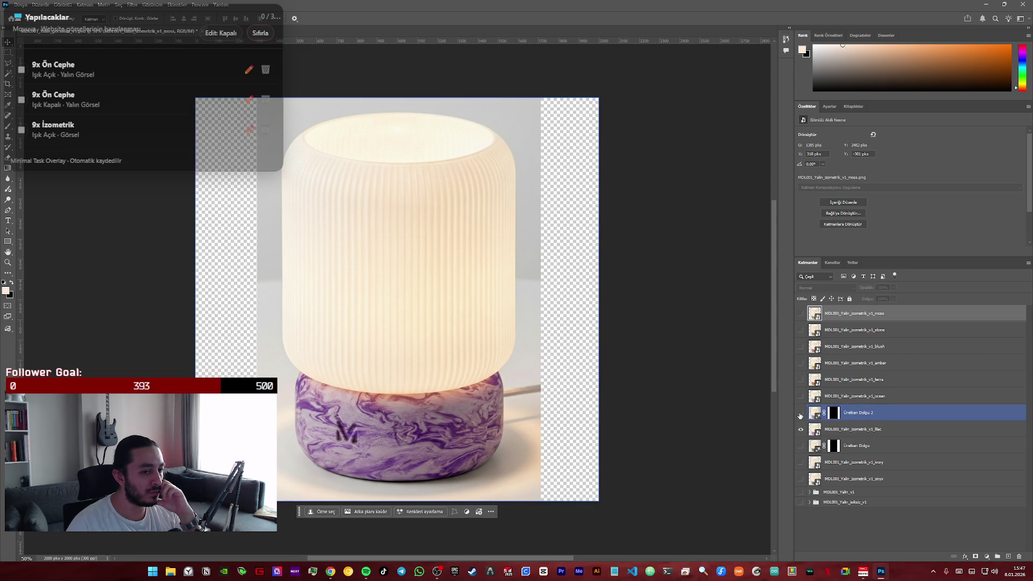
pyautogui.click(801, 413)
# Step: Step through Üretken Dolgu 2's variations and settle on the third one
pyautogui.click(845, 419)
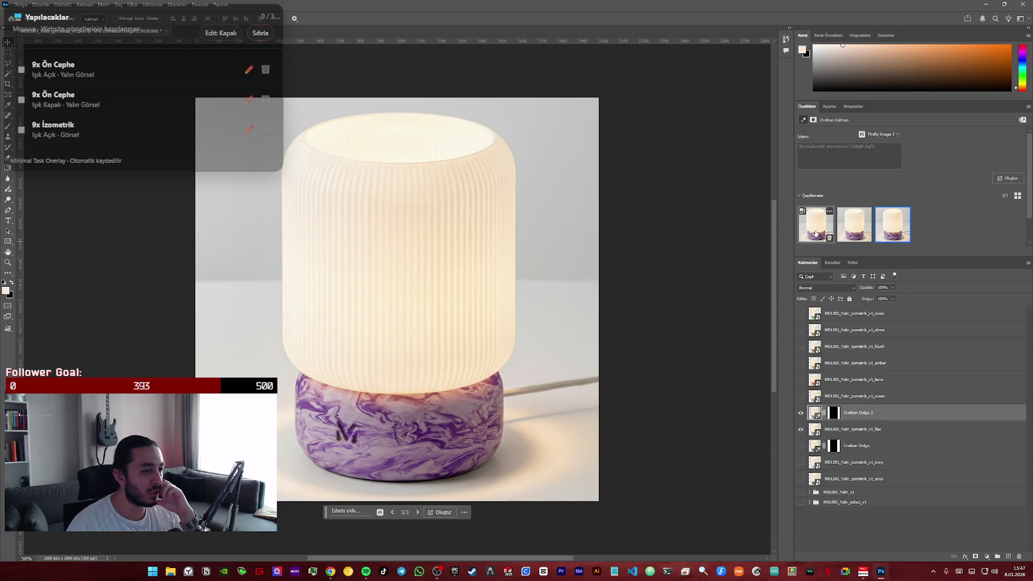
pyautogui.click(816, 235)
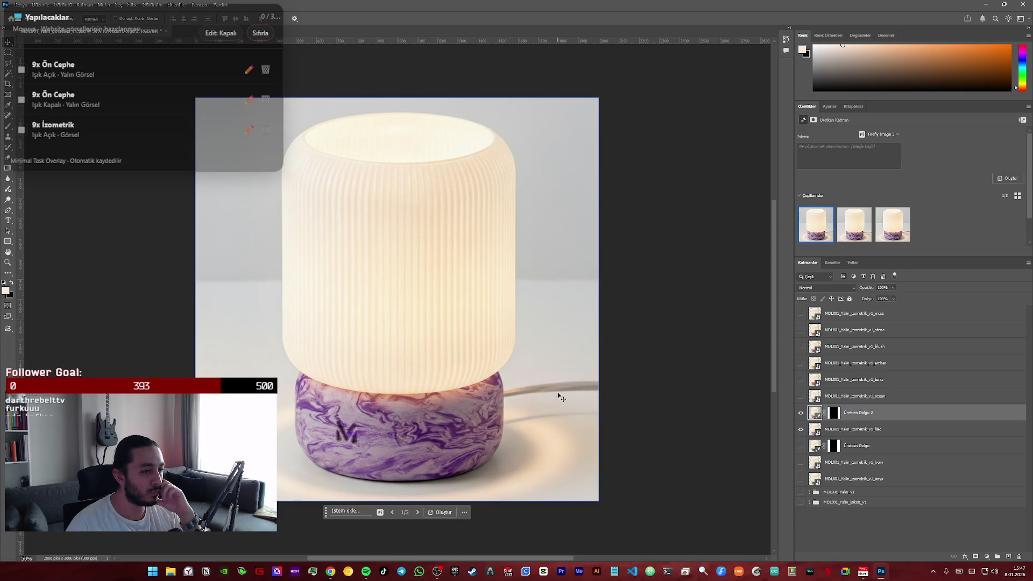
pyautogui.press('Right')
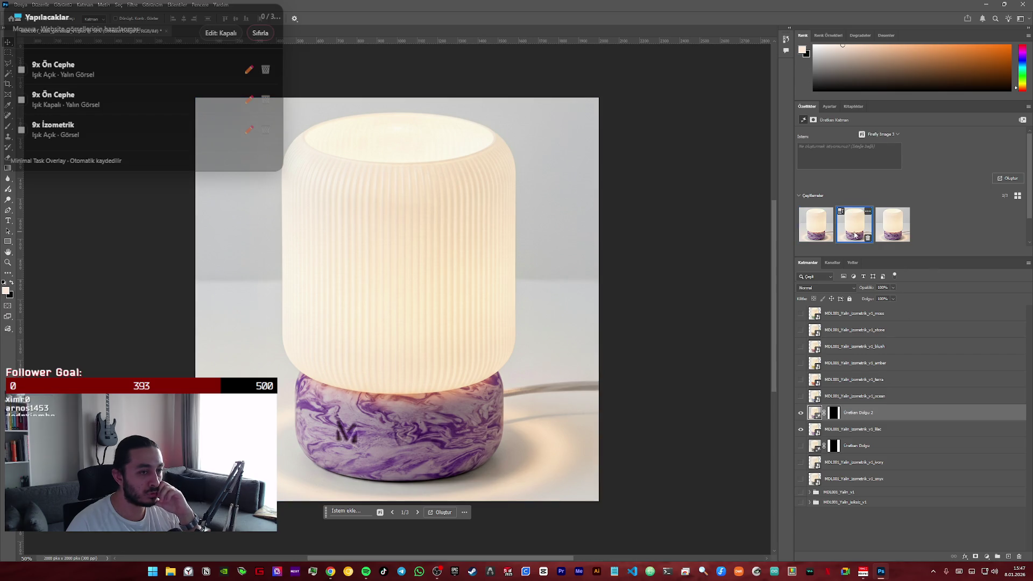
pyautogui.press('Right')
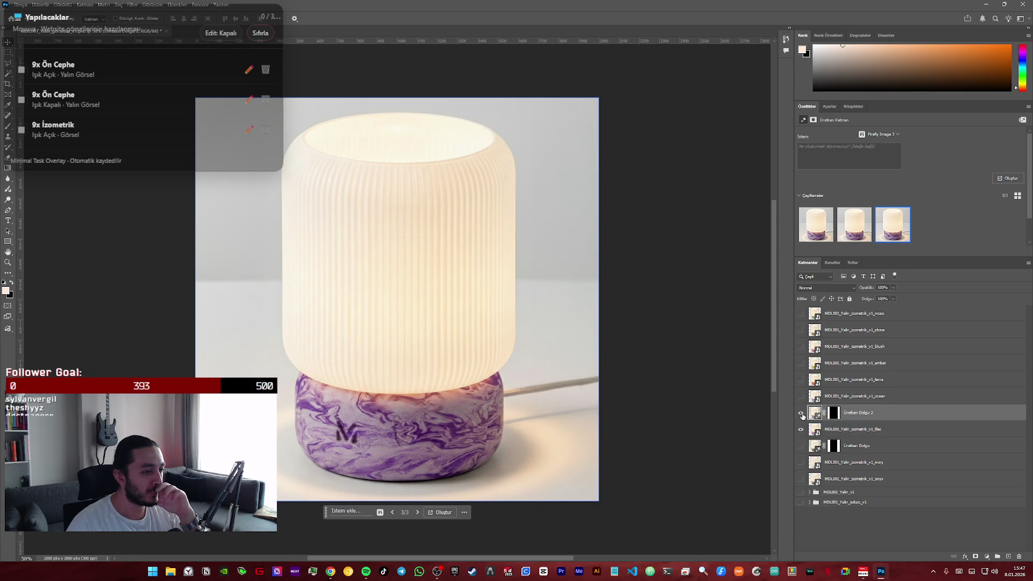
# Step: Hide the lilac lamp and its background, and show and select the ocean layer
pyautogui.moveTo(800, 413); pyautogui.dragTo(801, 429)
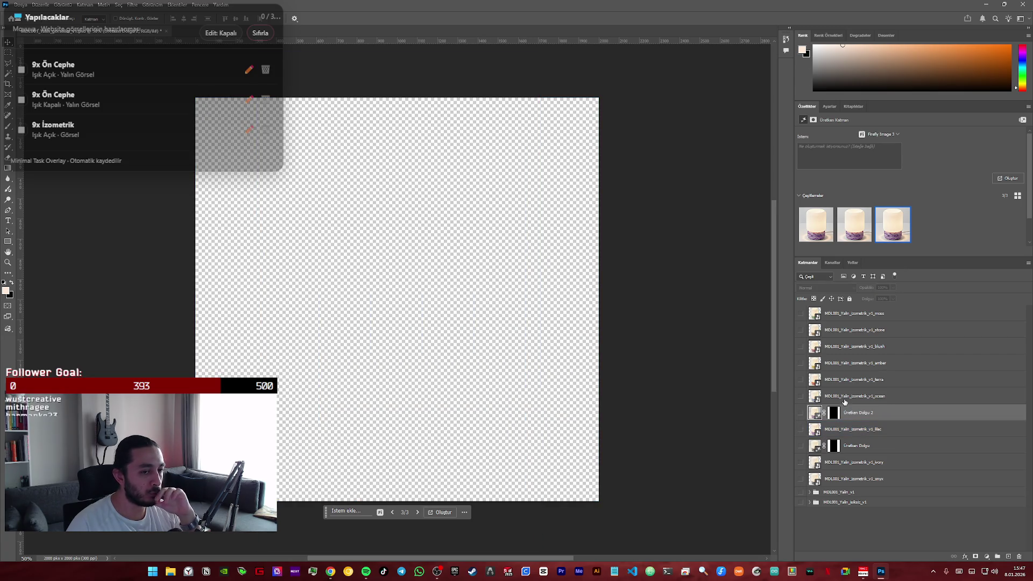
pyautogui.click(807, 397)
pyautogui.click(800, 397)
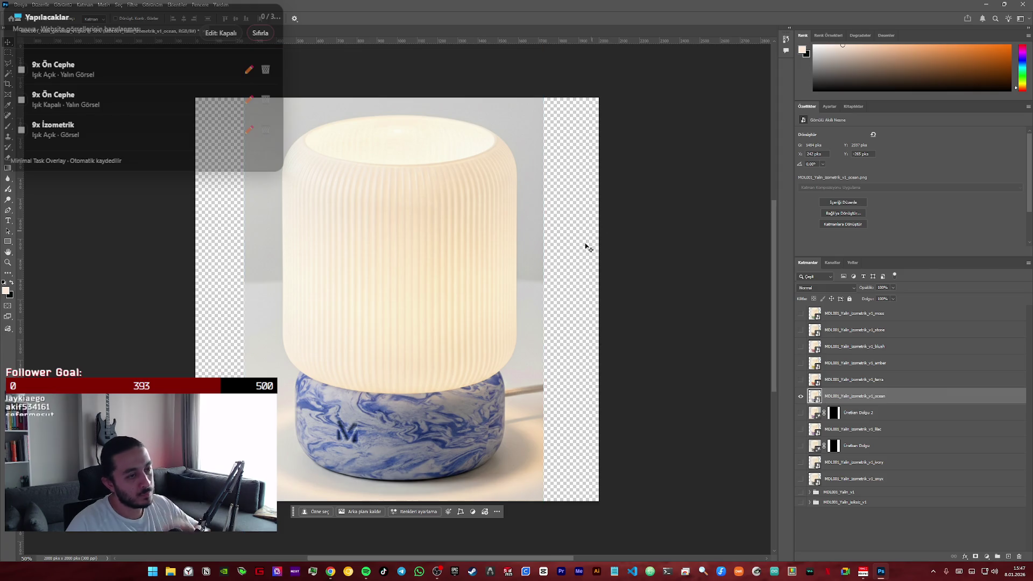
# Step: Select the ocean lamp's outline, expand it by 20 px, and generative-fill it without a prompt
pyautogui.keyDown('ctrl'); pyautogui.click(815, 400); pyautogui.keyUp('ctrl')
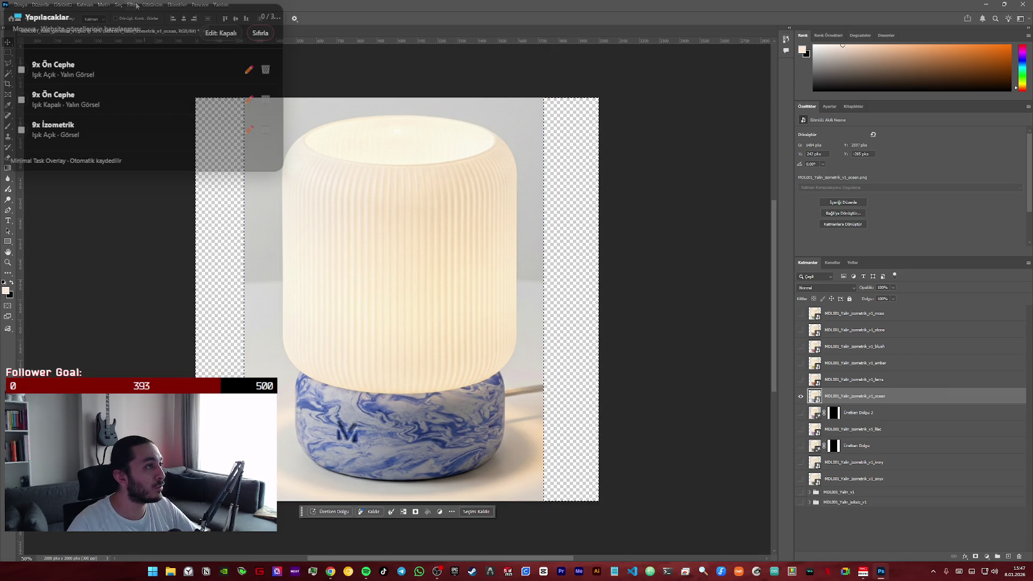
pyautogui.click(118, 4)
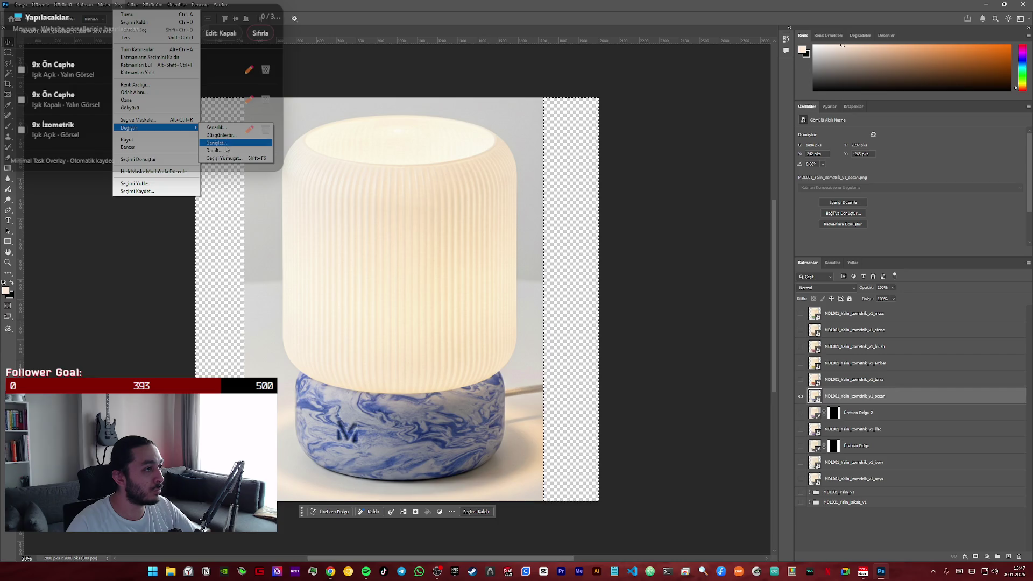
pyautogui.click(216, 142)
pyautogui.click(548, 278)
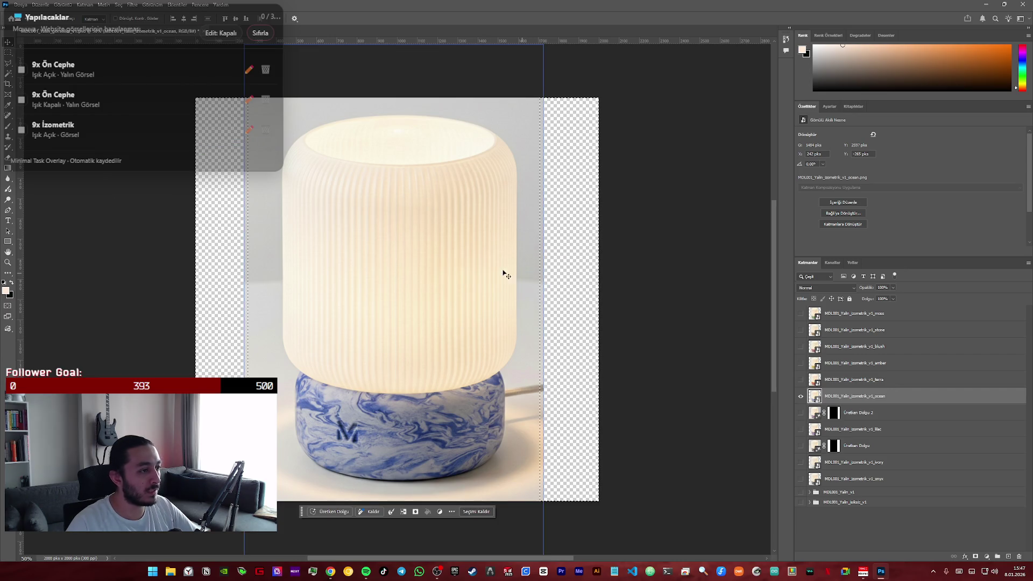
pyautogui.click(334, 511)
pyautogui.click(496, 512)
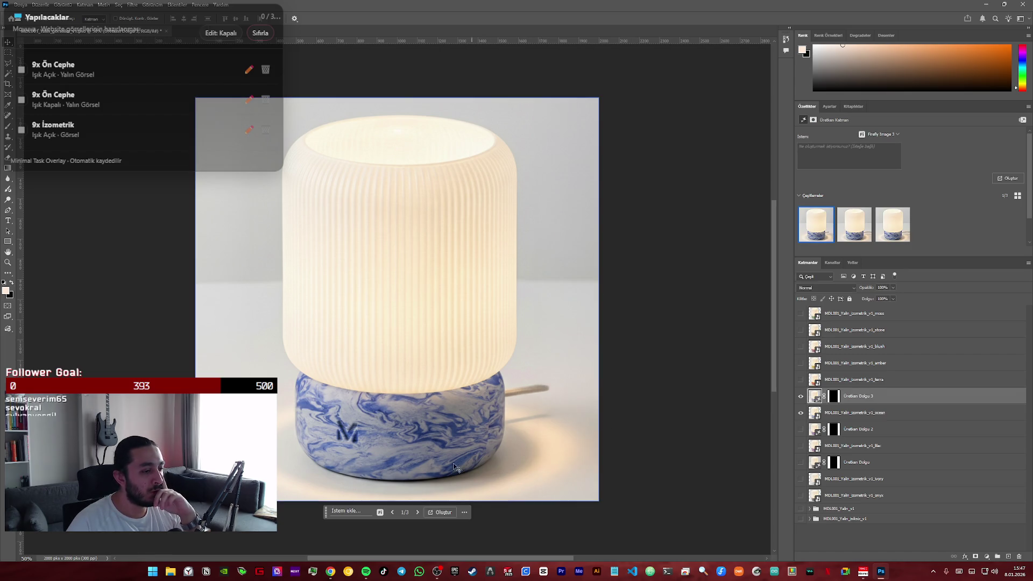
# Step: Compare the three background variations and generate similar options from the second one
pyautogui.click(418, 513)
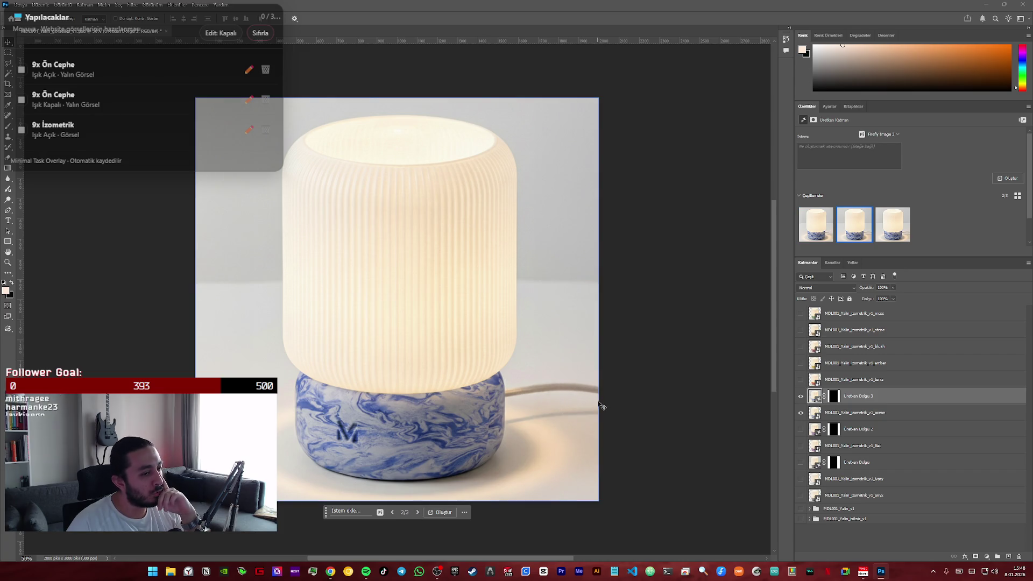
pyautogui.click(894, 231)
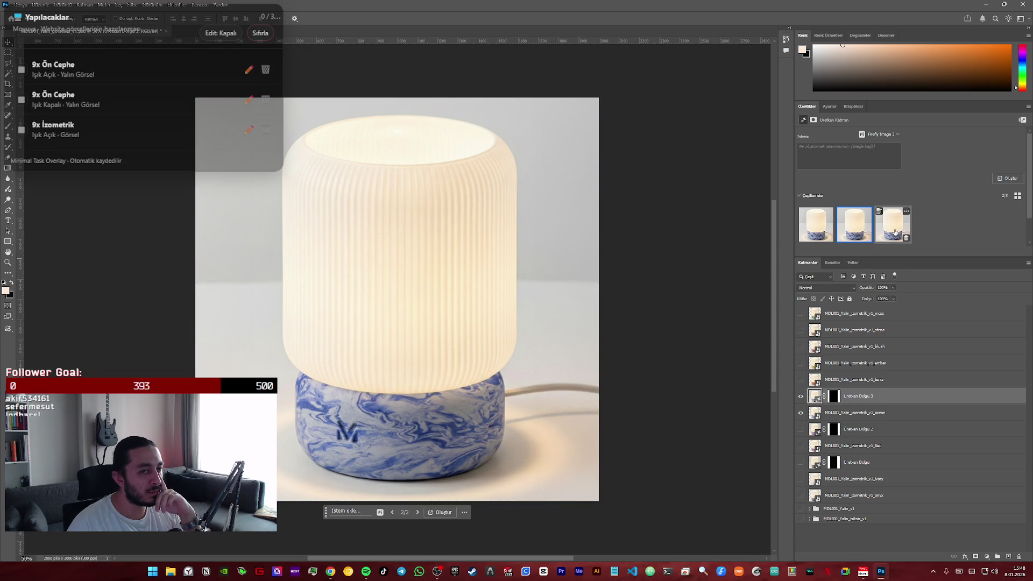
pyautogui.click(862, 230)
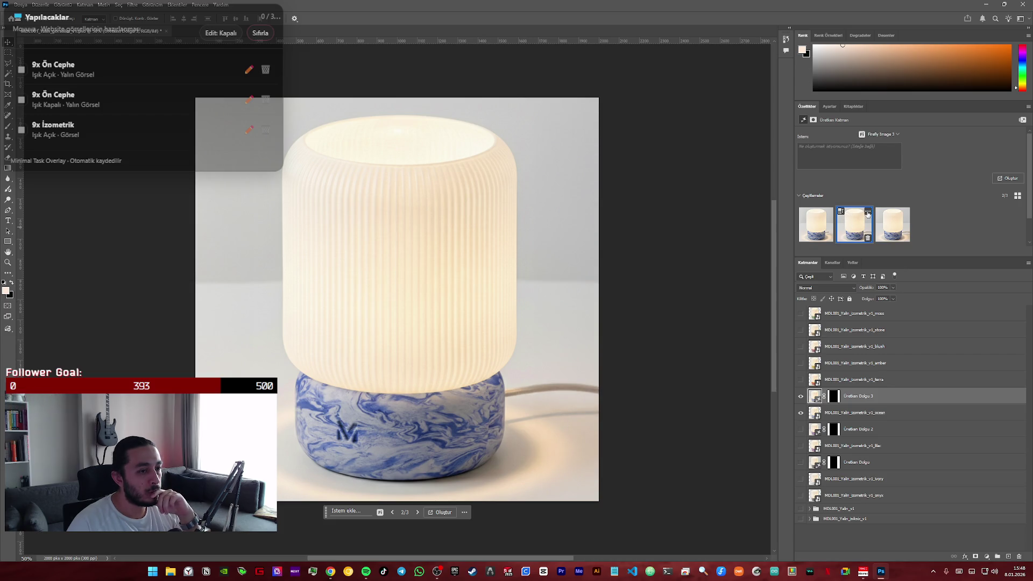
pyautogui.click(867, 213)
pyautogui.click(897, 217)
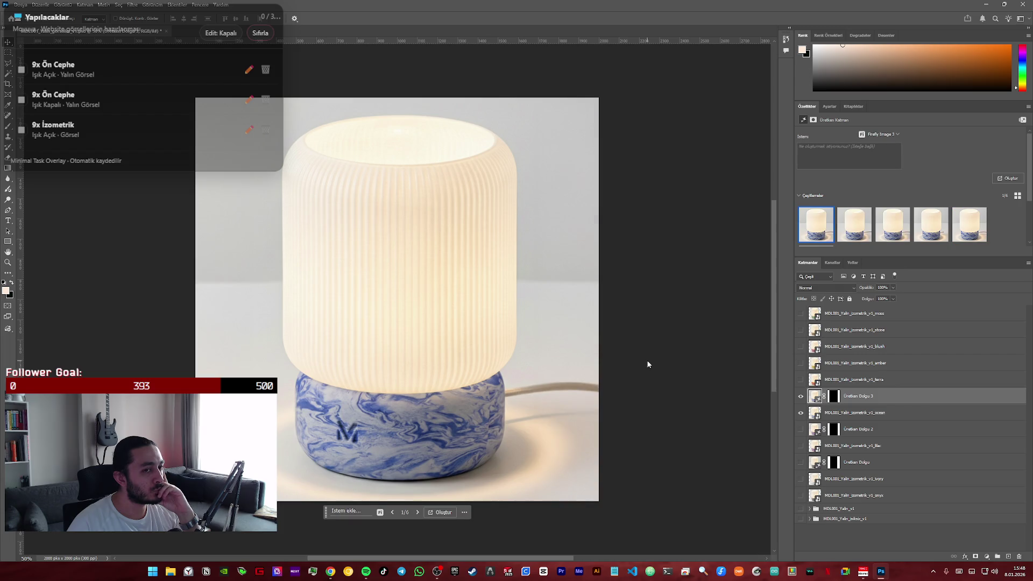
# Step: Compare the six new variations against the first and delete the fourth
pyautogui.click(860, 230)
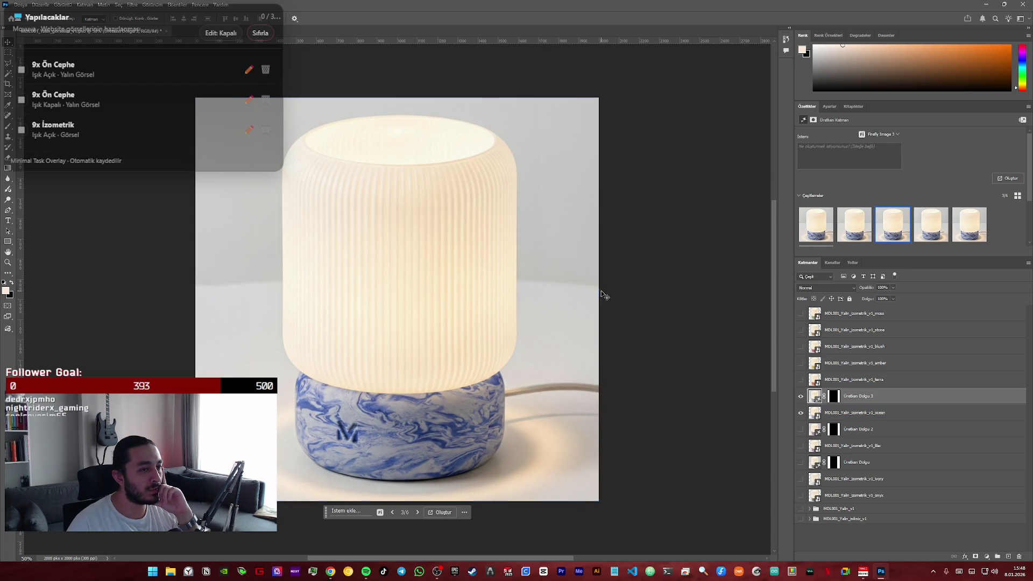
pyautogui.click(931, 233)
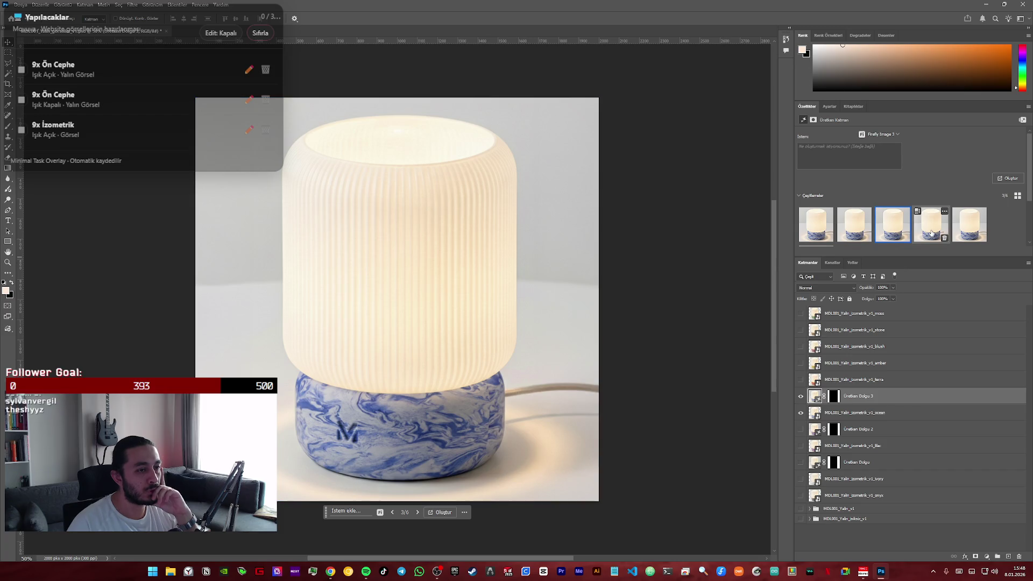
pyautogui.click(969, 229)
pyautogui.click(816, 228)
pyautogui.click(845, 231)
pyautogui.click(894, 230)
pyautogui.click(931, 229)
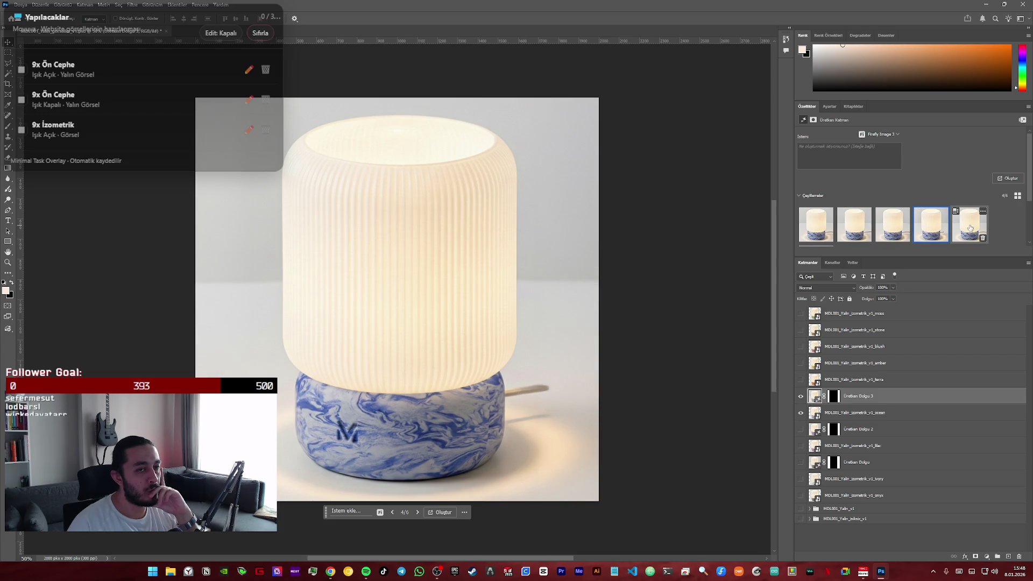
pyautogui.click(944, 238)
# Step: Delete the third and other unwanted variations, leaving two with the second applied
pyautogui.click(975, 229)
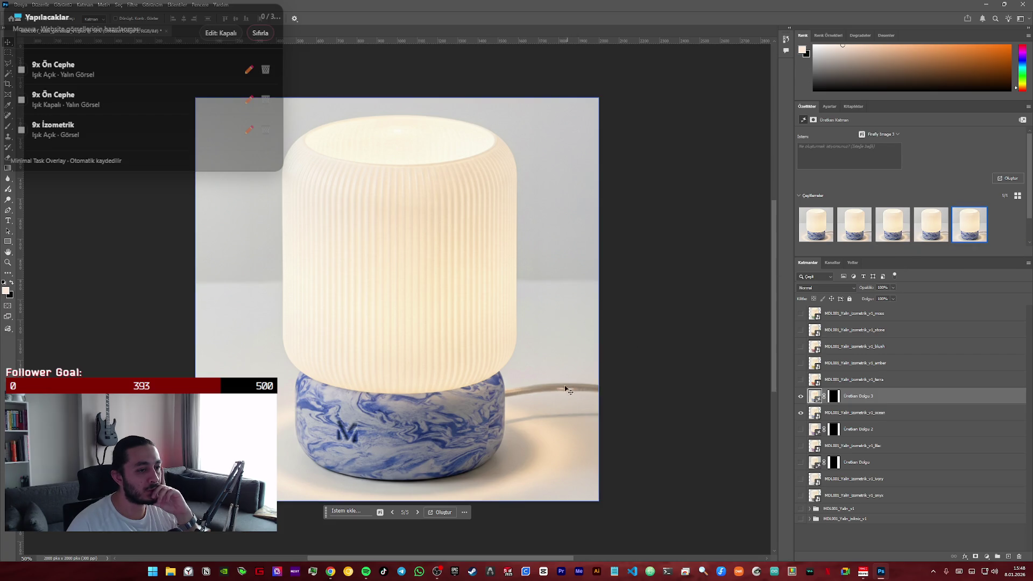
pyautogui.click(929, 230)
pyautogui.click(892, 233)
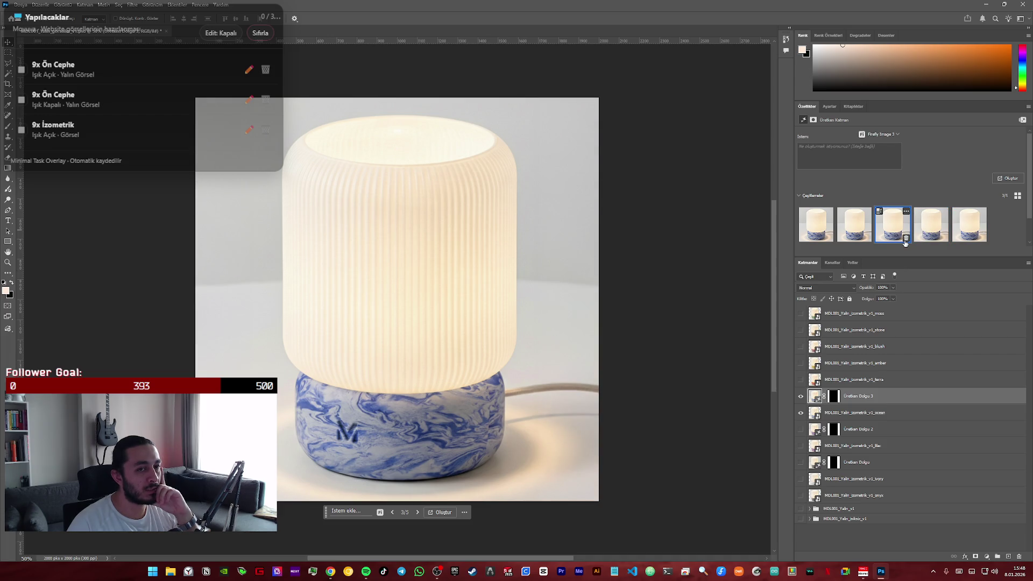
pyautogui.click(907, 238)
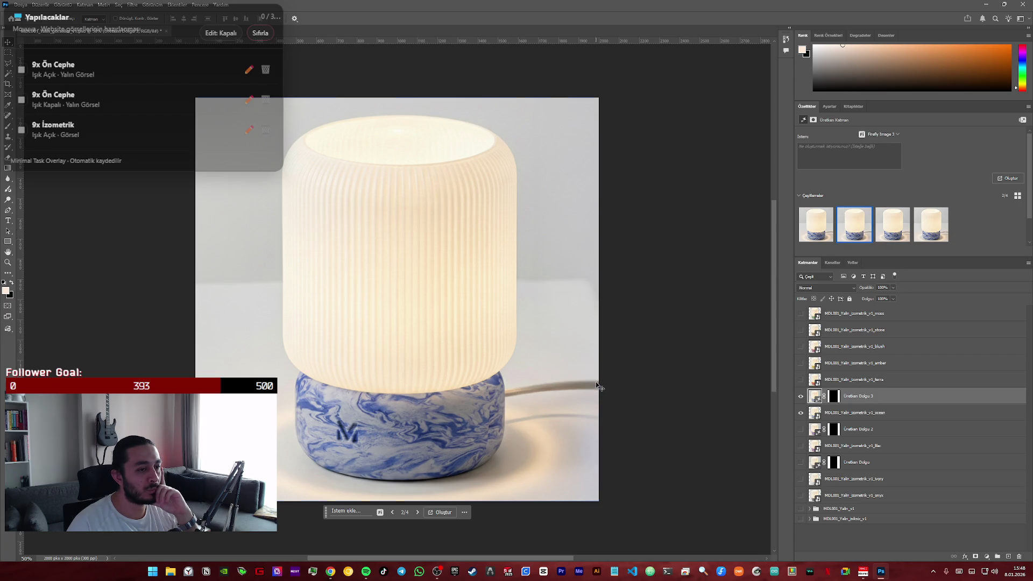
pyautogui.click(810, 226)
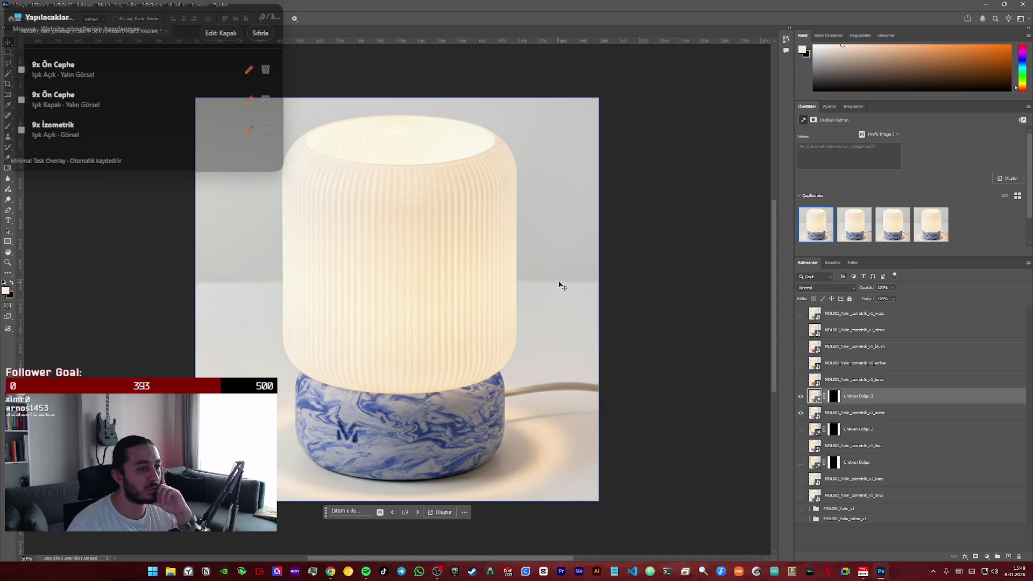
pyautogui.moveTo(830, 239)
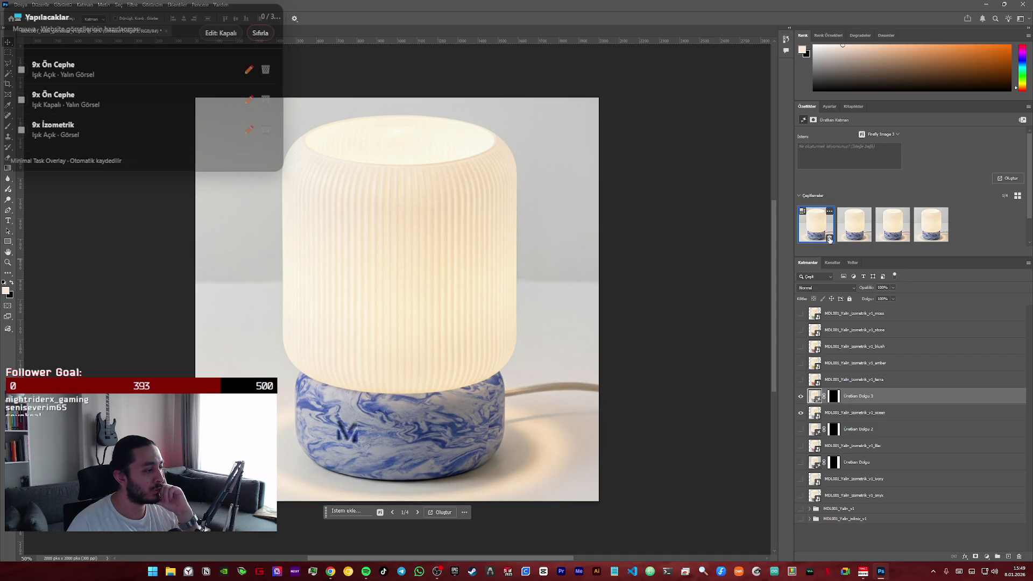
pyautogui.click(830, 239)
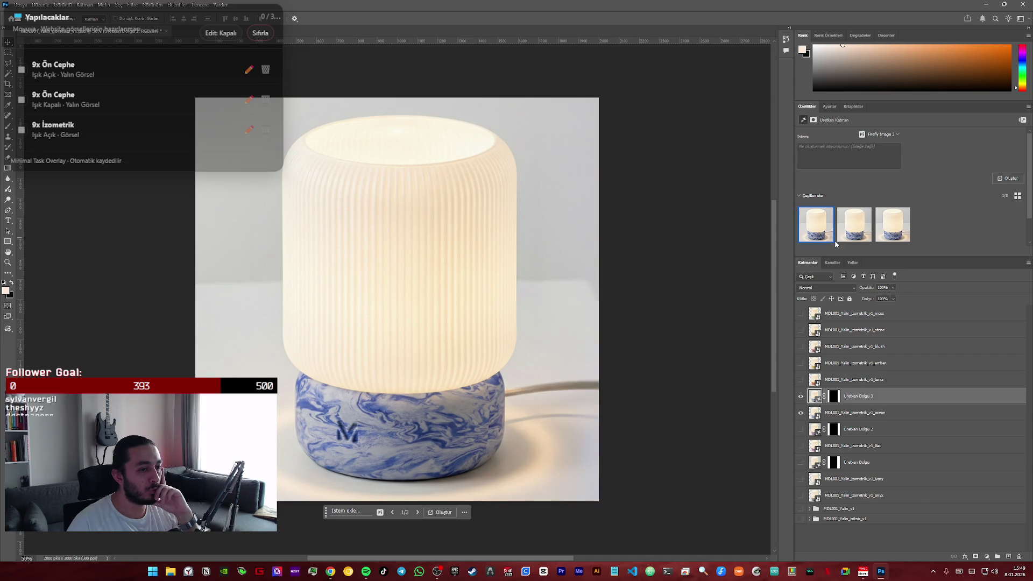
pyautogui.click(859, 231)
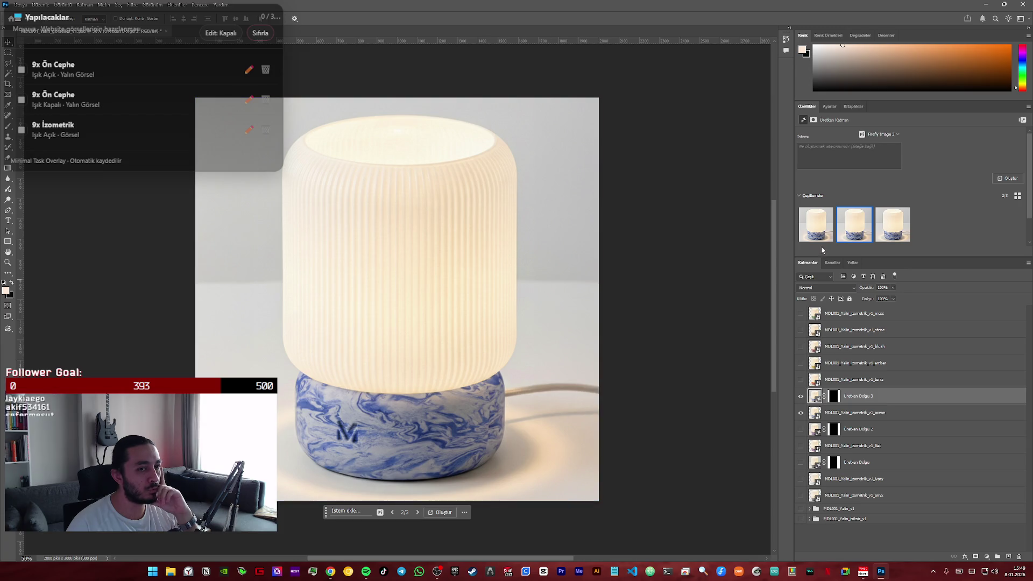
pyautogui.click(822, 231)
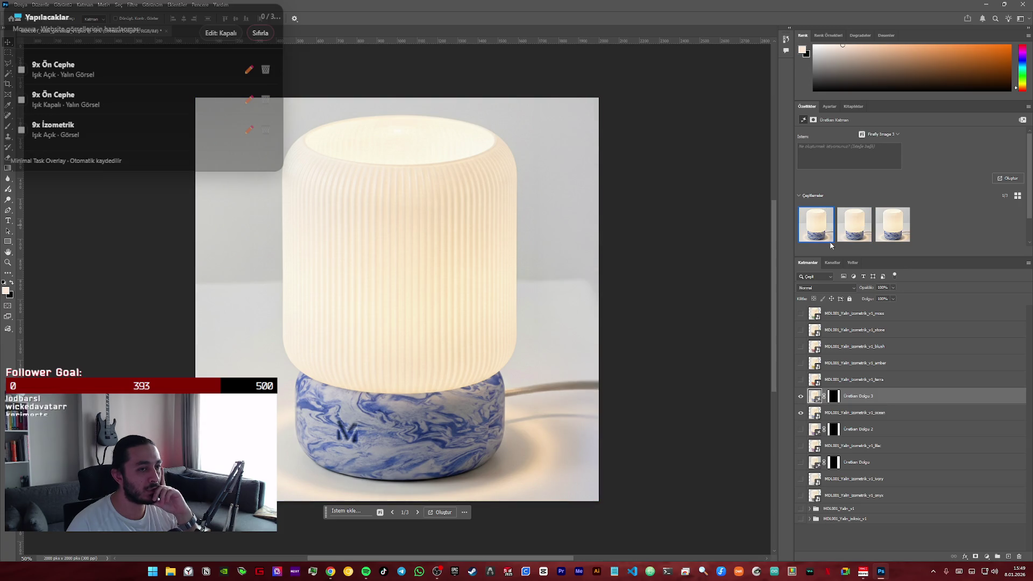
pyautogui.click(867, 237)
pyautogui.click(862, 233)
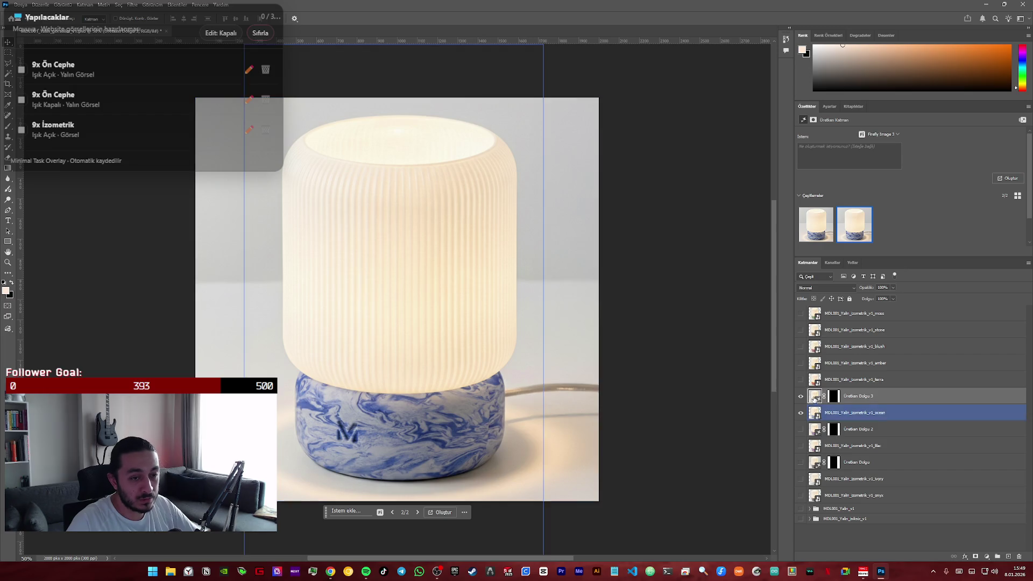
pyautogui.rightClick(814, 398)
pyautogui.click(934, 399)
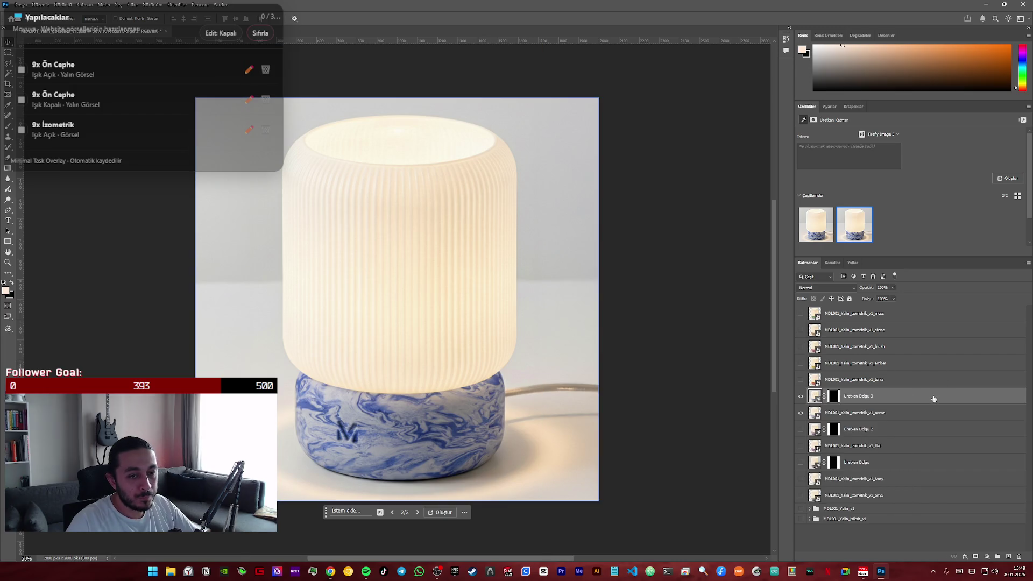
pyautogui.hotkey('ctrl', 'j')
pyautogui.rightClick(815, 398)
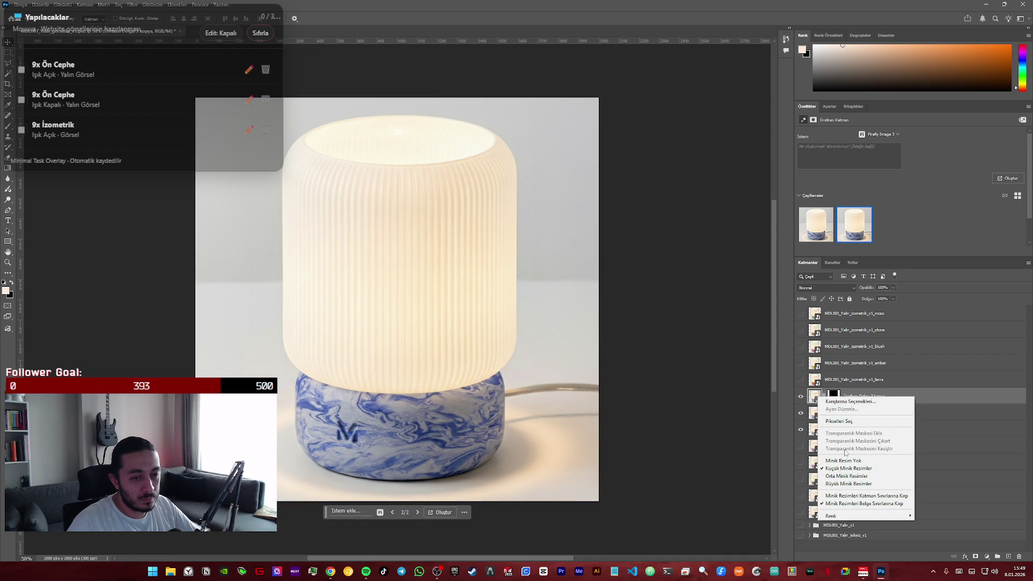
pyautogui.click(948, 394)
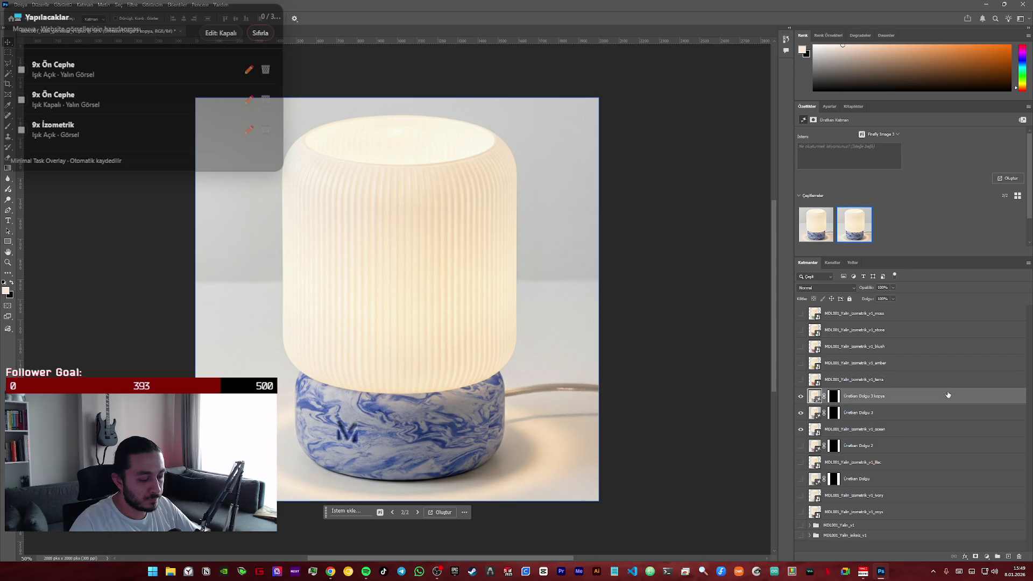
pyautogui.press('Delete')
pyautogui.click(847, 414)
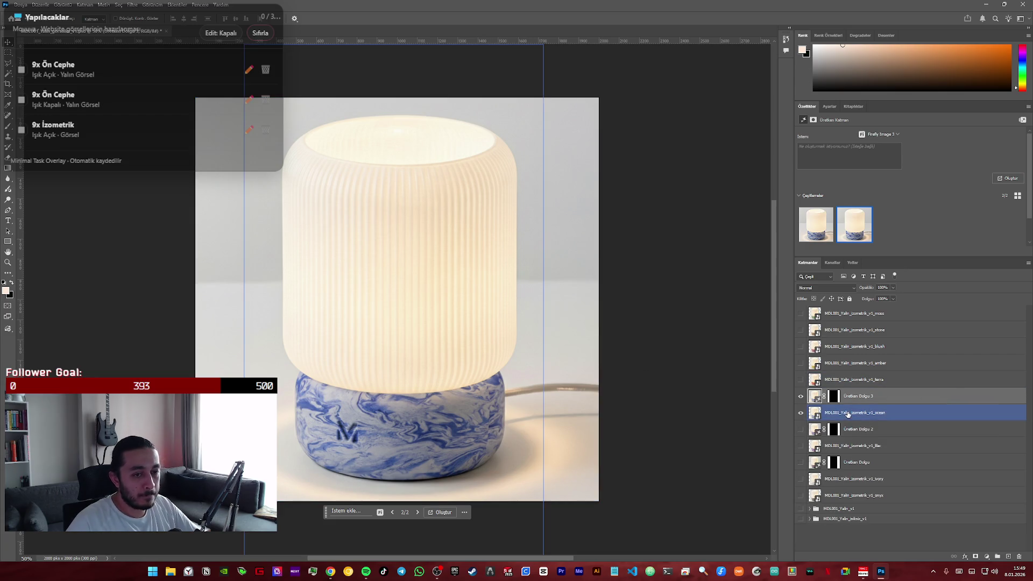
pyautogui.click(871, 401)
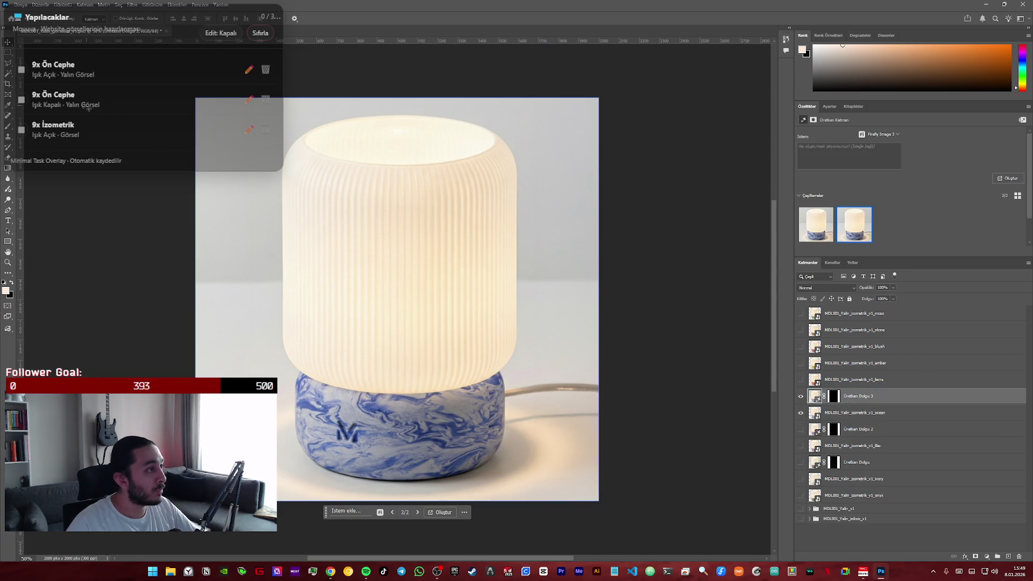
pyautogui.click(8, 127)
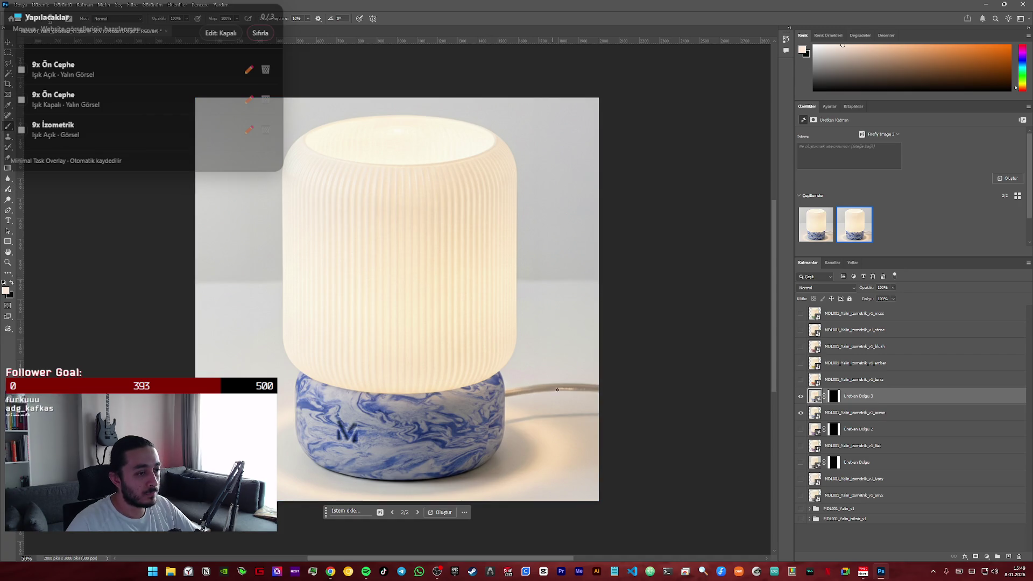
# Step: Zoom in on the cable, rasterize the layer and clone out the bright streak with a 59 px Clone Stamp
pyautogui.press('z')
pyautogui.moveTo(565, 389)
pyautogui.mouseDown()
pyautogui.moveTo(676, 383)
pyautogui.moveTo(419, 341)
pyautogui.moveTo(376, 353)
pyautogui.mouseUp()
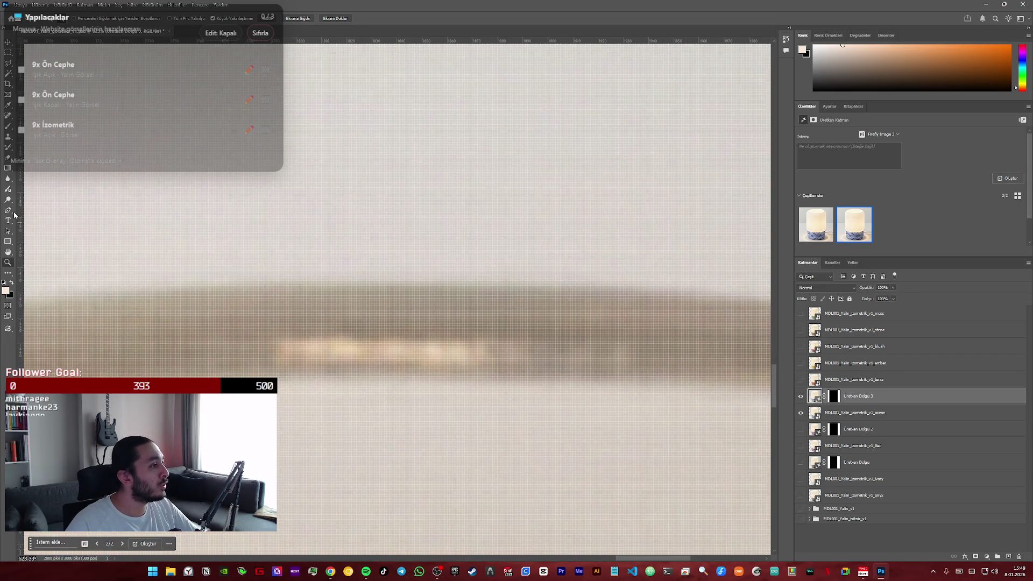
pyautogui.click(8, 137)
pyautogui.moveTo(345, 253); pyautogui.dragTo(147, 278)
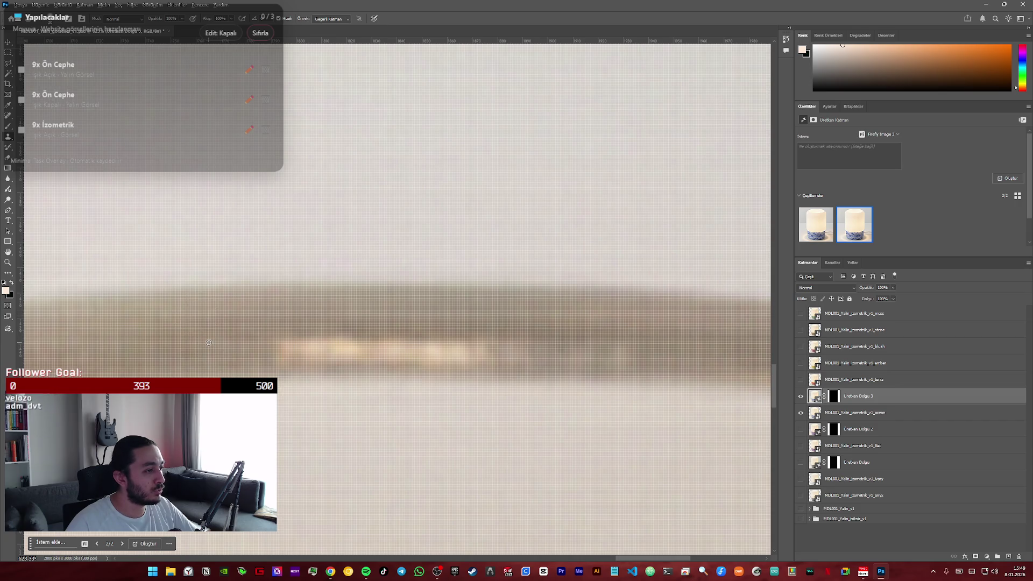
pyautogui.click(281, 346)
pyautogui.press('Return')
pyautogui.moveTo(281, 346); pyautogui.dragTo(500, 346)
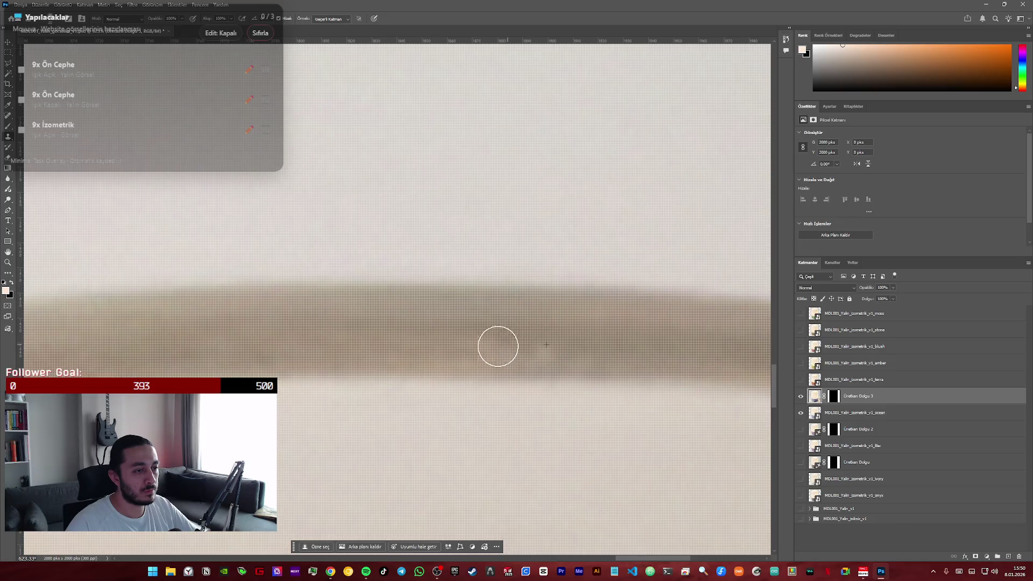
# Step: Inspect the cleaned cable at several zoom levels, finishing at a 50% view
pyautogui.hotkey('ctrl', '0')
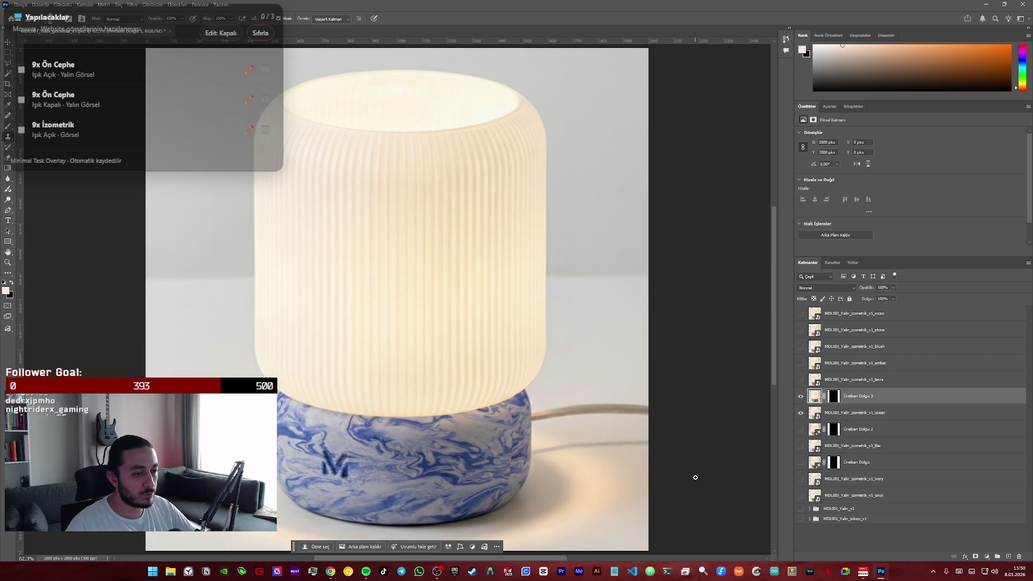
pyautogui.hotkey('ctrl', '-')
pyautogui.hotkey('ctrl', '-')
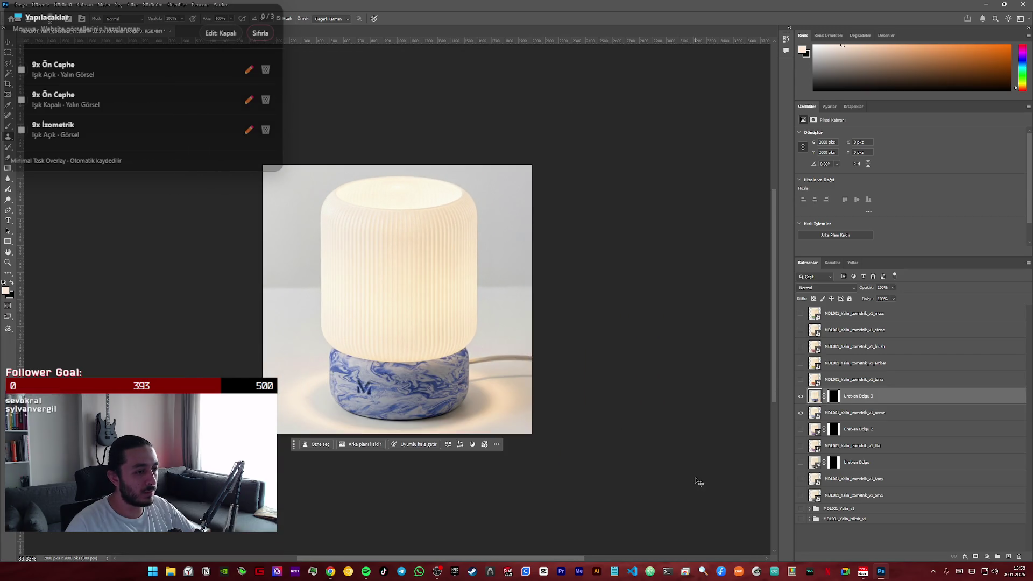
pyautogui.hotkey('ctrl', '+')
pyautogui.hotkey('ctrl', '+')
pyautogui.hotkey('ctrl', '+')
pyautogui.press('z')
pyautogui.hotkey('ctrl', '0')
pyautogui.moveTo(662, 473)
pyautogui.mouseDown()
pyautogui.moveTo(692, 477)
pyautogui.moveTo(581, 387)
pyautogui.moveTo(474, 270)
pyautogui.mouseUp()
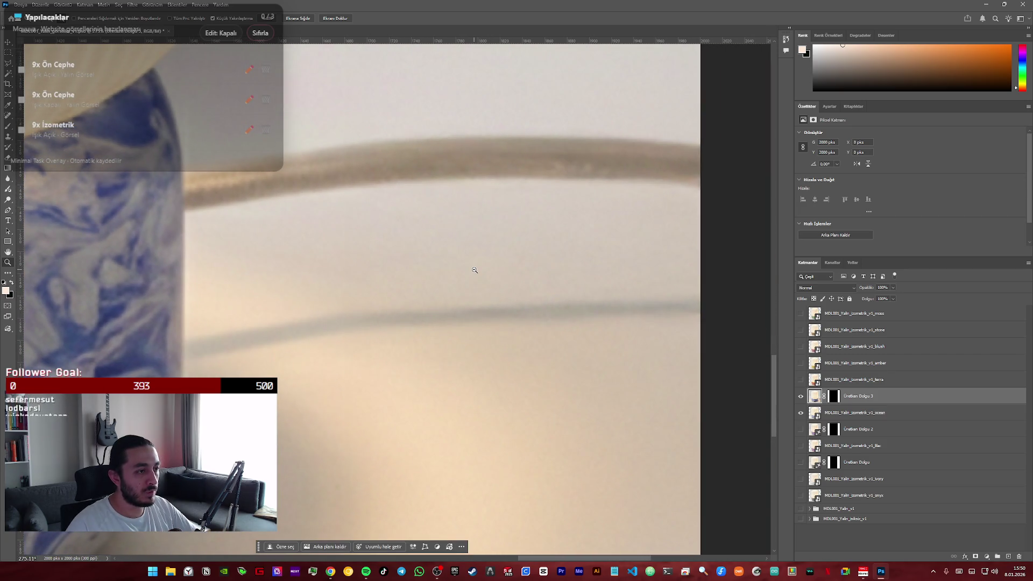
pyautogui.hotkey('ctrl', '0')
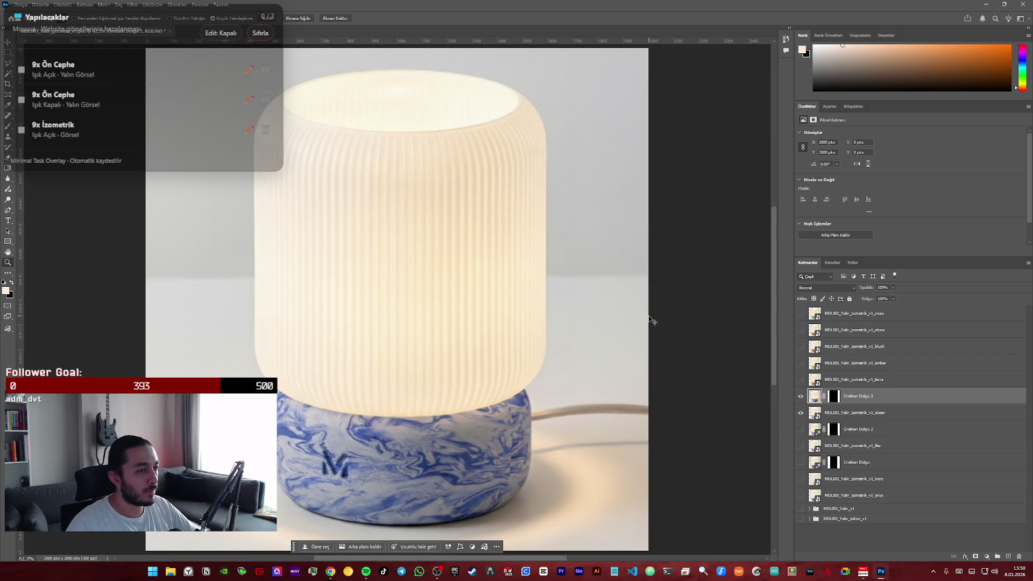
pyautogui.hotkey('ctrl', '-')
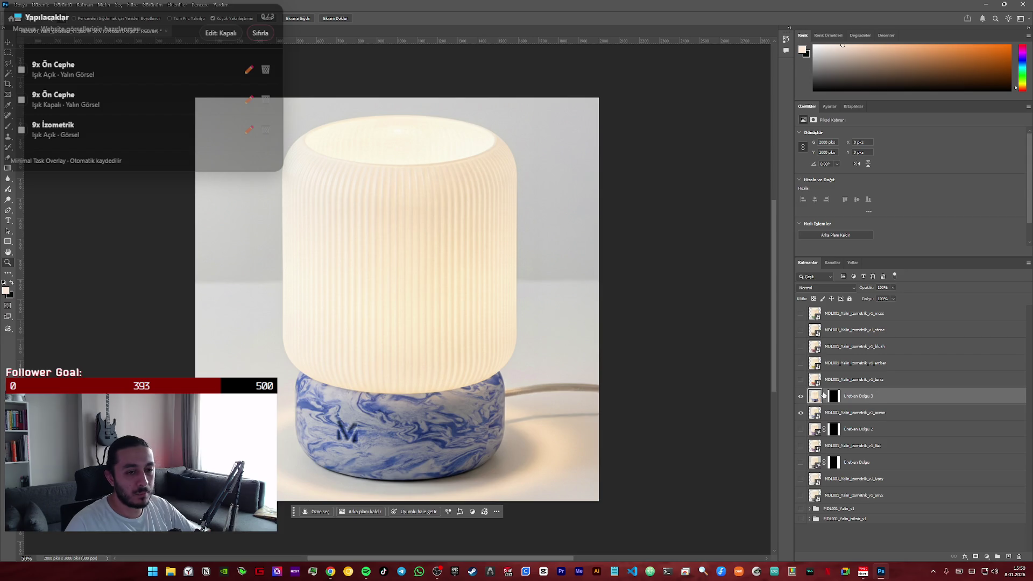
# Step: Move Üretken Dolgu 3 to the top and preview the moss, stone, blush and amber variants against it
pyautogui.click(801, 399)
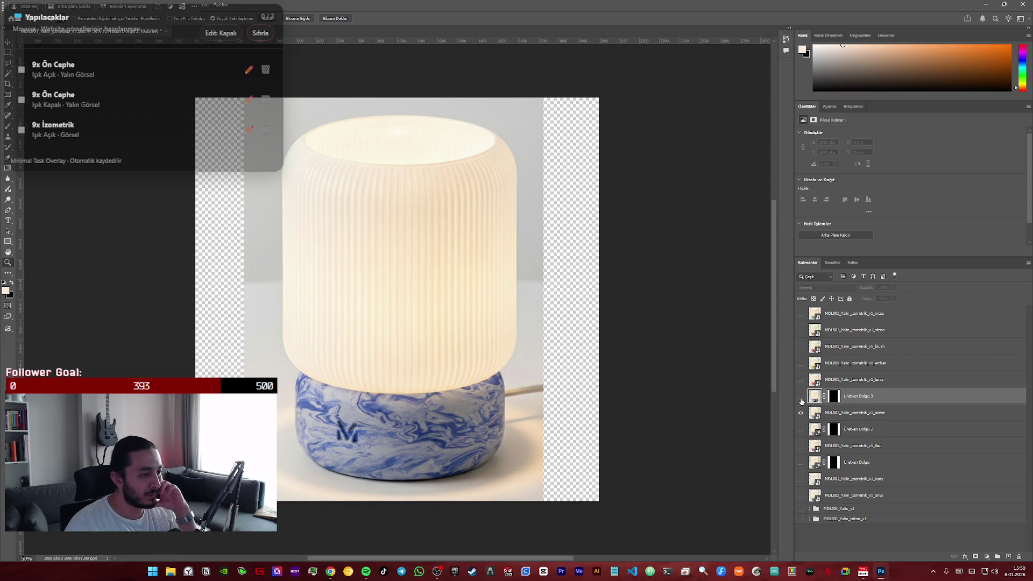
pyautogui.click(801, 399)
pyautogui.click(801, 399)
pyautogui.click(801, 399)
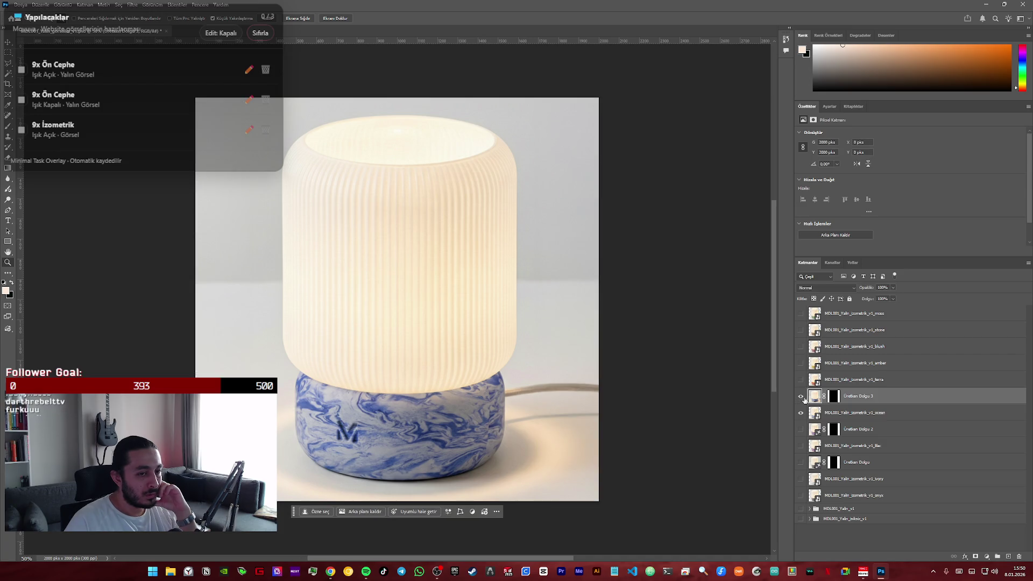
pyautogui.moveTo(872, 397); pyautogui.dragTo(870, 312)
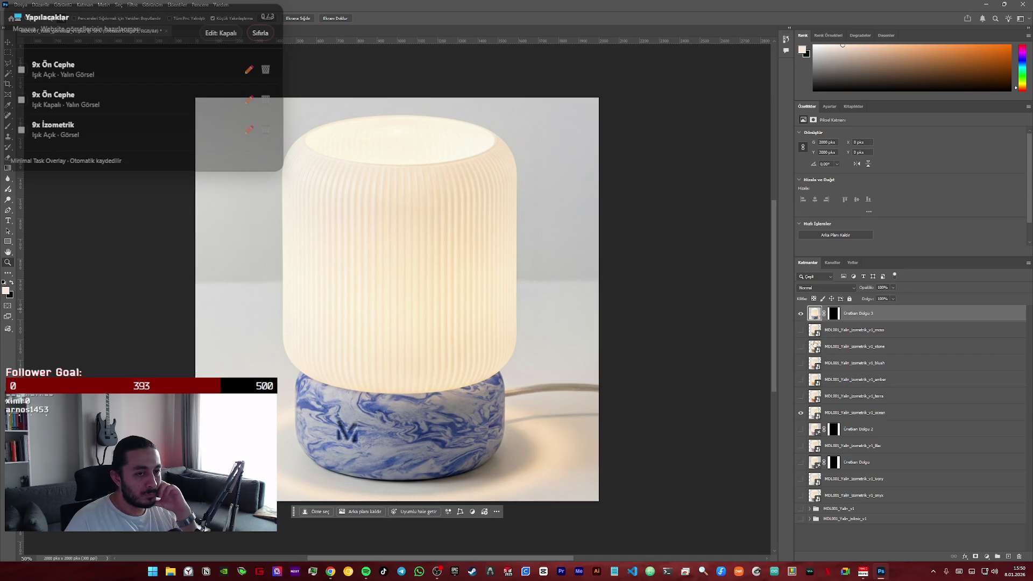
pyautogui.click(801, 330)
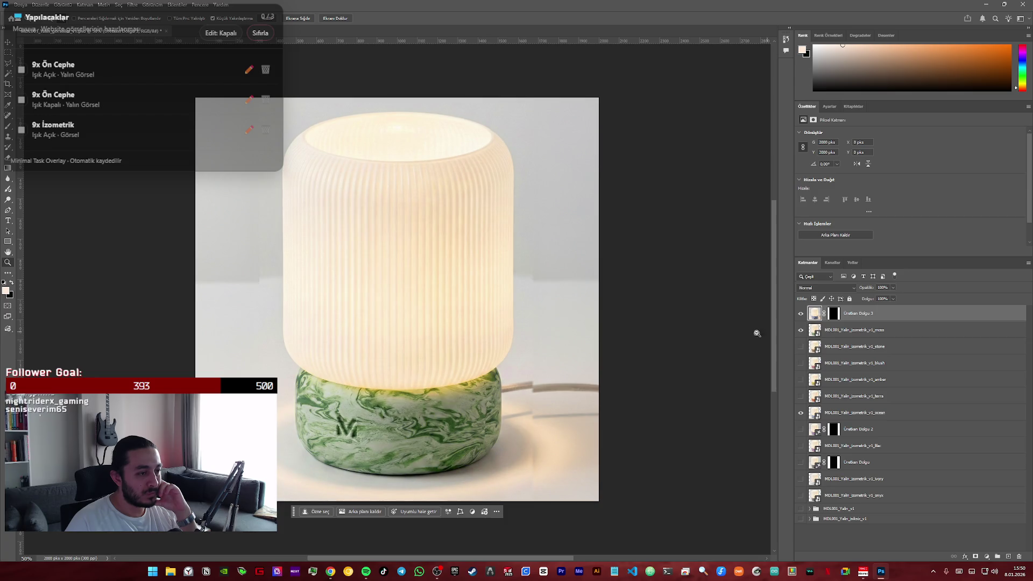
pyautogui.click(801, 330)
pyautogui.click(800, 350)
pyautogui.click(800, 355)
pyautogui.click(801, 362)
pyautogui.click(801, 365)
pyautogui.click(801, 380)
pyautogui.click(801, 381)
pyautogui.click(801, 380)
pyautogui.click(801, 380)
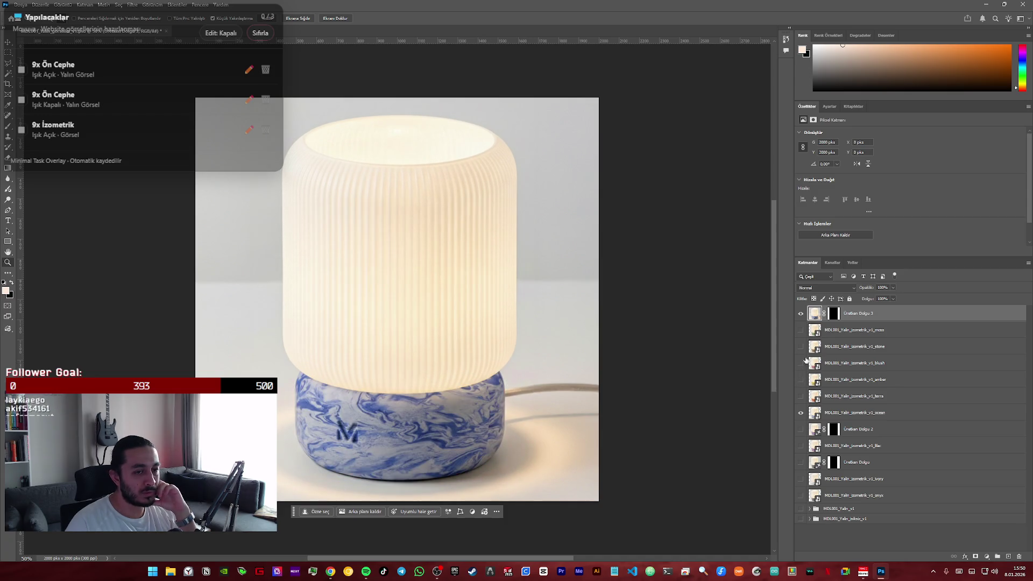
# Step: Put Üretken Dolgu 3 back above ocean, hide it and ocean, and show terra alone
pyautogui.moveTo(872, 311); pyautogui.dragTo(840, 405)
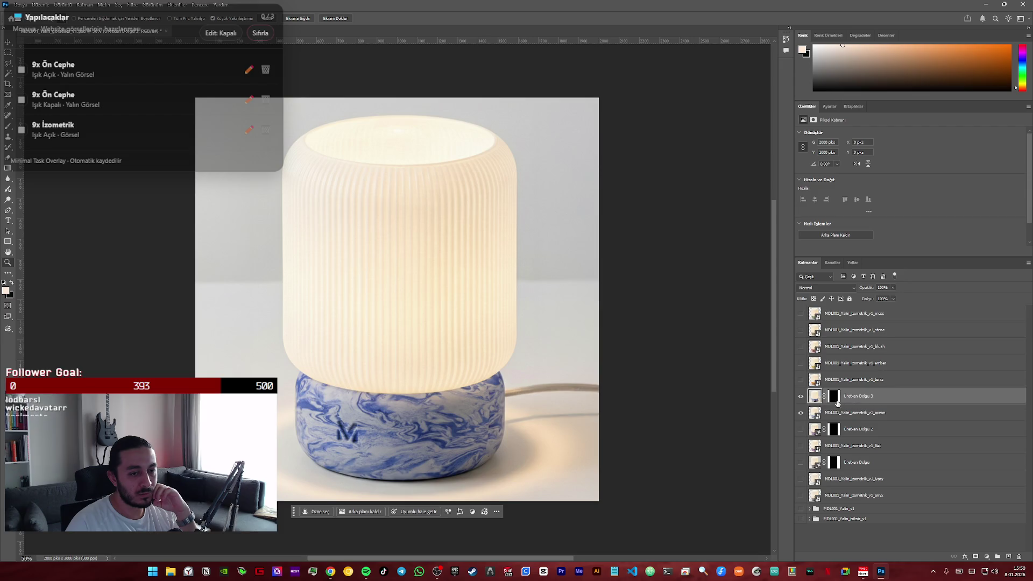
pyautogui.click(821, 382)
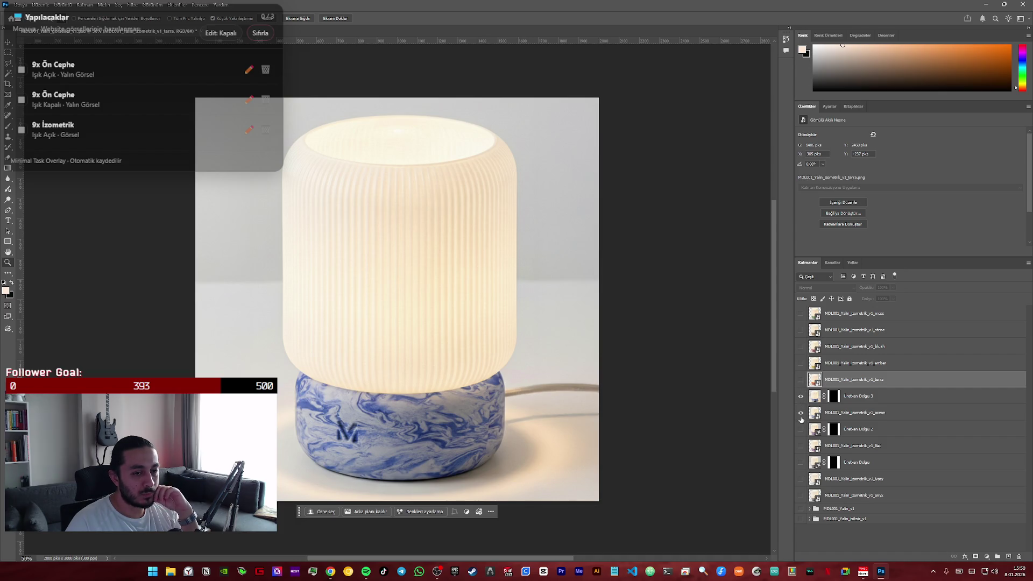
pyautogui.click(800, 396)
pyautogui.click(800, 412)
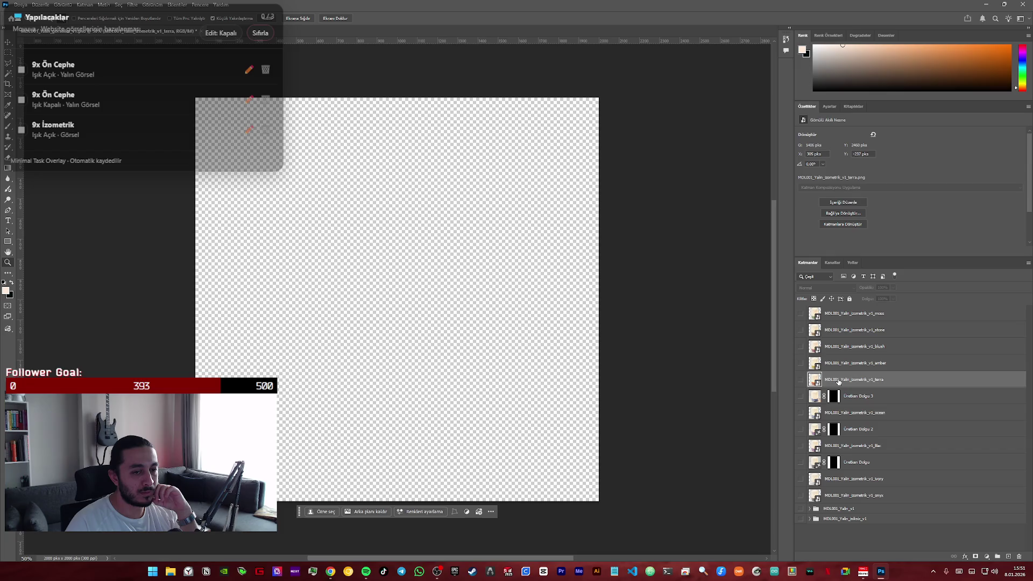
pyautogui.click(800, 380)
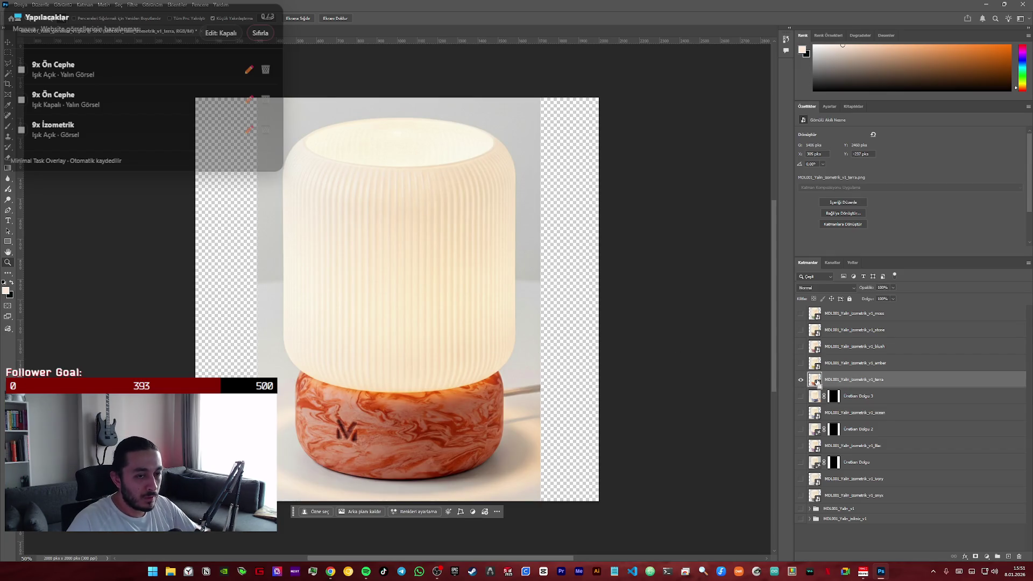
# Step: Select the terra lamp's pixels, expand by 20 px, and run a prompt-less generative fill on the empty sides
pyautogui.keyDown('ctrl'); pyautogui.click(815, 380); pyautogui.keyUp('ctrl')
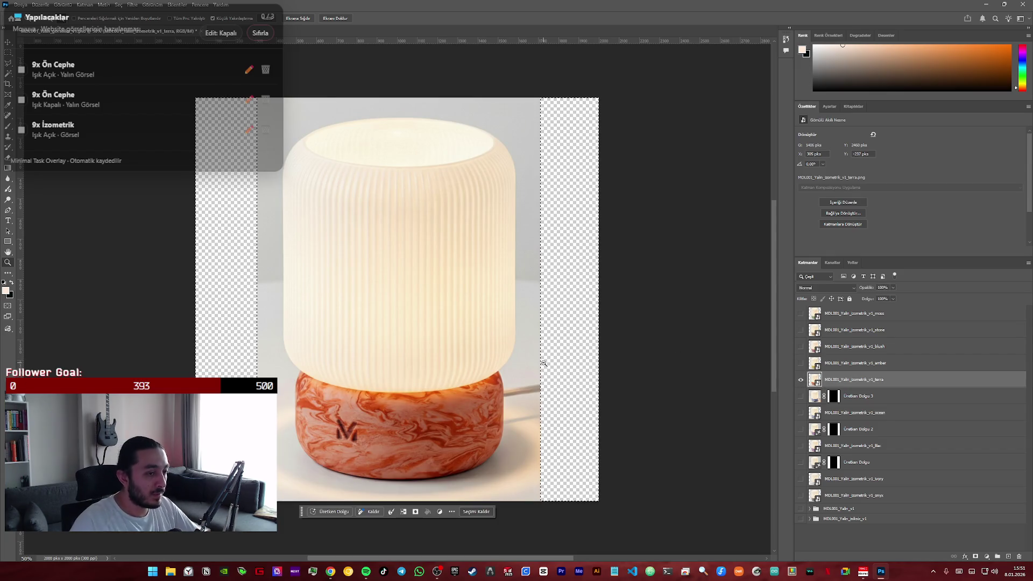
pyautogui.click(118, 4)
pyautogui.moveTo(162, 128)
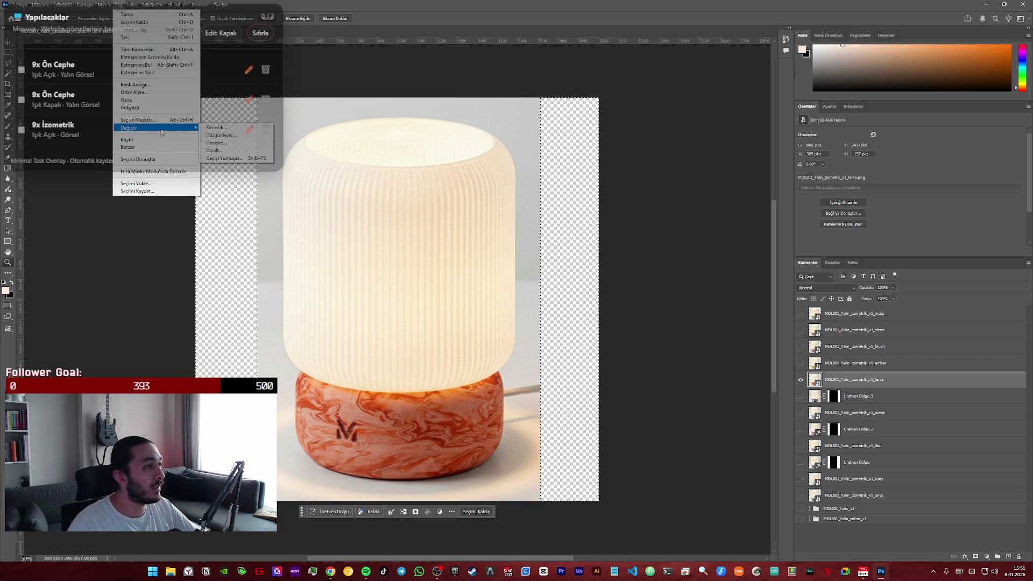
pyautogui.click(234, 144)
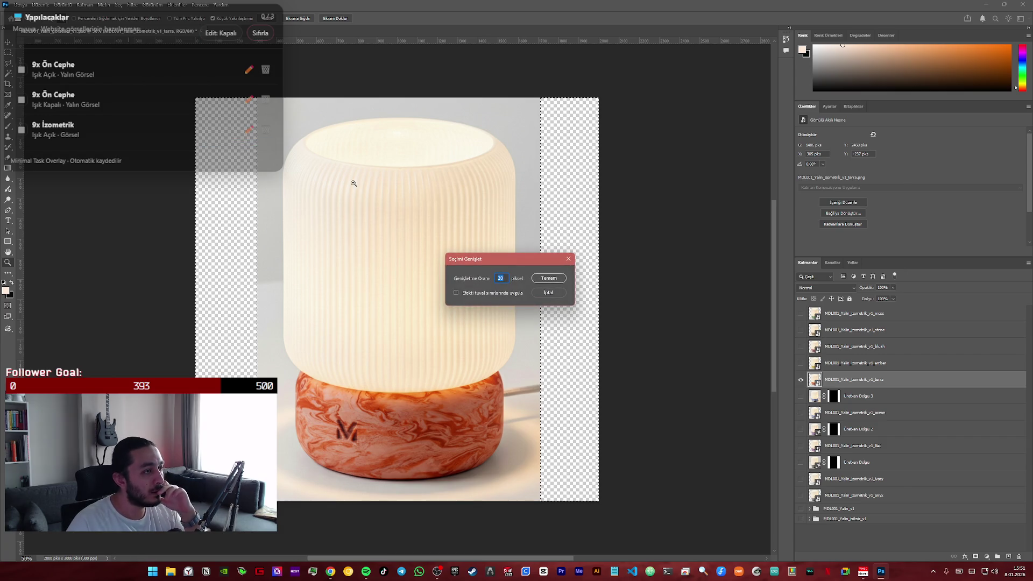
pyautogui.click(547, 277)
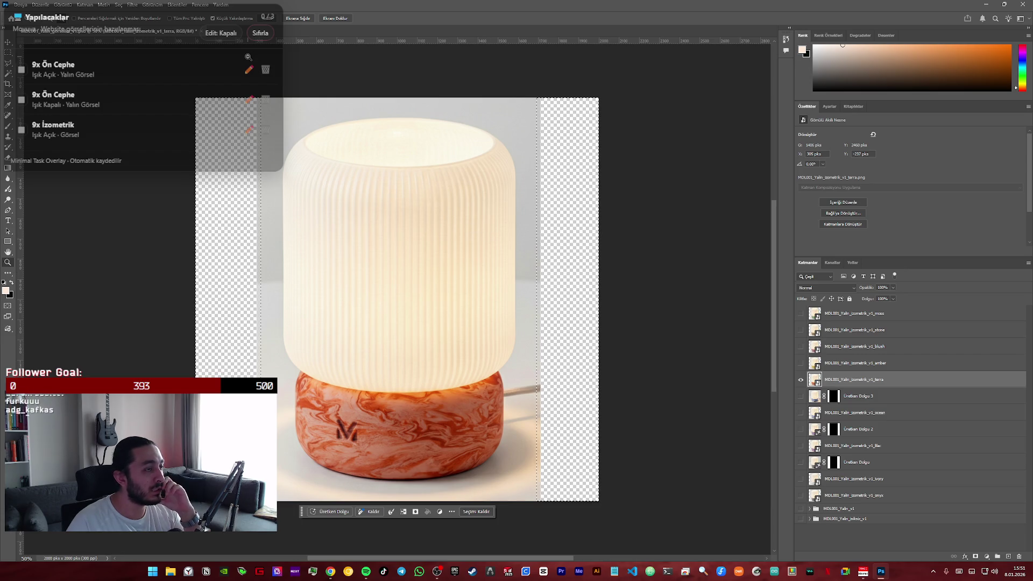
pyautogui.click(330, 511)
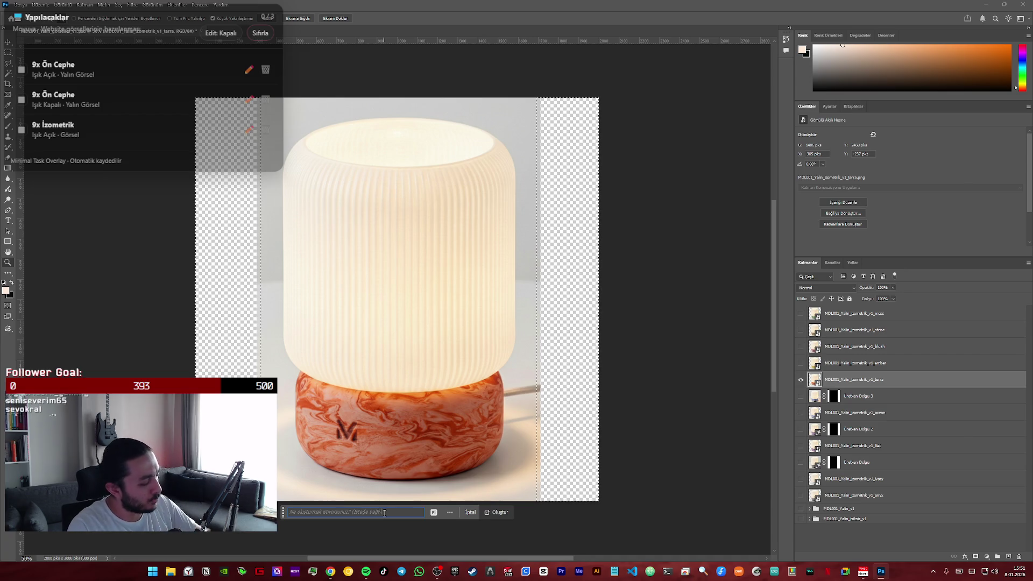
pyautogui.click(384, 513)
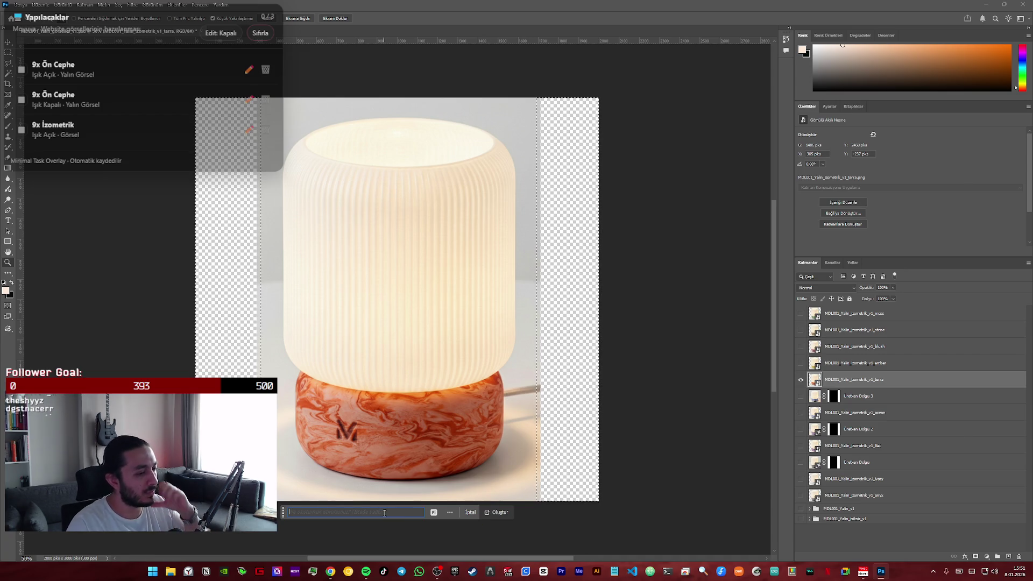
pyautogui.click(497, 511)
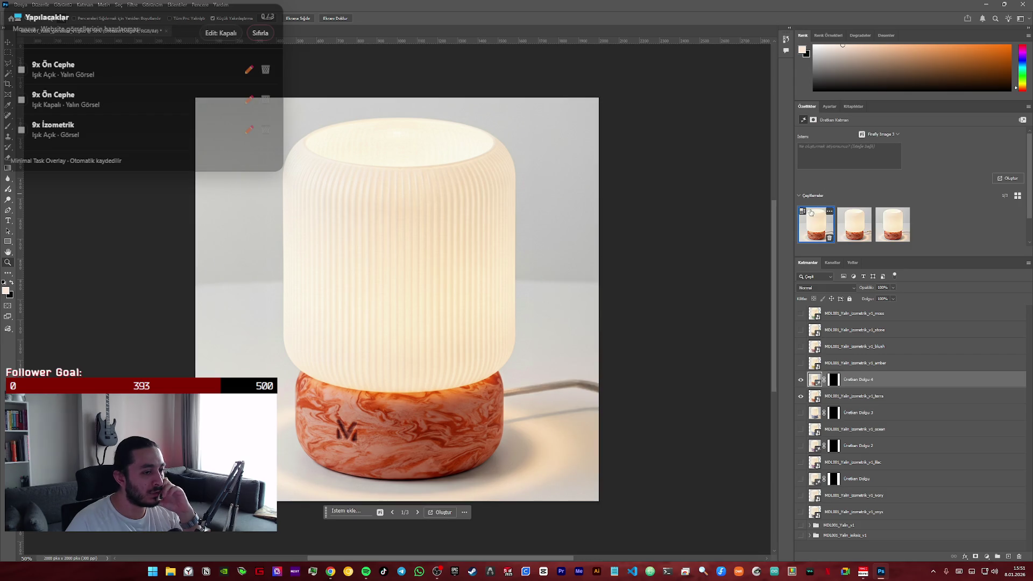
# Step: Compare the three Üretken Dolgu 4 variations and delete two, keeping the first
pyautogui.click(896, 230)
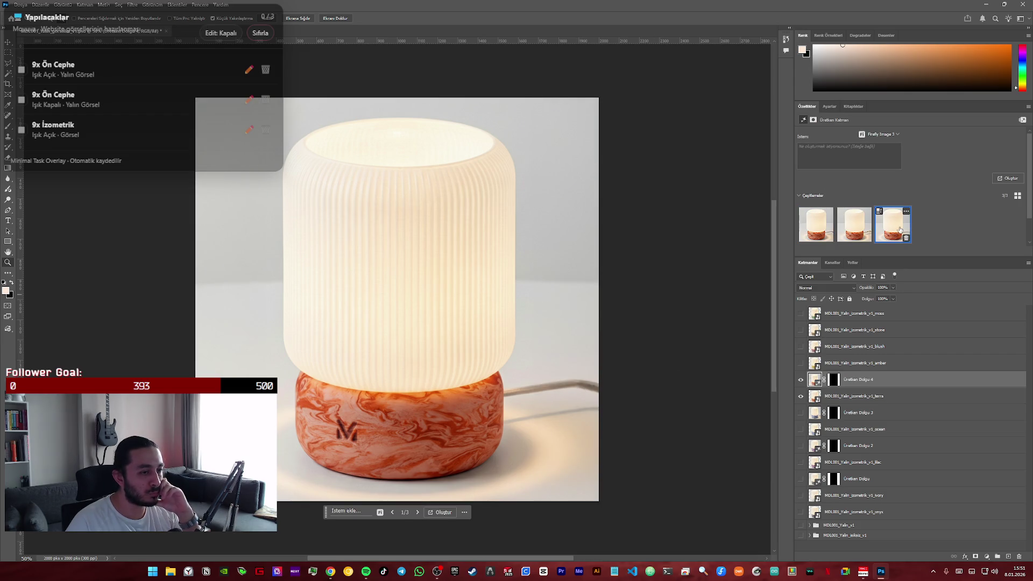
pyautogui.click(865, 232)
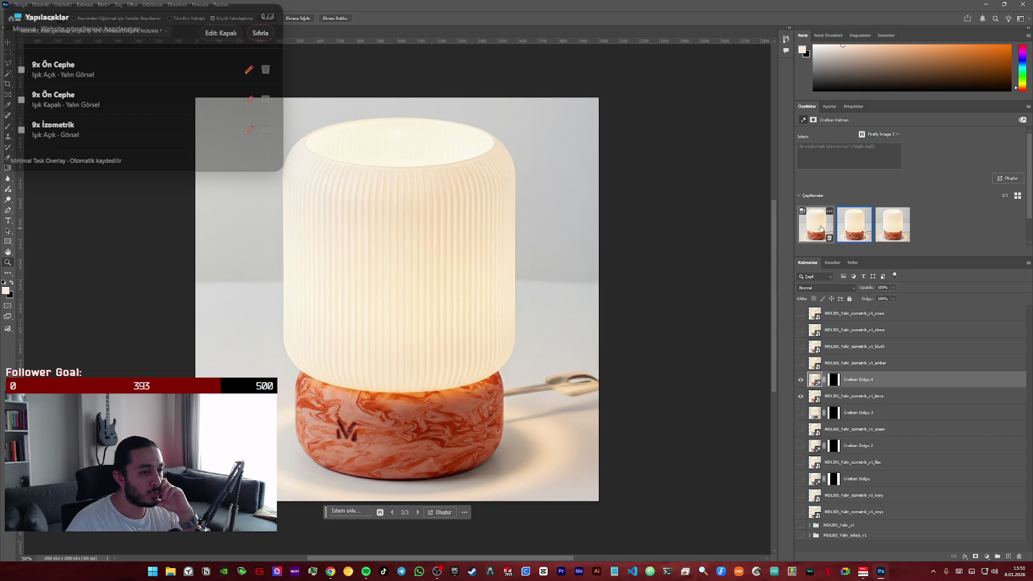
pyautogui.click(823, 229)
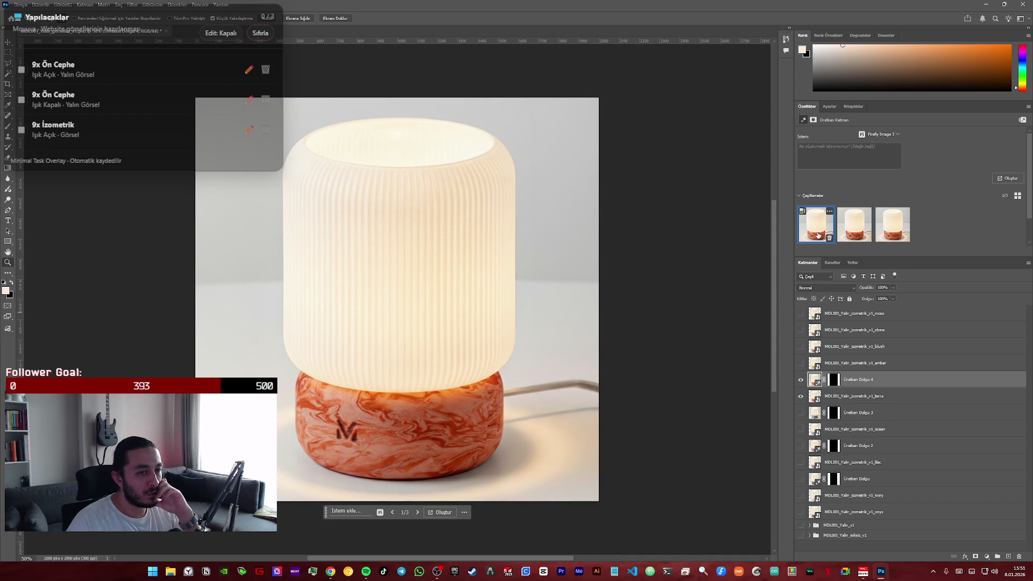
pyautogui.moveTo(818, 235)
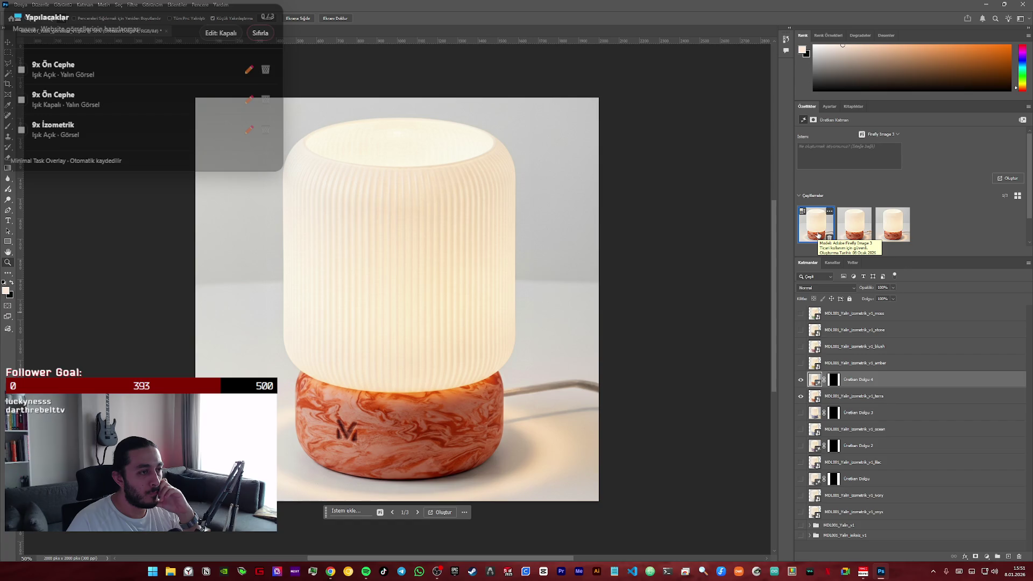
pyautogui.click(858, 234)
pyautogui.press('Delete')
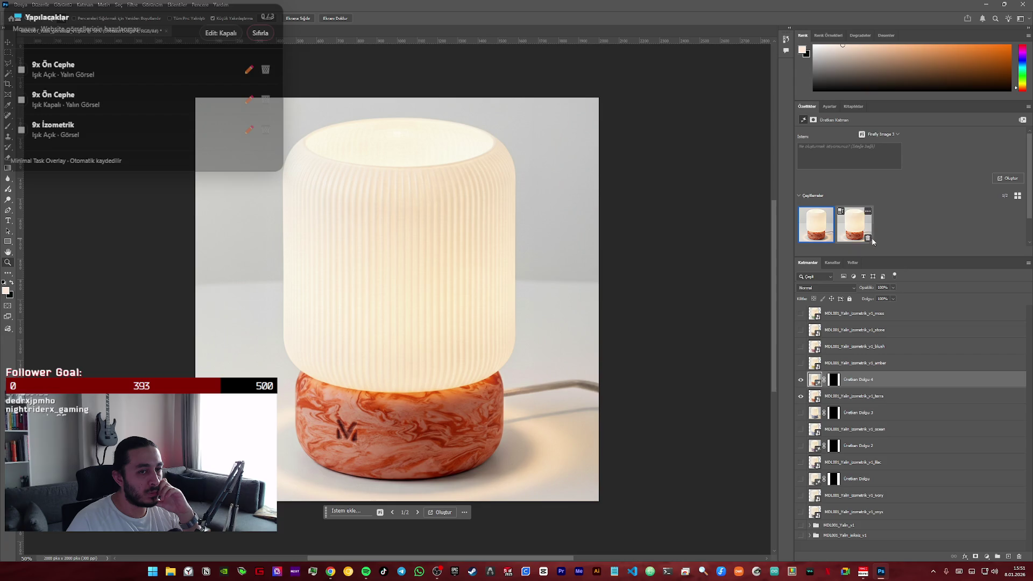
pyautogui.click(867, 238)
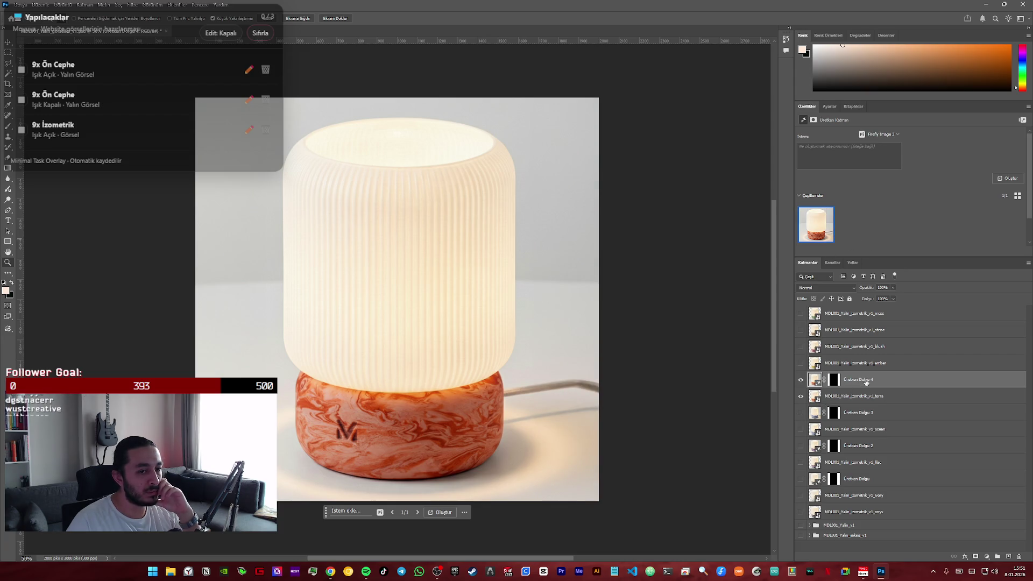
pyautogui.click(8, 53)
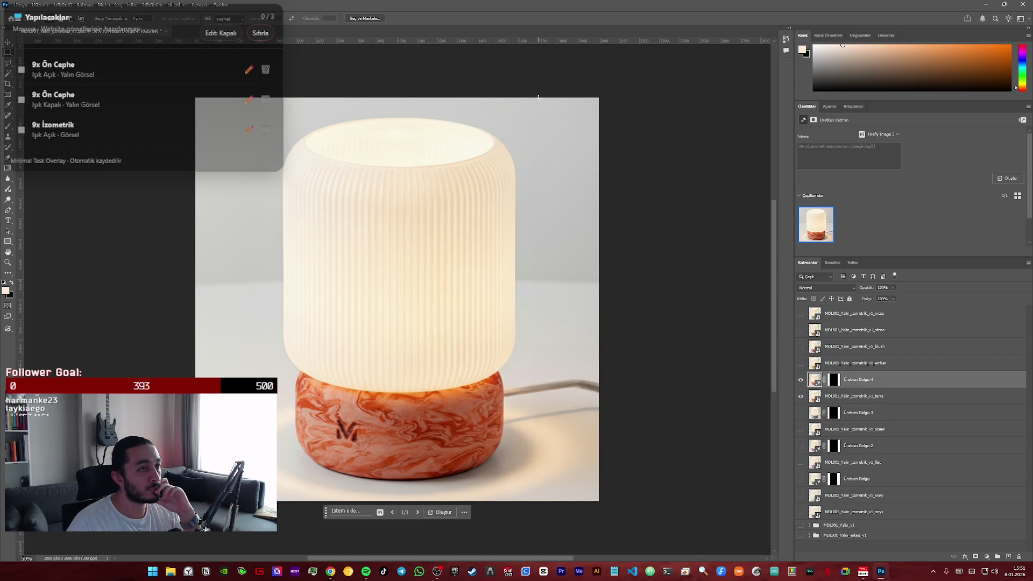
# Step: Select the right-edge strip, rasterize Üretken Dolgu 4, and erase the strip
pyautogui.moveTo(548, 82); pyautogui.dragTo(693, 526)
pyautogui.moveTo(577, 428); pyautogui.dragTo(603, 428)
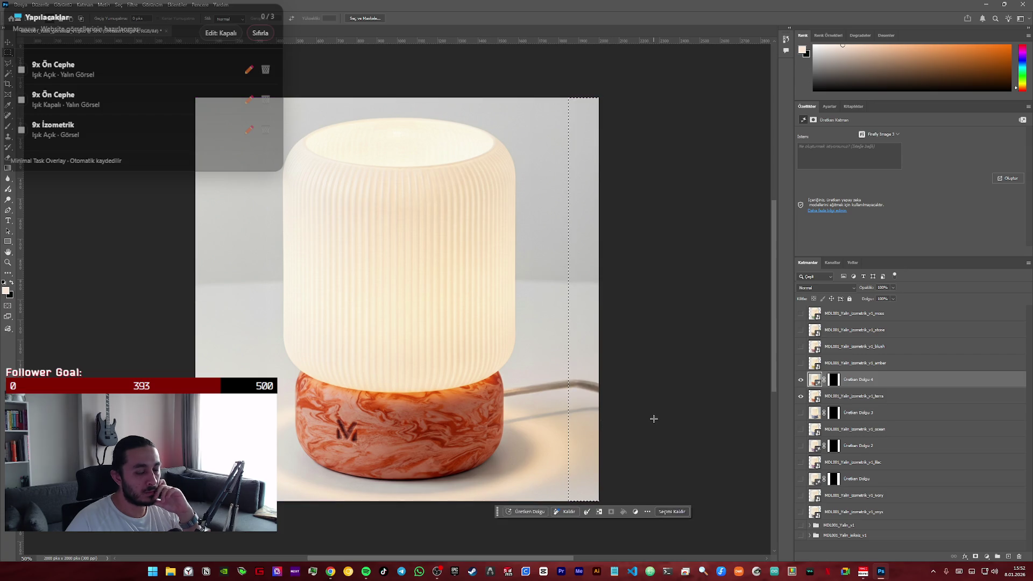
pyautogui.press('Delete')
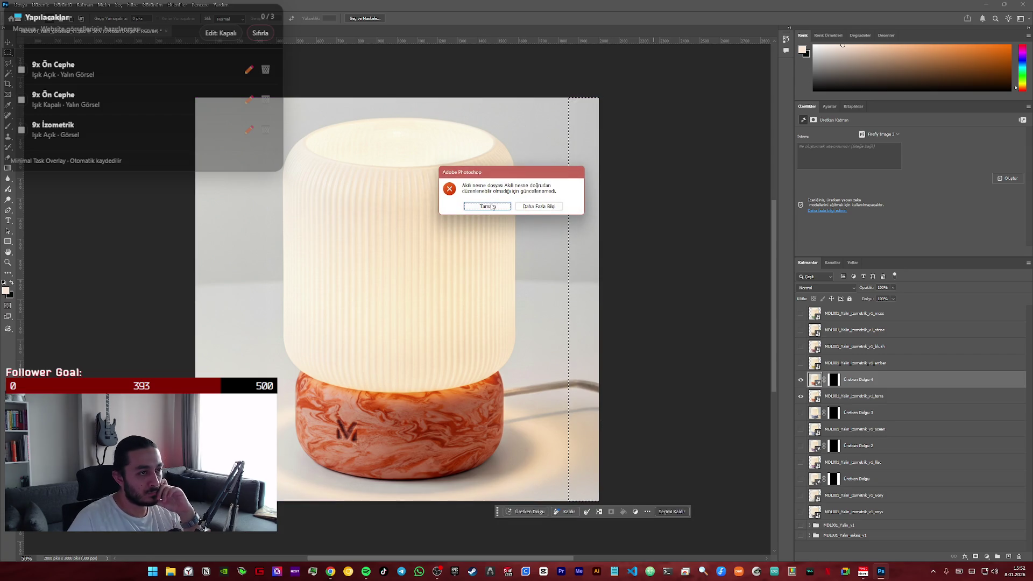
pyautogui.click(489, 208)
pyautogui.rightClick(874, 379)
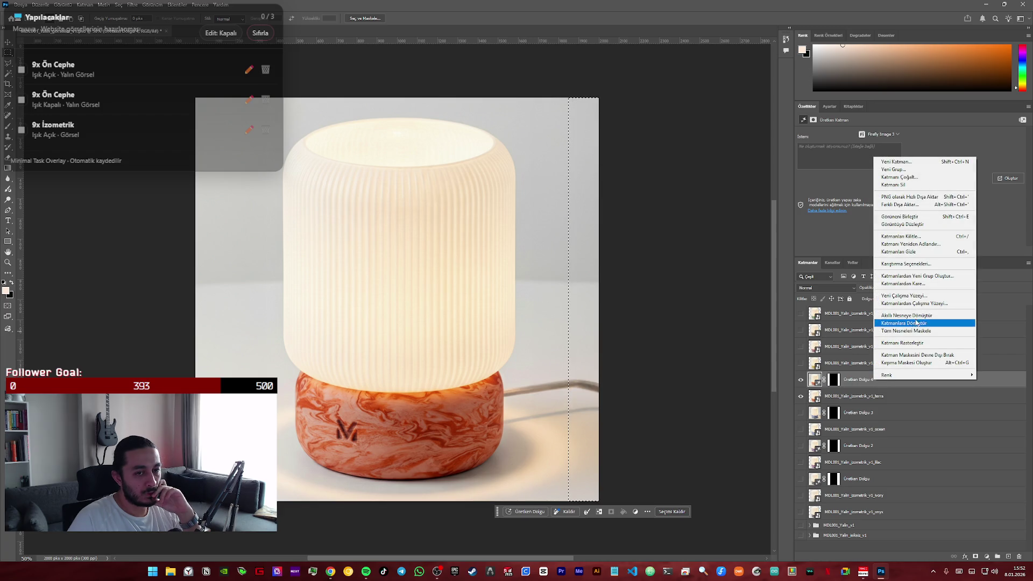
pyautogui.click(921, 343)
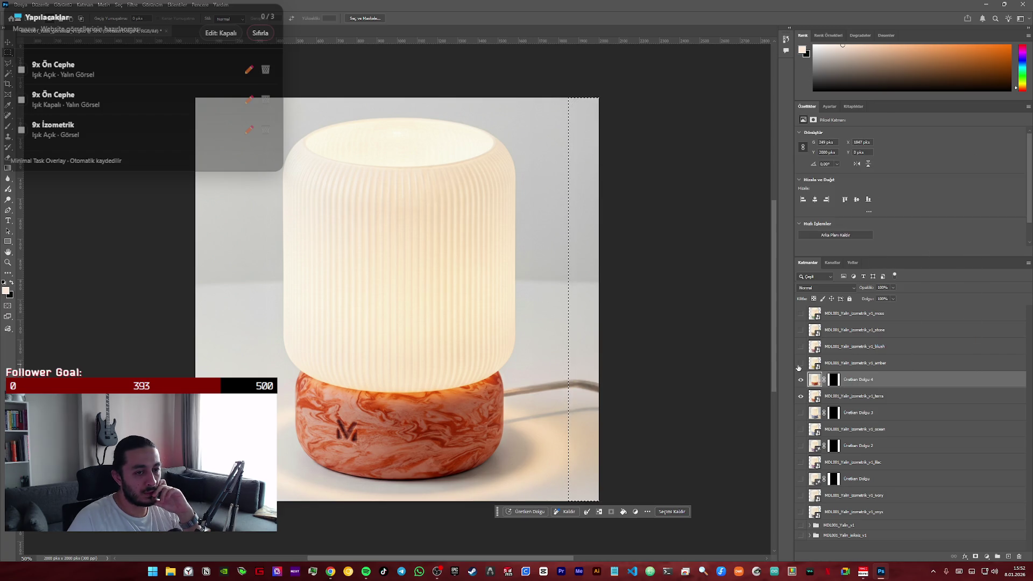
pyautogui.press('Delete')
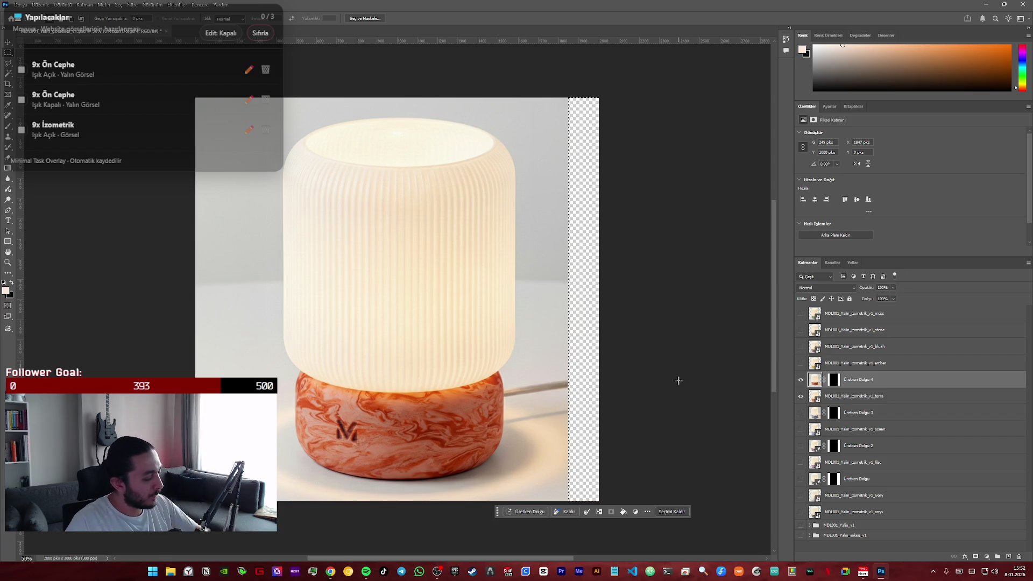
pyautogui.hotkey('ctrl', 'shift', 'i')
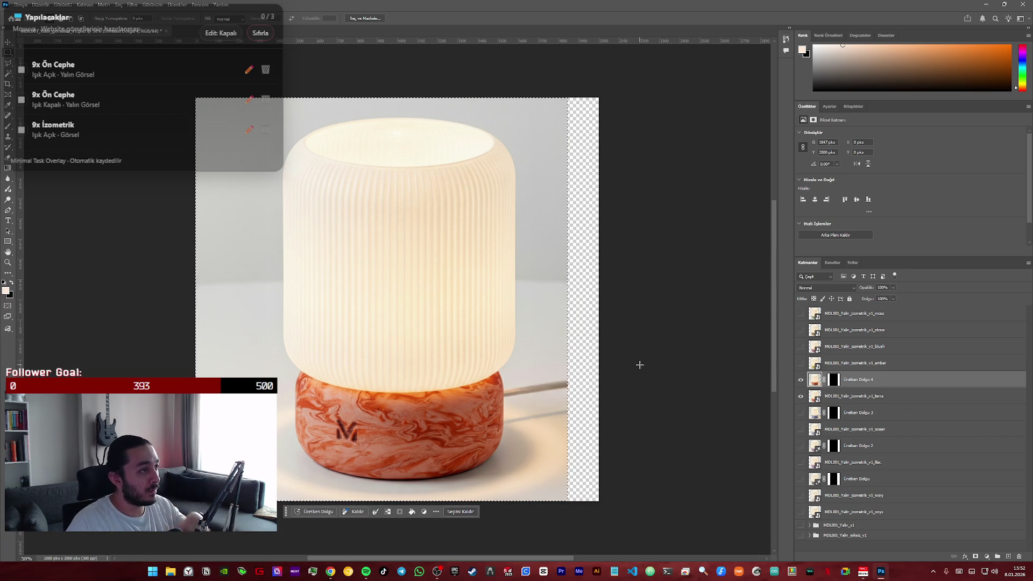
pyautogui.hotkey('ctrl', 'shift', 'i')
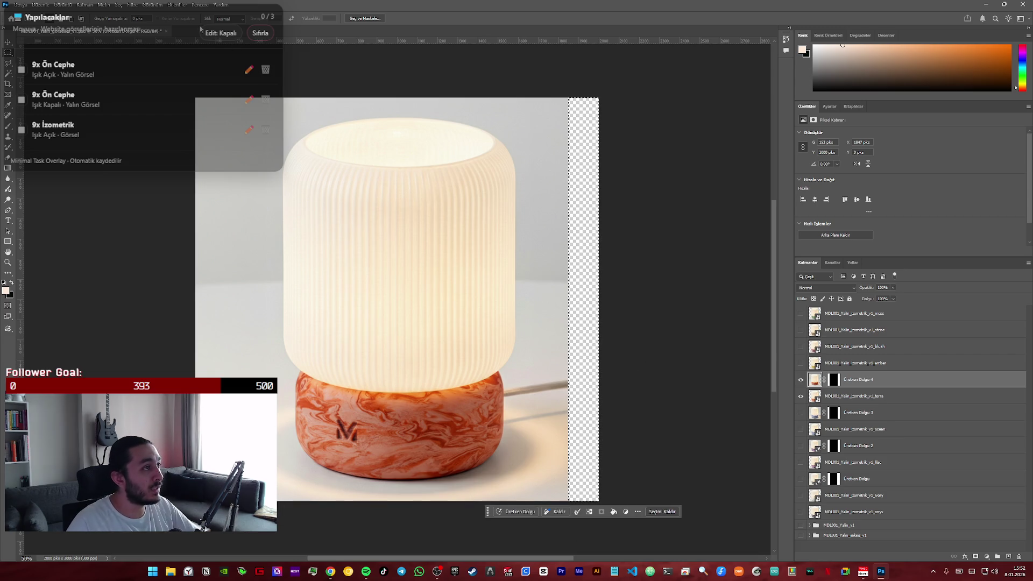
# Step: Expand the strip selection by 20 px and run a prompt-less generative fill over it
pyautogui.click(119, 4)
pyautogui.moveTo(144, 129)
pyautogui.click(226, 142)
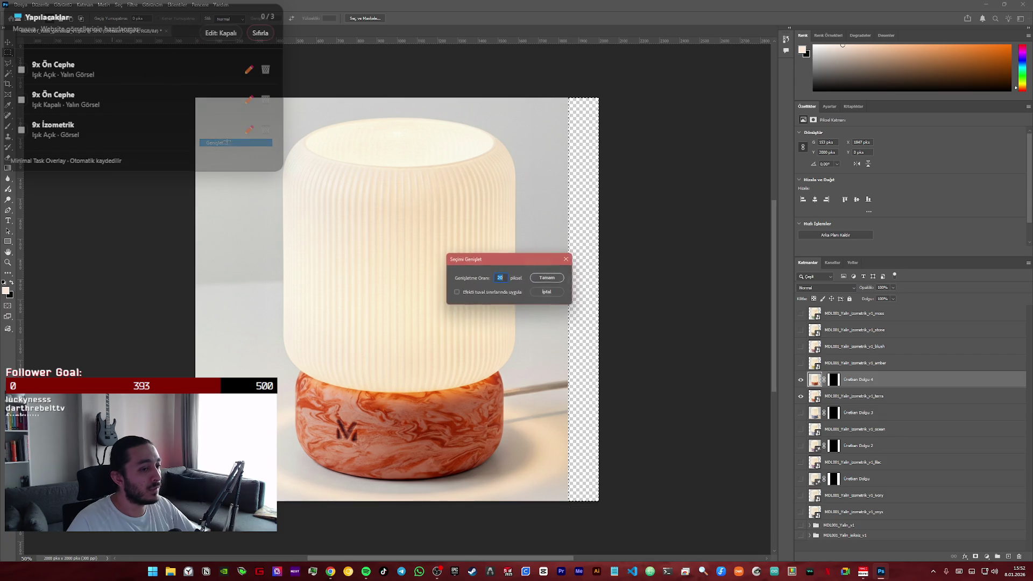
pyautogui.click(546, 277)
pyautogui.click(532, 513)
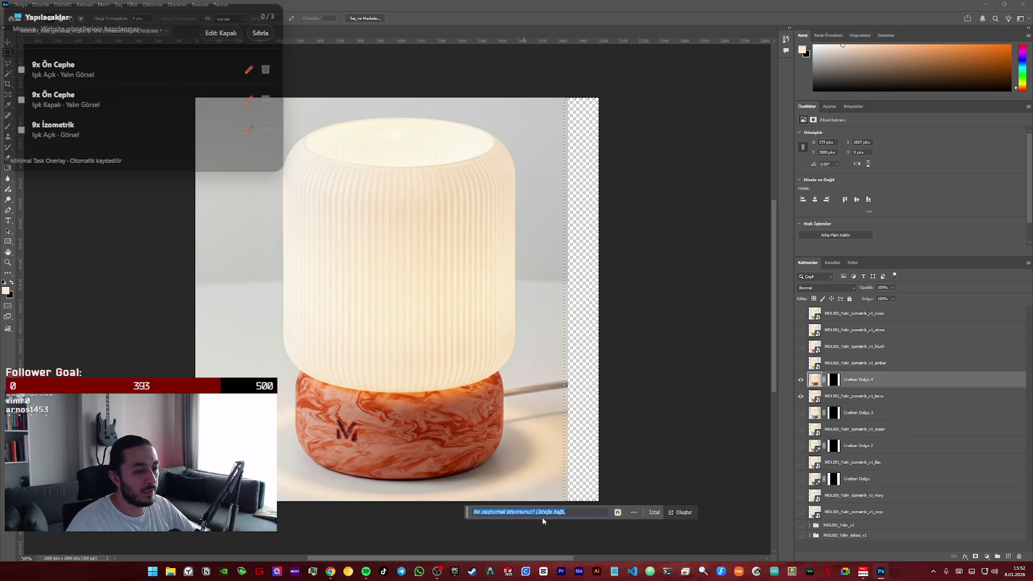
pyautogui.click(679, 512)
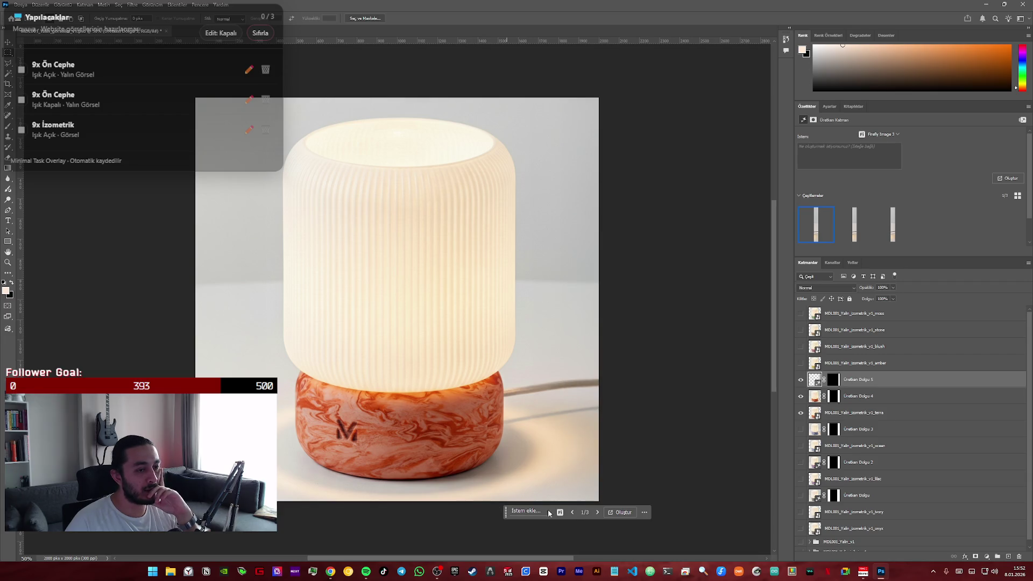
# Step: Choose the third right-edge variation, then try merging Üretken Dolgu 5 and 4 and undo it
pyautogui.click(596, 512)
pyautogui.click(596, 512)
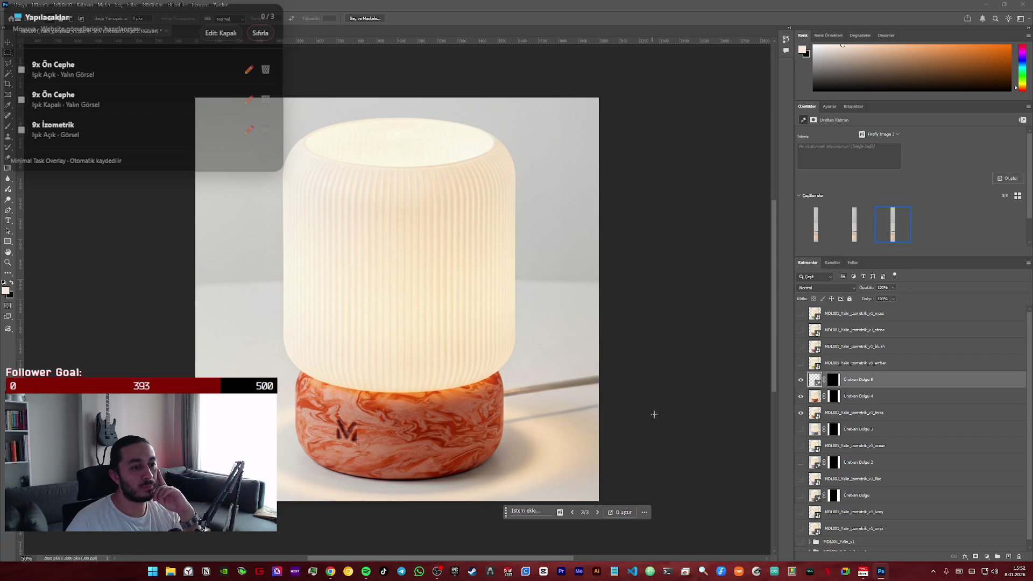
pyautogui.keyDown('shift'); pyautogui.click(870, 398); pyautogui.keyUp('shift')
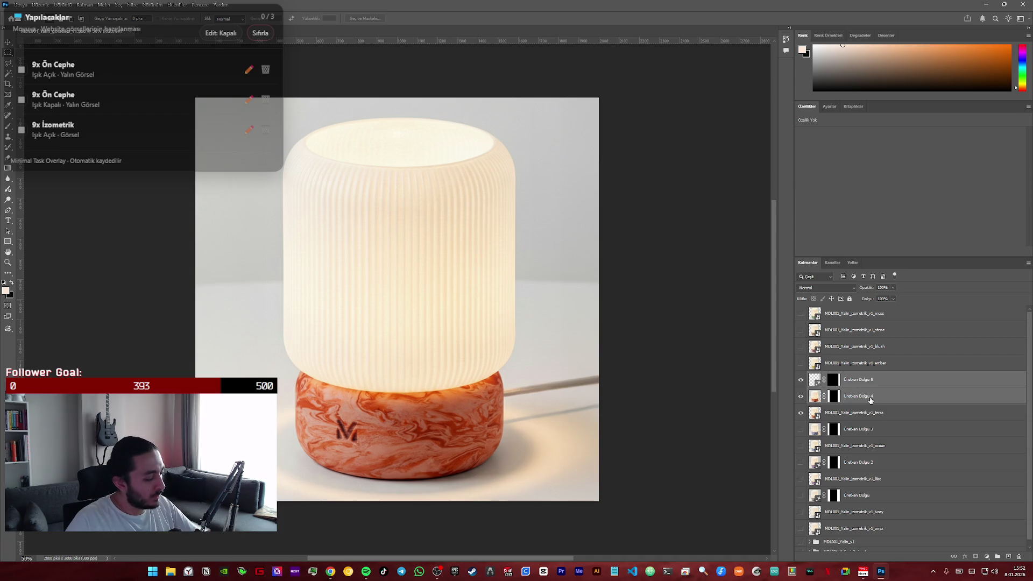
pyautogui.hotkey('ctrl', 'e')
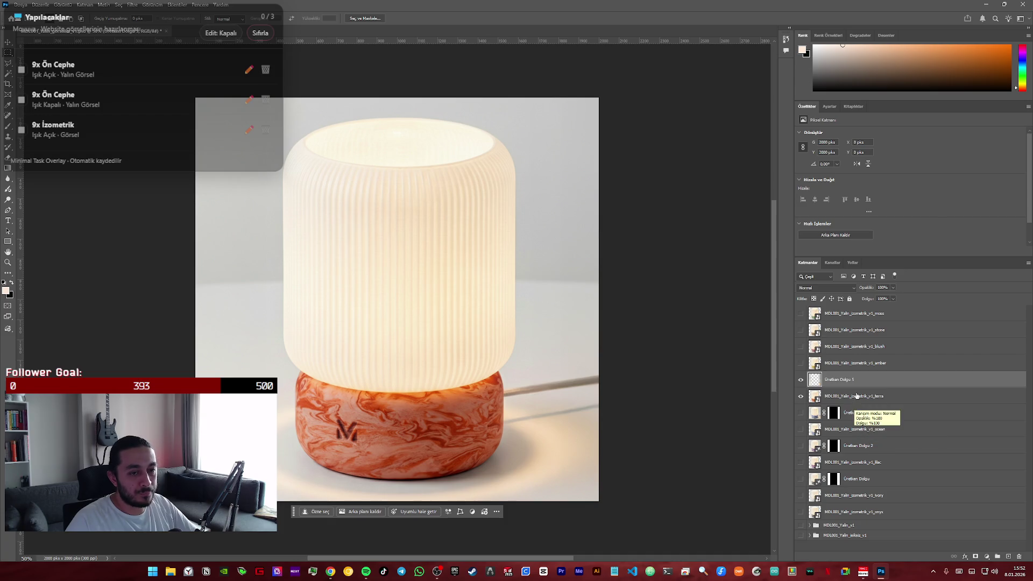
pyautogui.hotkey('ctrl', 'z')
# Step: Move both fill layers above the blush layer while testing visibility, then hide Üretken Dolgu 4
pyautogui.click(863, 396)
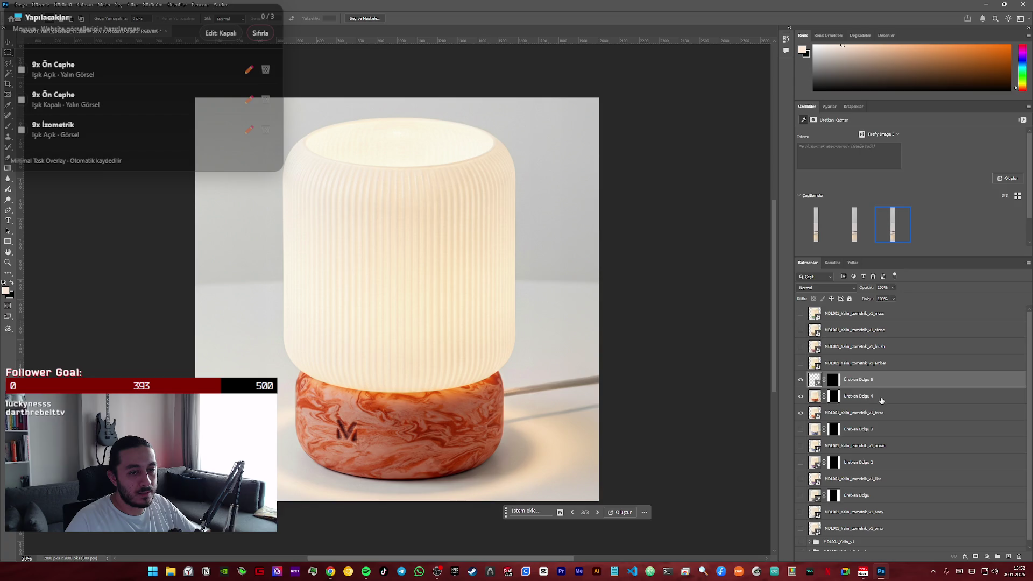
pyautogui.click(800, 379)
pyautogui.click(801, 413)
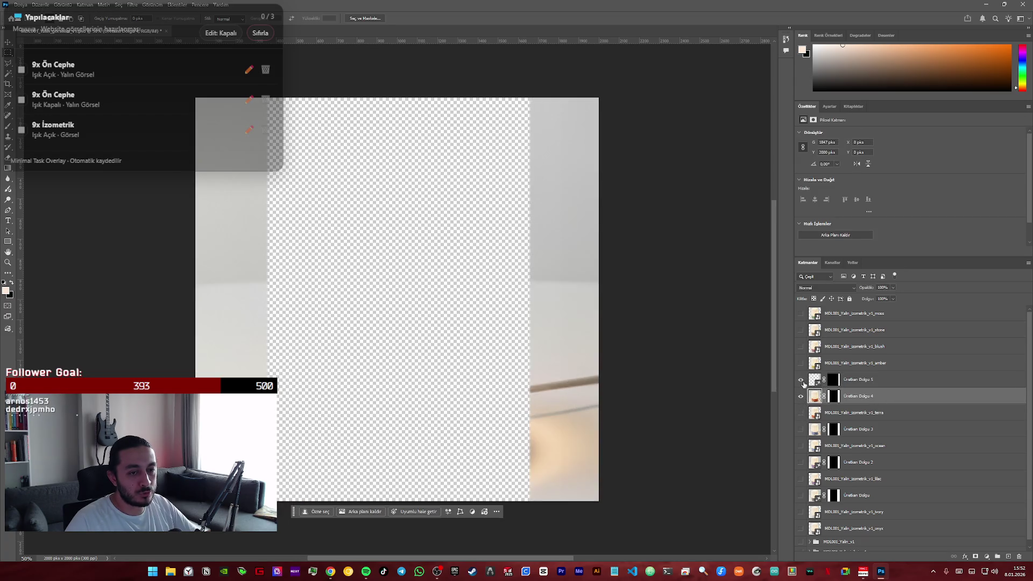
pyautogui.keyDown('shift'); pyautogui.click(861, 380); pyautogui.keyUp('shift')
pyautogui.moveTo(861, 380); pyautogui.dragTo(811, 366)
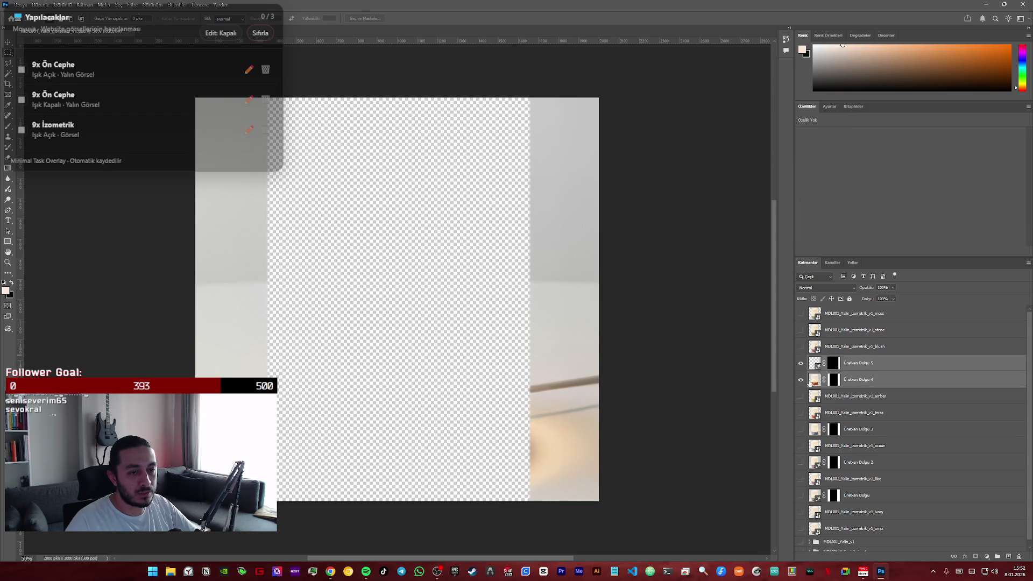
pyautogui.click(801, 397)
pyautogui.click(801, 398)
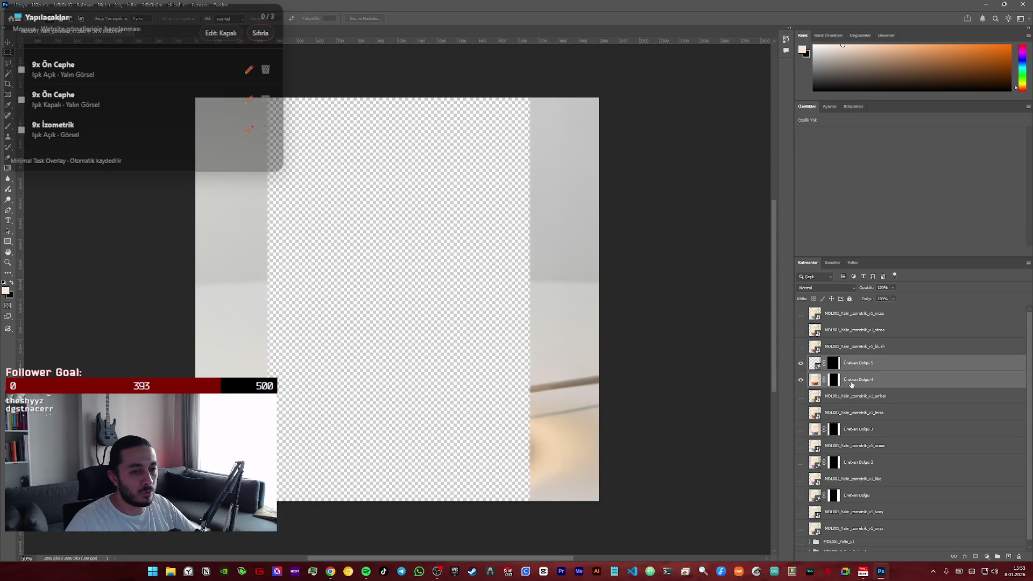
pyautogui.moveTo(869, 365)
pyautogui.mouseDown()
pyautogui.moveTo(855, 338)
pyautogui.moveTo(866, 404)
pyautogui.mouseUp()
pyautogui.click(801, 380)
pyautogui.click(800, 380)
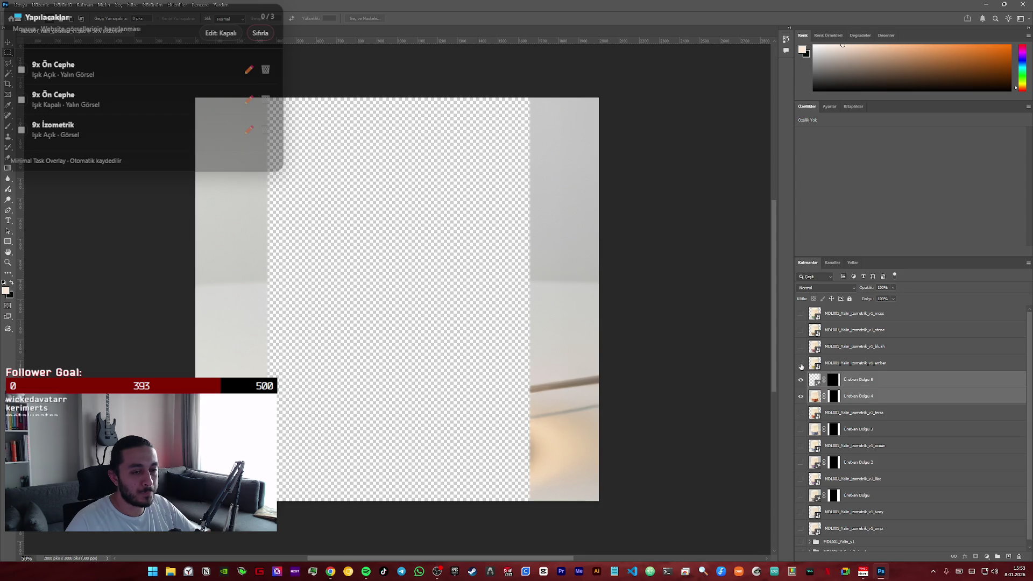
pyautogui.click(800, 396)
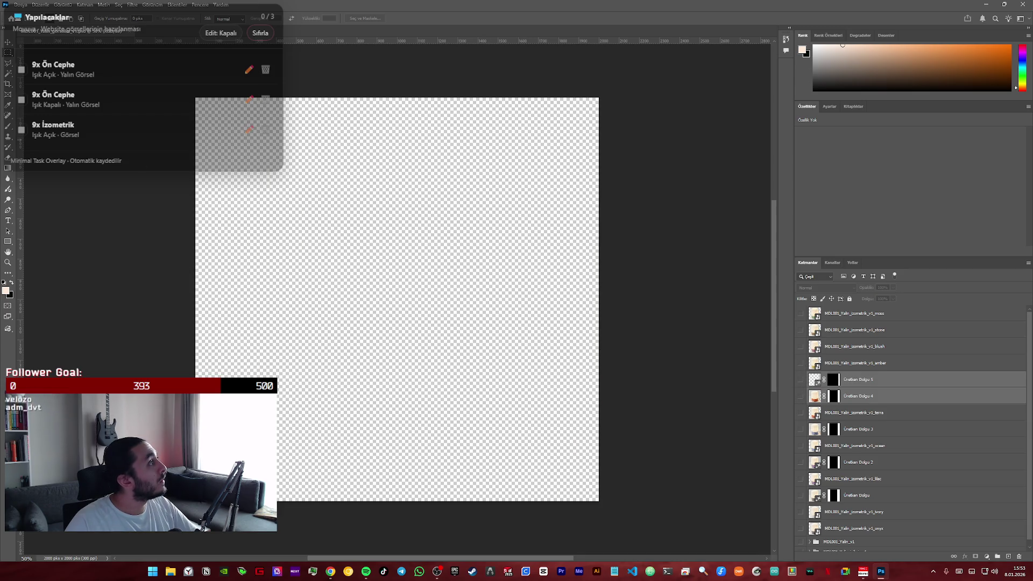
pyautogui.click(853, 363)
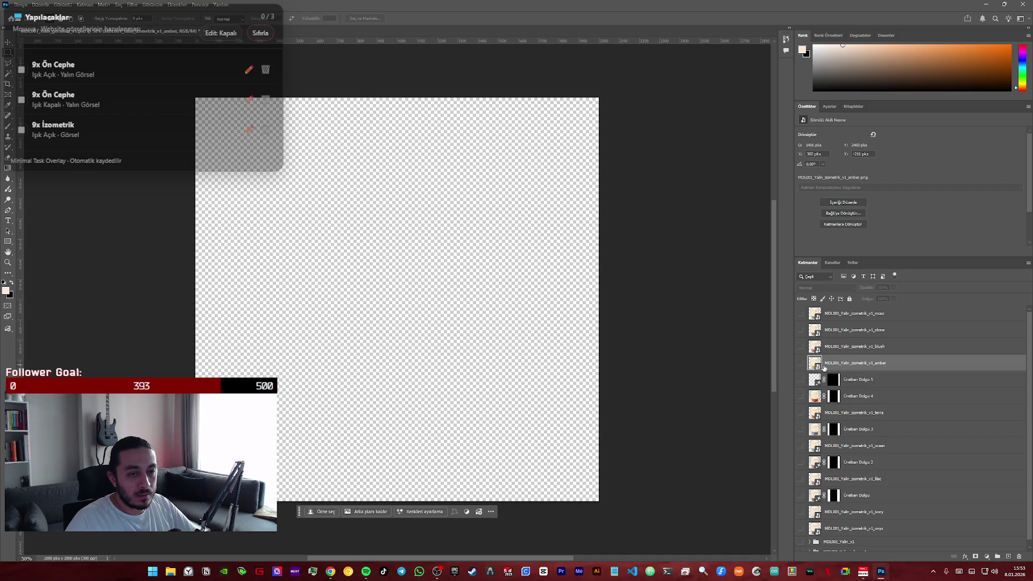
# Step: Show the amber lamp, expand its pixel selection by 20 px, and run a prompt-less generative fill
pyautogui.click(800, 363)
pyautogui.keyDown('ctrl'); pyautogui.click(818, 367); pyautogui.keyUp('ctrl')
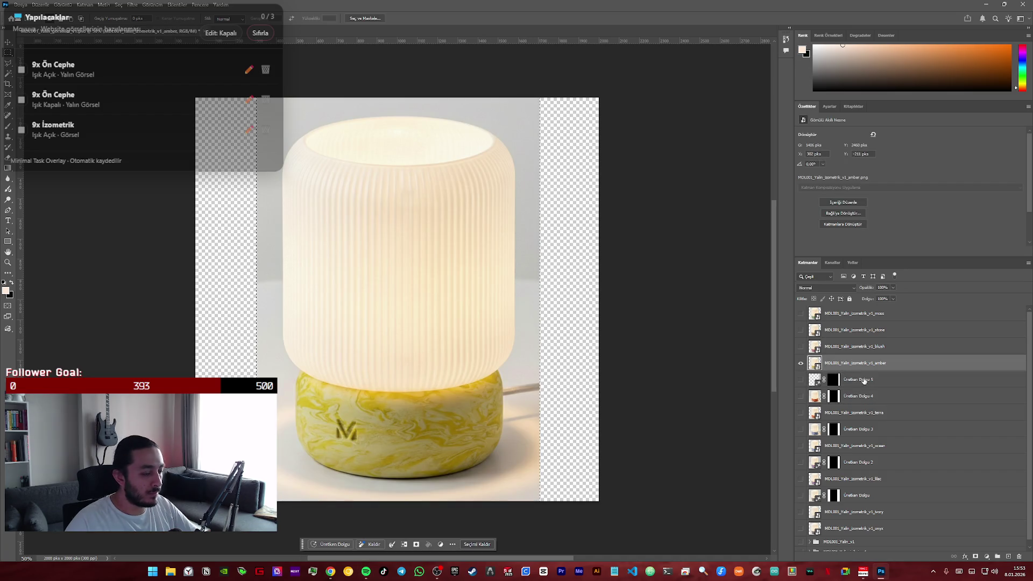
pyautogui.click(119, 5)
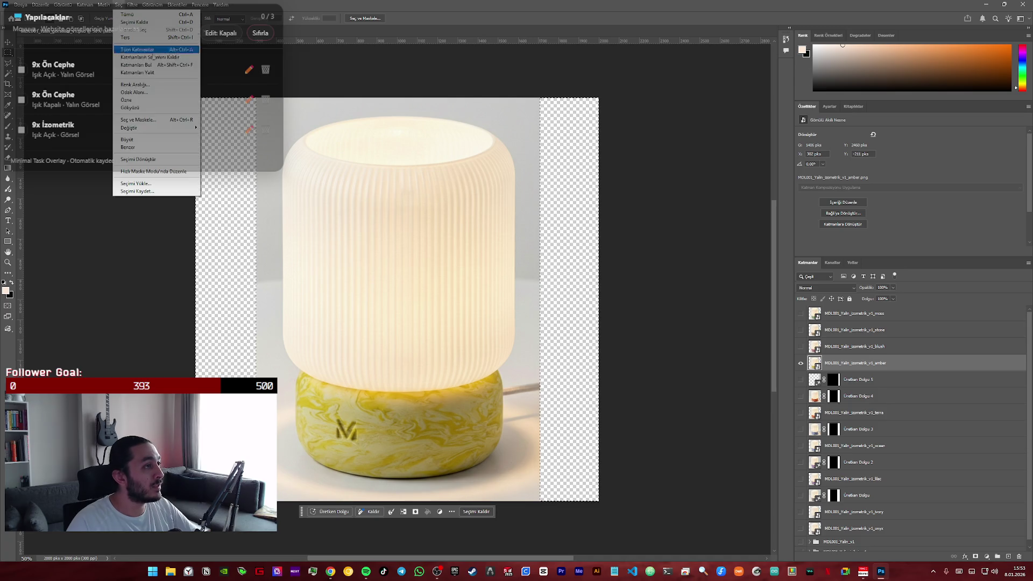
pyautogui.moveTo(161, 128)
pyautogui.click(251, 143)
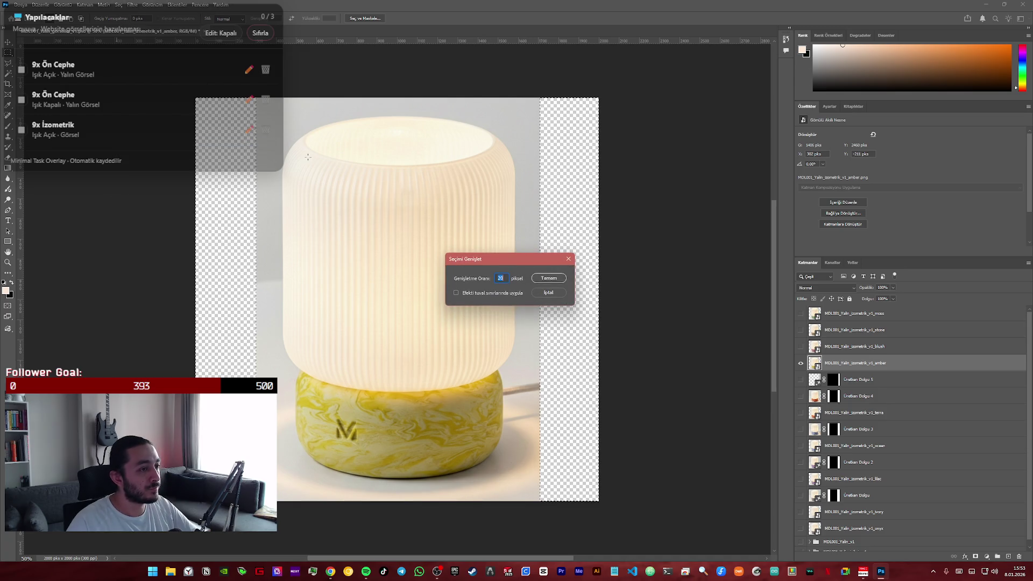
pyautogui.click(549, 278)
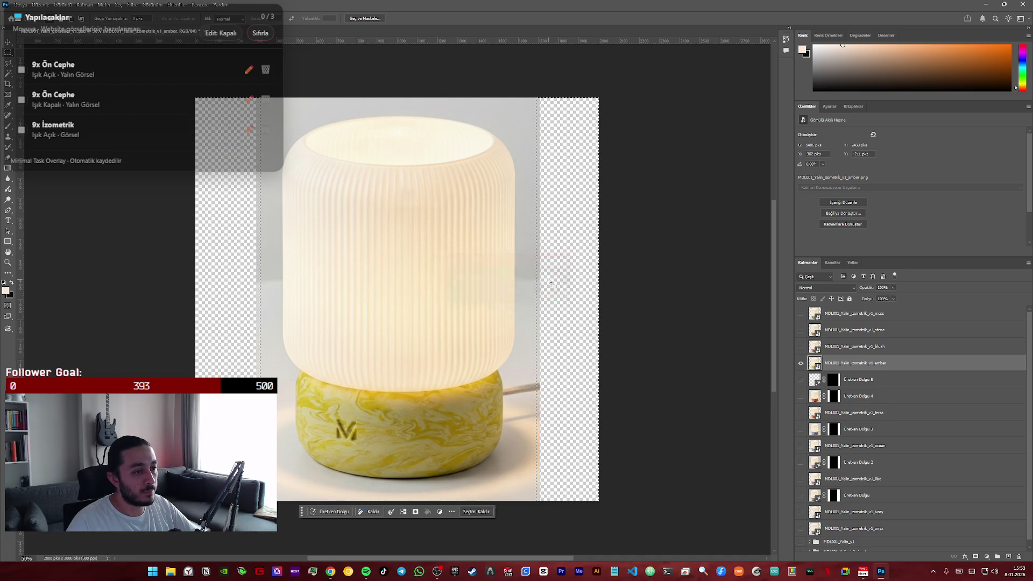
pyautogui.click(334, 511)
pyautogui.click(494, 514)
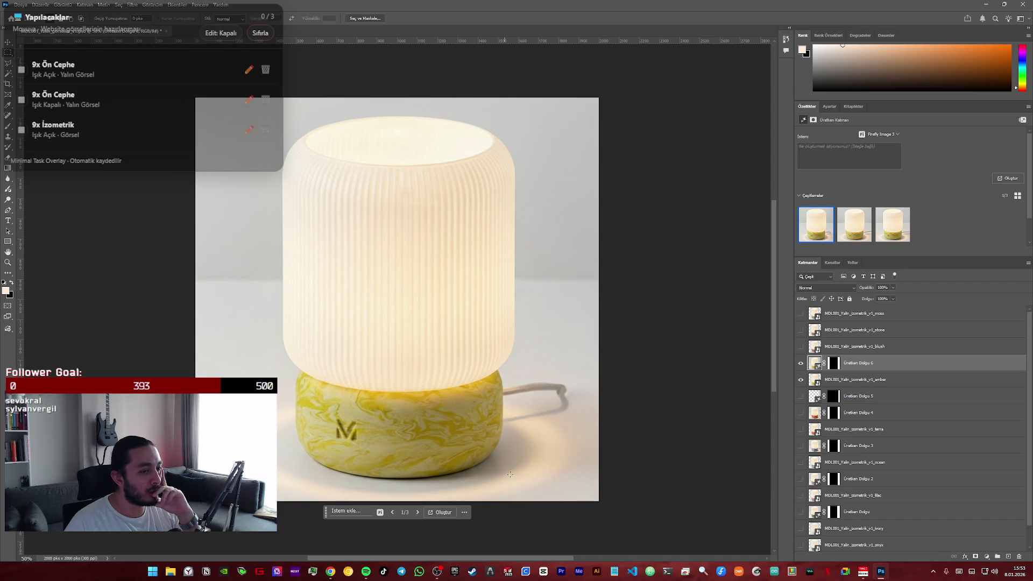
# Step: Keep the third variation and move Üretken Dolgu 6 above the blush layer
pyautogui.click(417, 513)
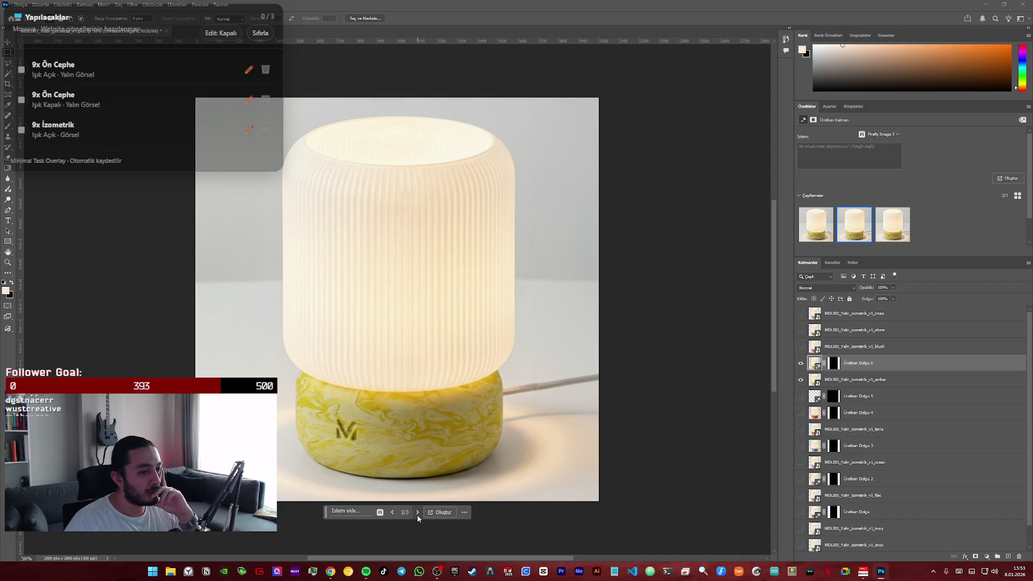
pyautogui.click(417, 514)
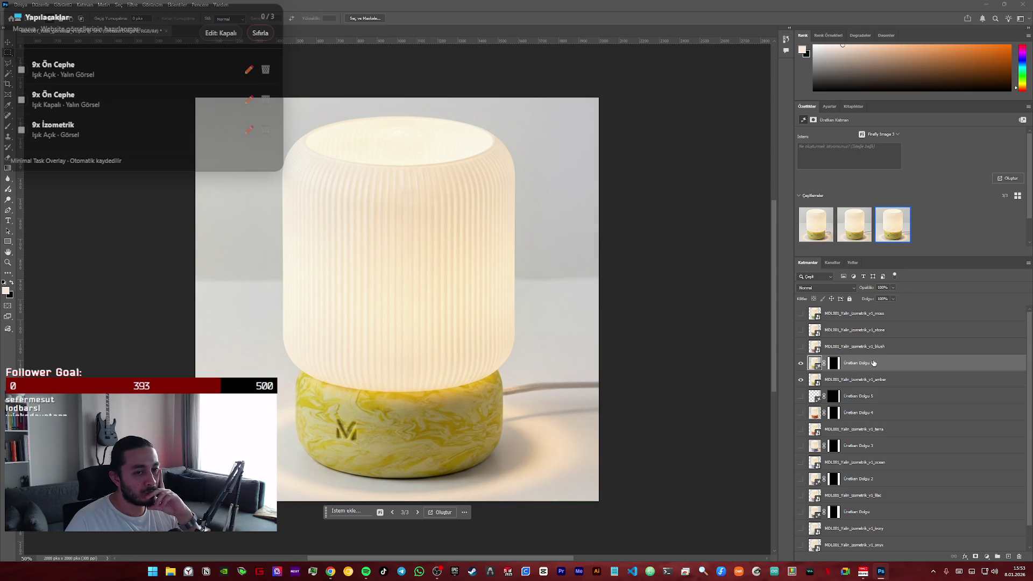
pyautogui.moveTo(836, 366)
pyautogui.mouseDown()
pyautogui.moveTo(840, 338)
pyautogui.moveTo(832, 369)
pyautogui.moveTo(797, 380)
pyautogui.mouseUp()
pyautogui.click(801, 363)
pyautogui.click(801, 363)
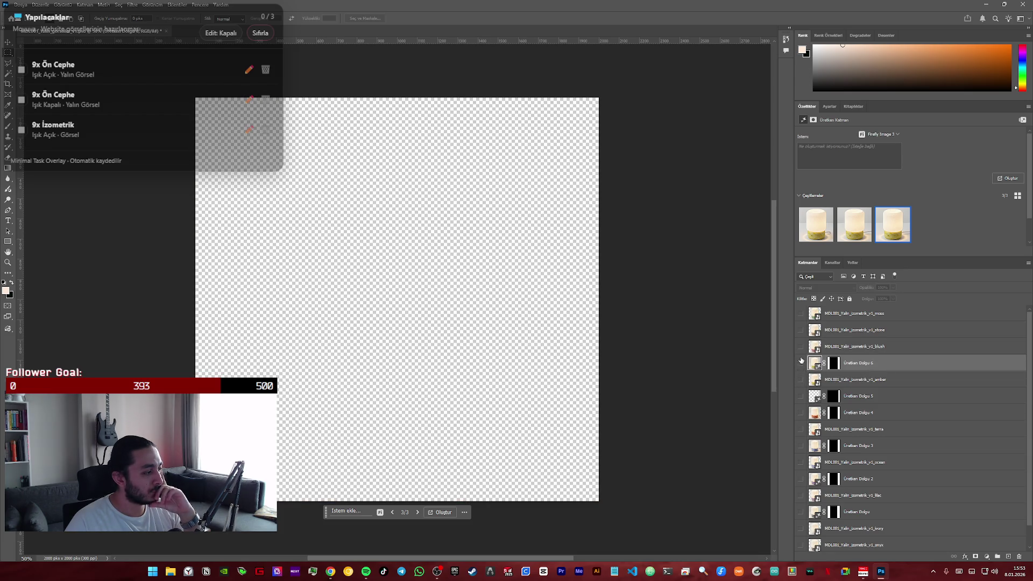
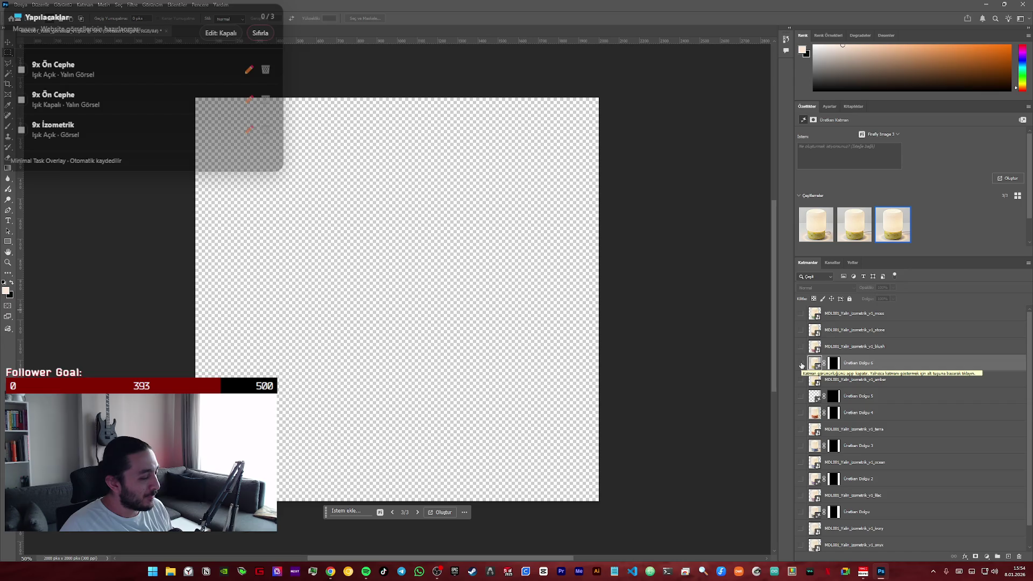
# Step: Briefly show the amber lamp and its generated fill, then hide both again
pyautogui.click(801, 363)
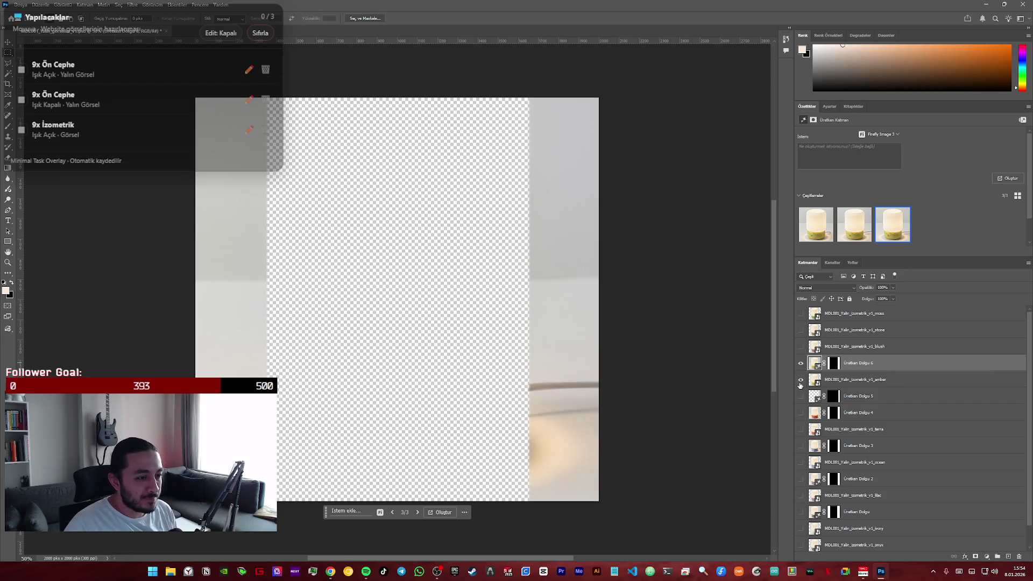
pyautogui.click(800, 379)
pyautogui.click(800, 380)
pyautogui.click(801, 364)
# Step: Show the pink blush lamp layer and load its pixels as a selection
pyautogui.click(841, 348)
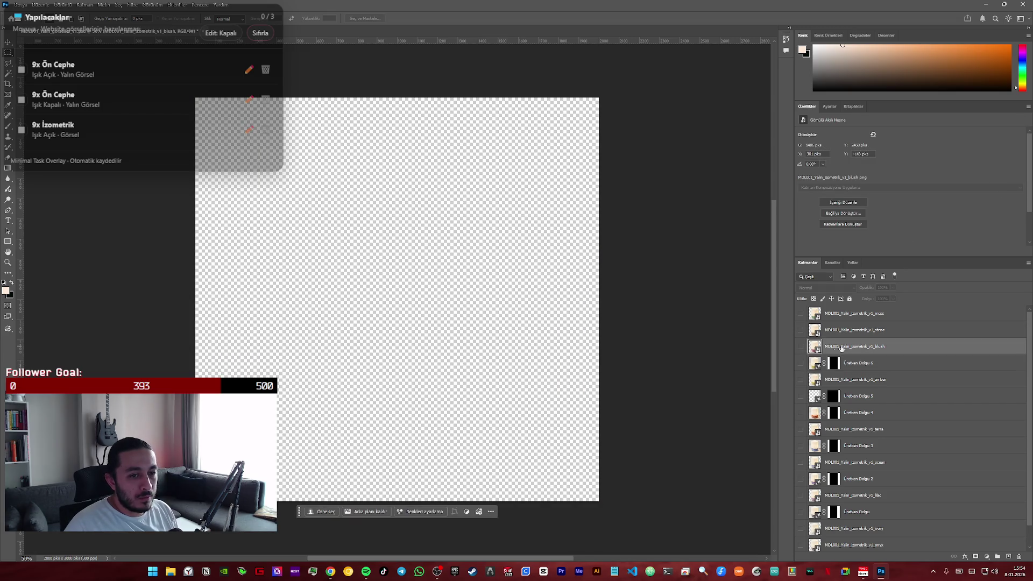
pyautogui.click(800, 347)
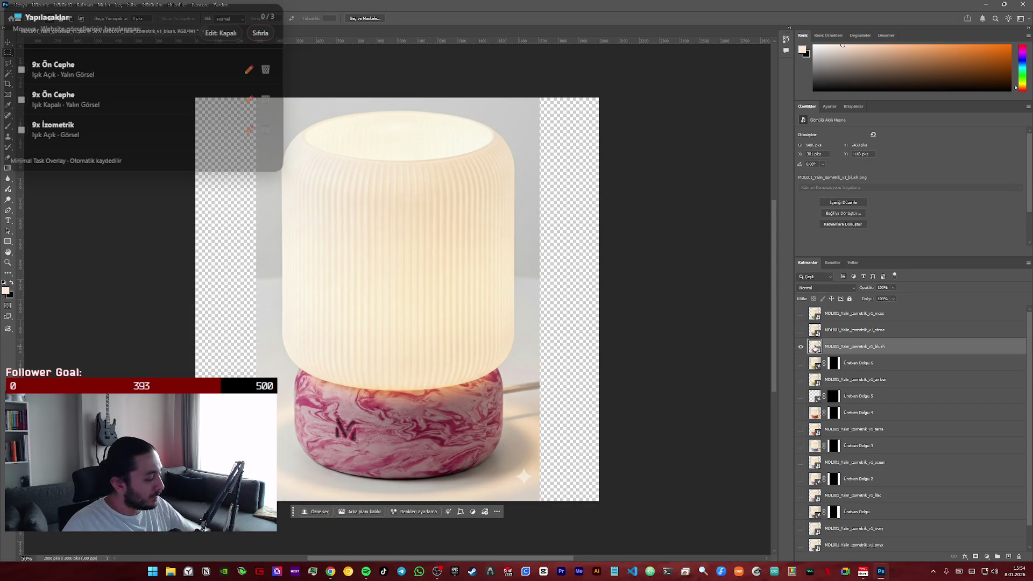
pyautogui.keyDown('ctrl'); pyautogui.click(815, 346); pyautogui.keyUp('ctrl')
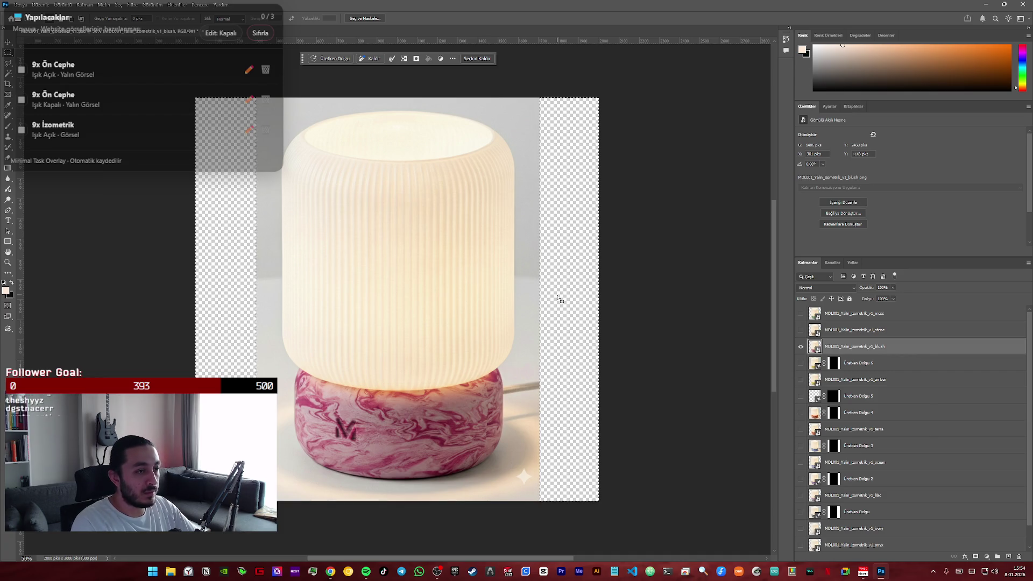
pyautogui.click(118, 5)
# Step: Generate a Firefly background for the stone lamp's empty side strips and zoom in on the edges
pyautogui.click(334, 511)
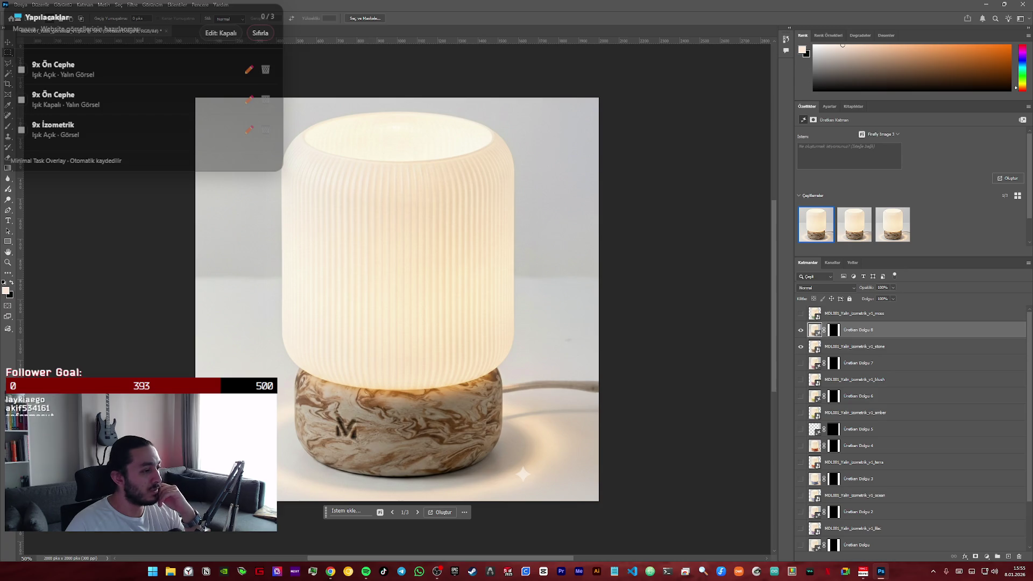
pyautogui.press('z')
pyautogui.moveTo(258, 436)
pyautogui.mouseDown()
pyautogui.moveTo(319, 430)
pyautogui.moveTo(237, 435)
pyautogui.mouseUp()
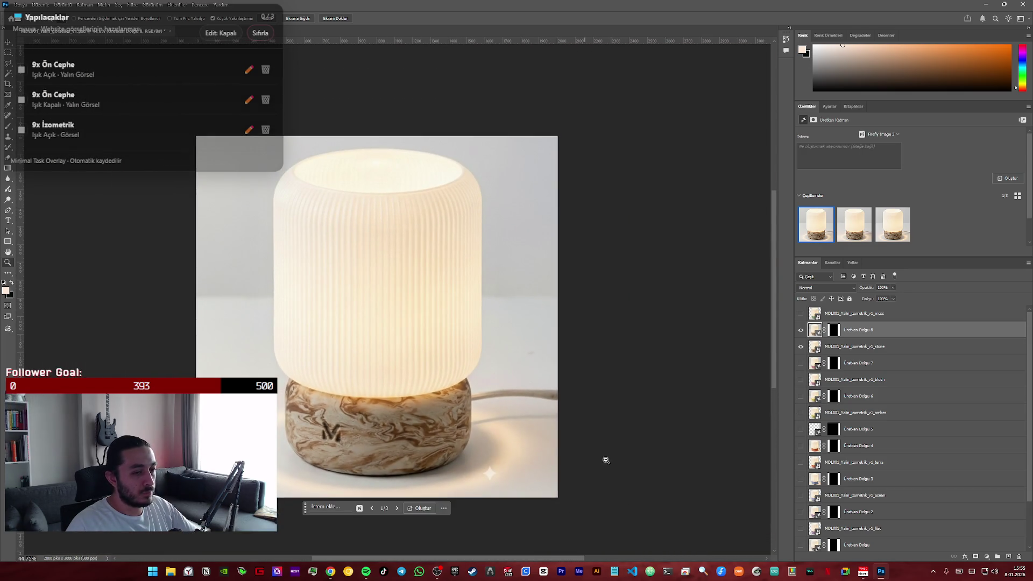
# Step: Keep variation 3/3, rasterize Üretken Dolgu 8, and marquee the cord area at the right edge
pyautogui.click(397, 508)
pyautogui.click(397, 508)
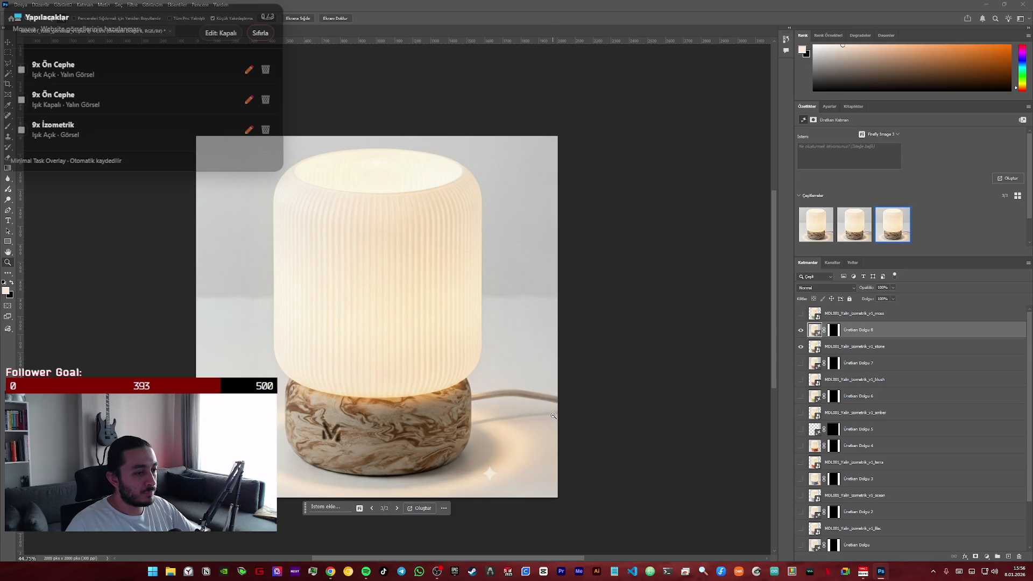
pyautogui.rightClick(850, 336)
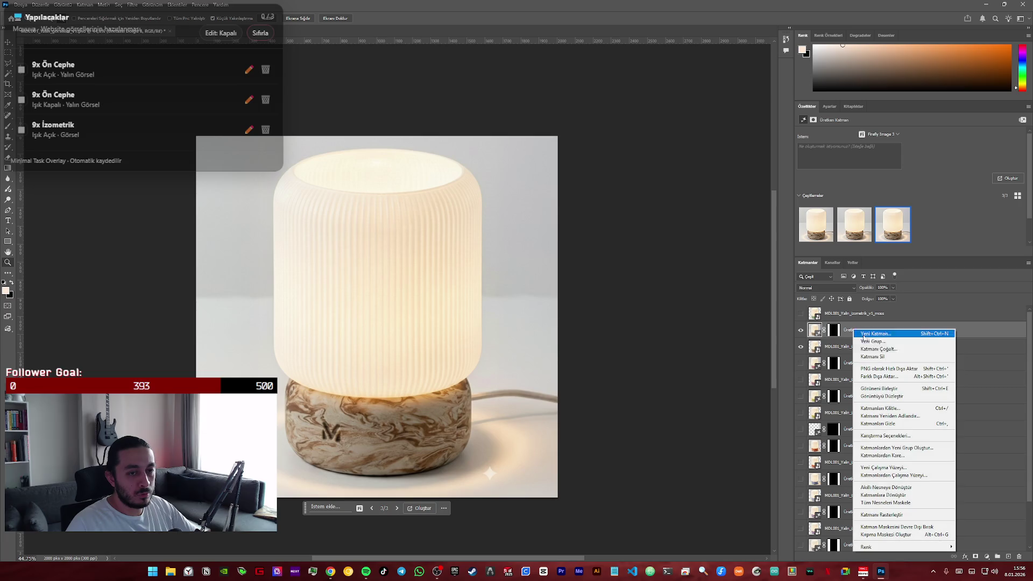
pyautogui.click(891, 515)
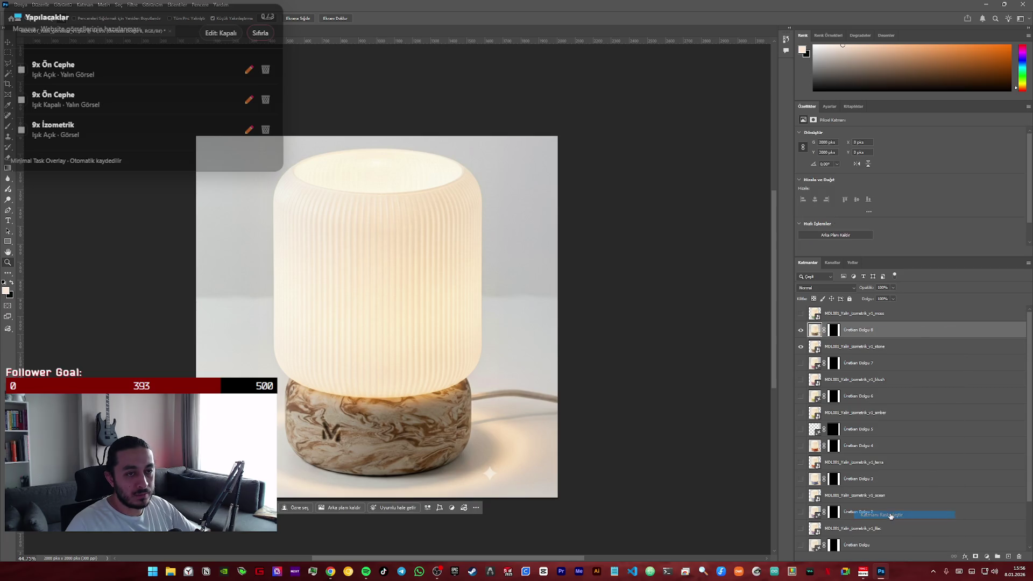
pyautogui.press('m')
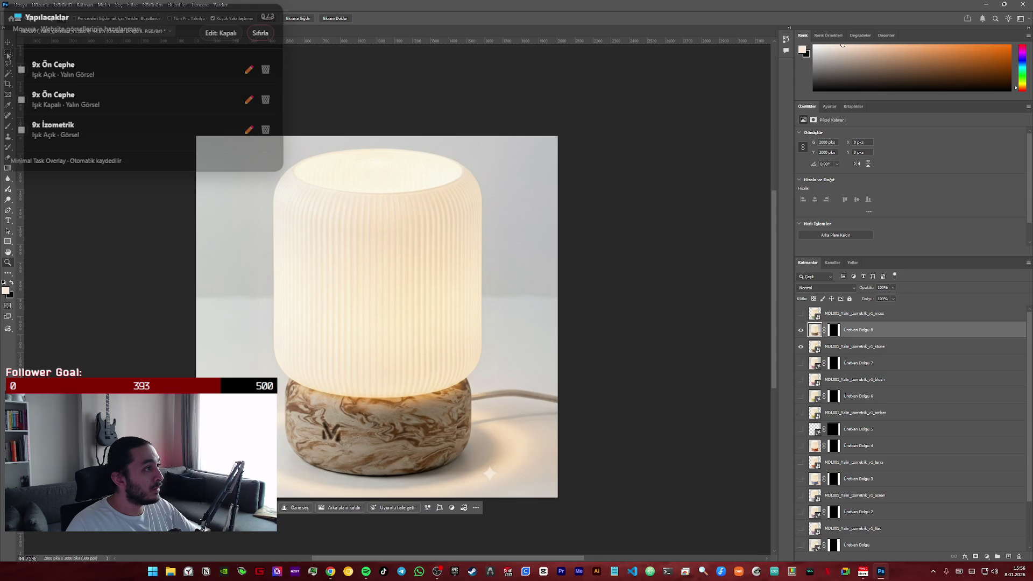
pyautogui.moveTo(506, 379); pyautogui.dragTo(596, 422)
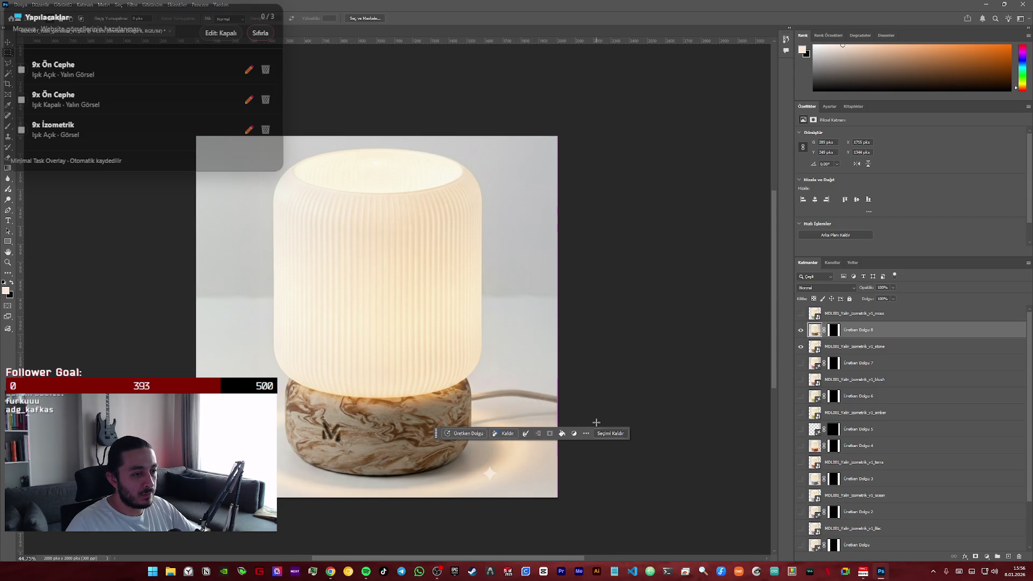
# Step: Run Generative Fill with no prompt on a taller selection around the cord
pyautogui.click(464, 435)
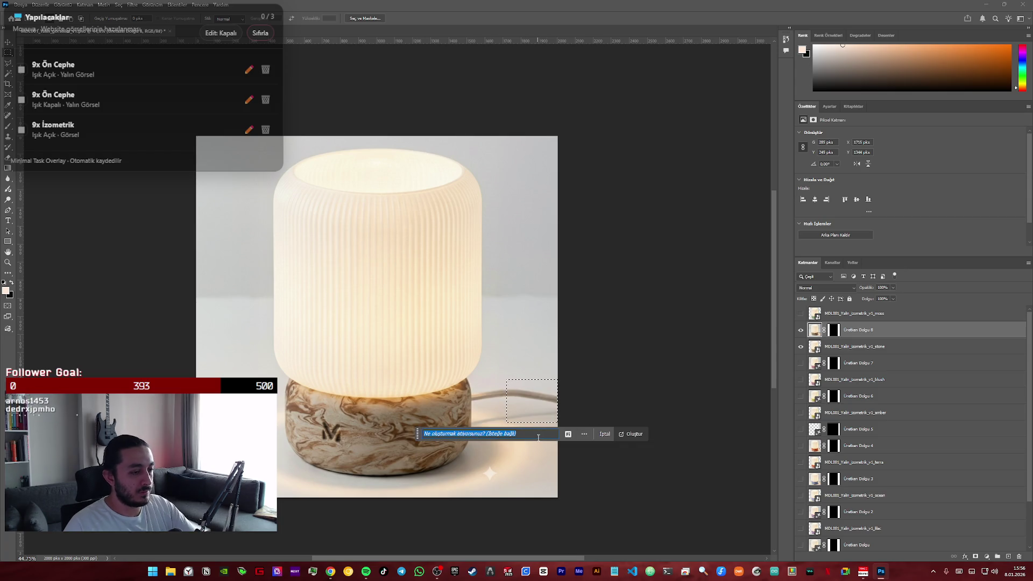
pyautogui.click(624, 433)
pyautogui.moveTo(557, 353)
pyautogui.mouseDown()
pyautogui.moveTo(594, 408)
pyautogui.moveTo(501, 430)
pyautogui.mouseUp()
pyautogui.click(538, 441)
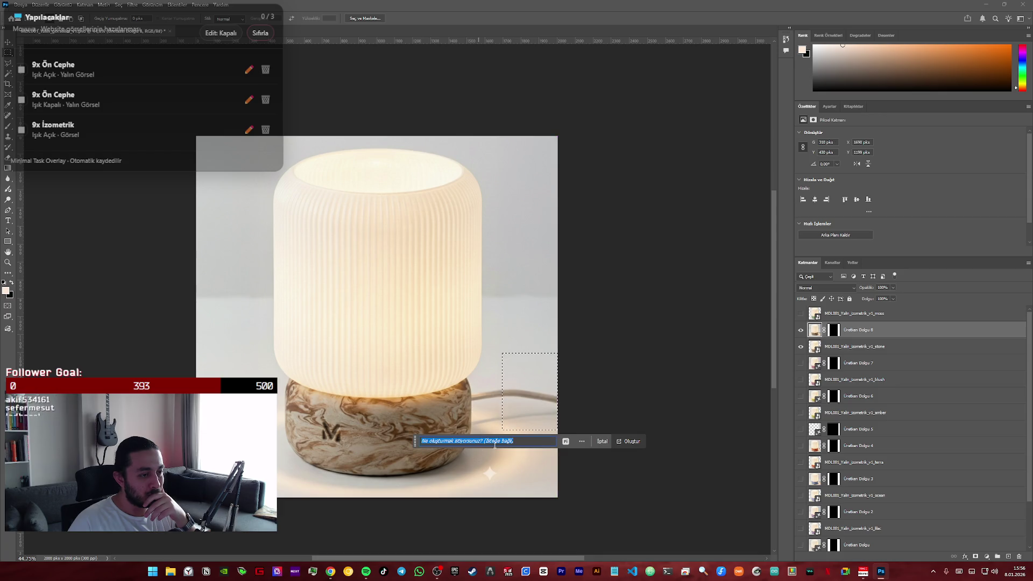
pyautogui.click(627, 441)
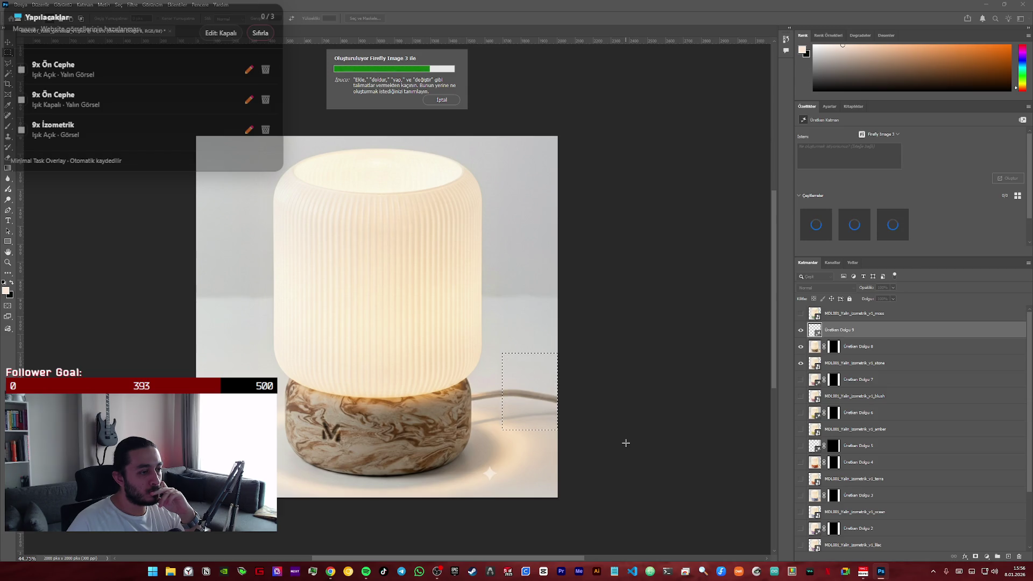
# Step: Compare the cord variations, delete the third, and settle on variation 1/2
pyautogui.click(546, 446)
pyautogui.click(547, 445)
pyautogui.click(547, 446)
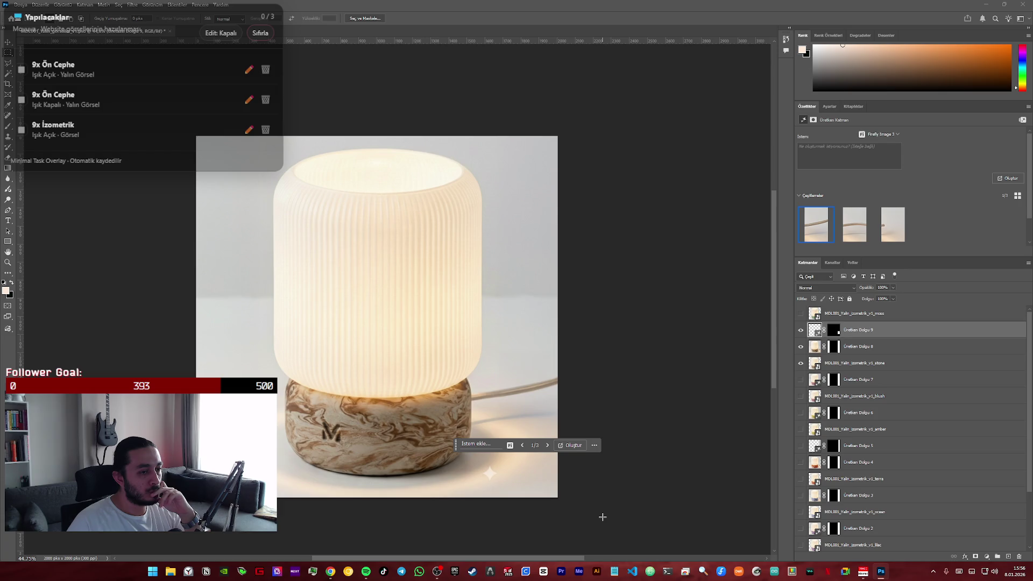
pyautogui.click(547, 445)
pyautogui.click(546, 445)
pyautogui.click(546, 446)
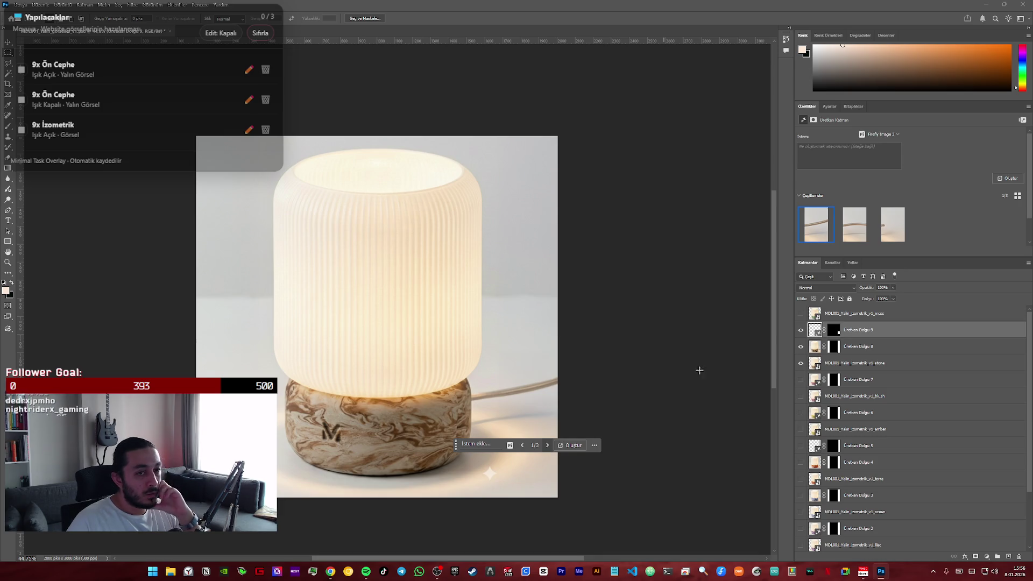
pyautogui.click(893, 225)
pyautogui.click(904, 240)
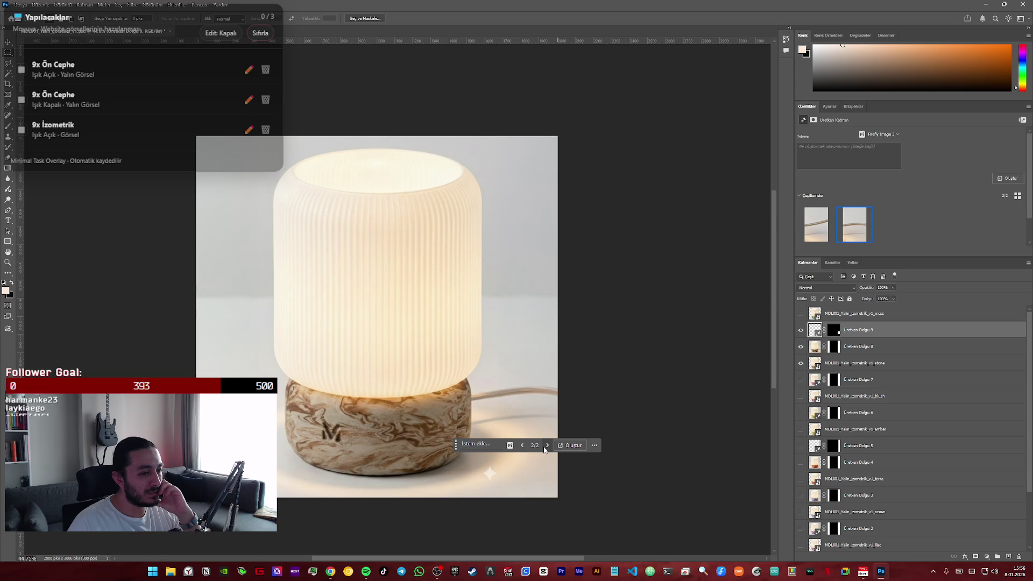
pyautogui.click(546, 447)
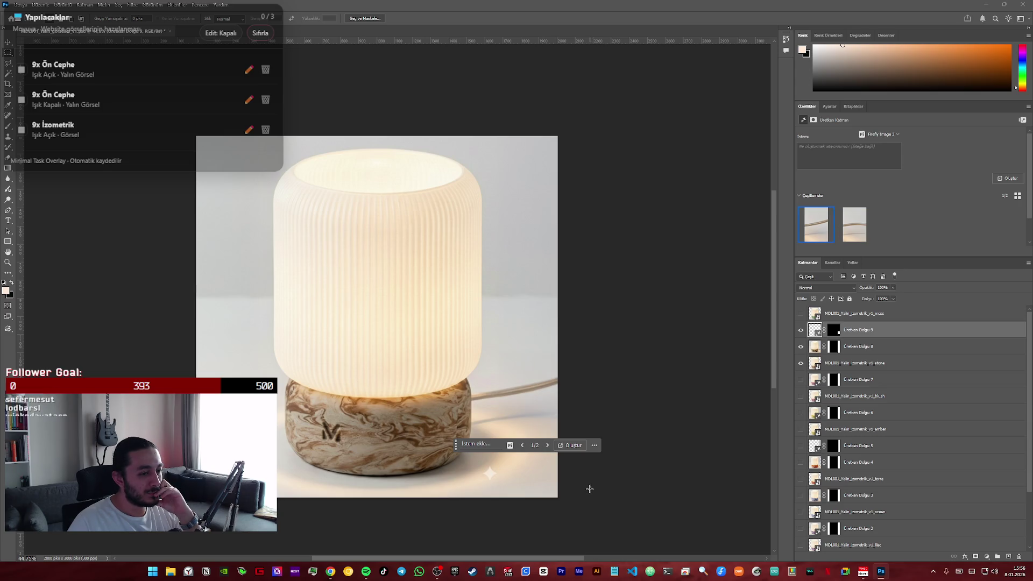
# Step: Compare the two cord variations again, ending on the first
pyautogui.click(547, 445)
pyautogui.click(547, 448)
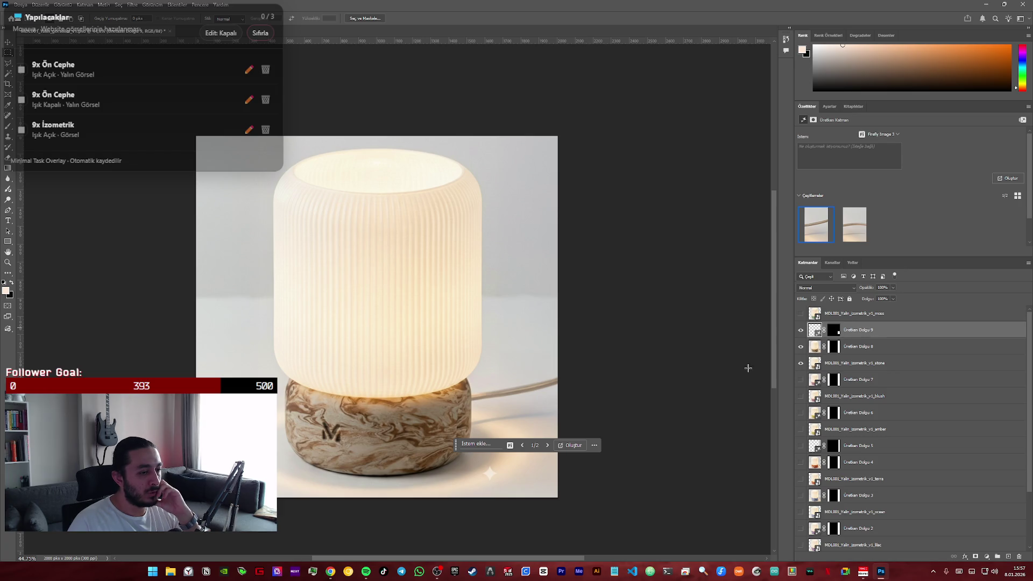
pyautogui.click(547, 446)
pyautogui.click(547, 447)
pyautogui.click(547, 447)
pyautogui.click(547, 446)
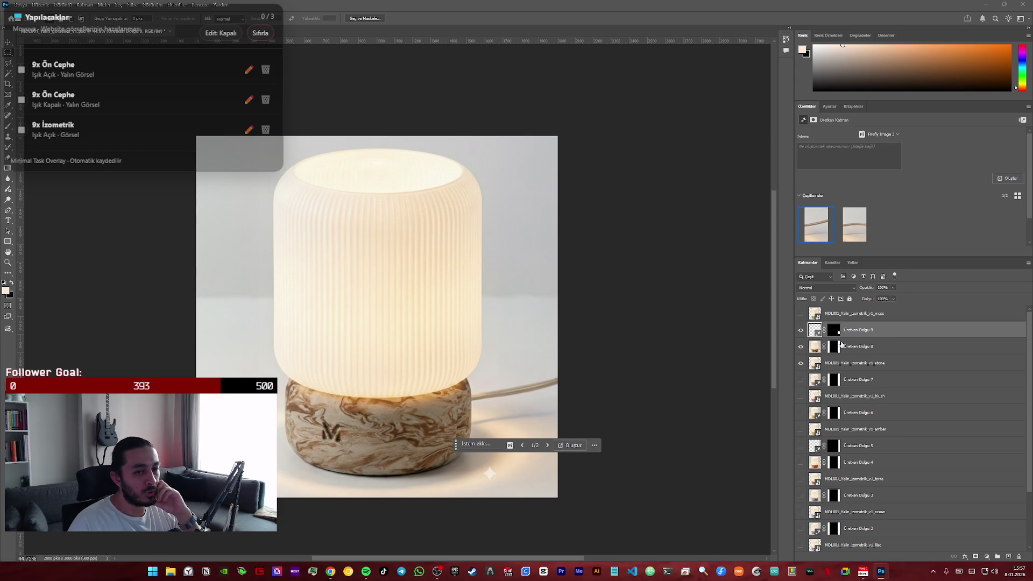
# Step: Delete both Üretken Dolgu fill layers of the stone lamp
pyautogui.click(863, 348)
pyautogui.click(867, 331)
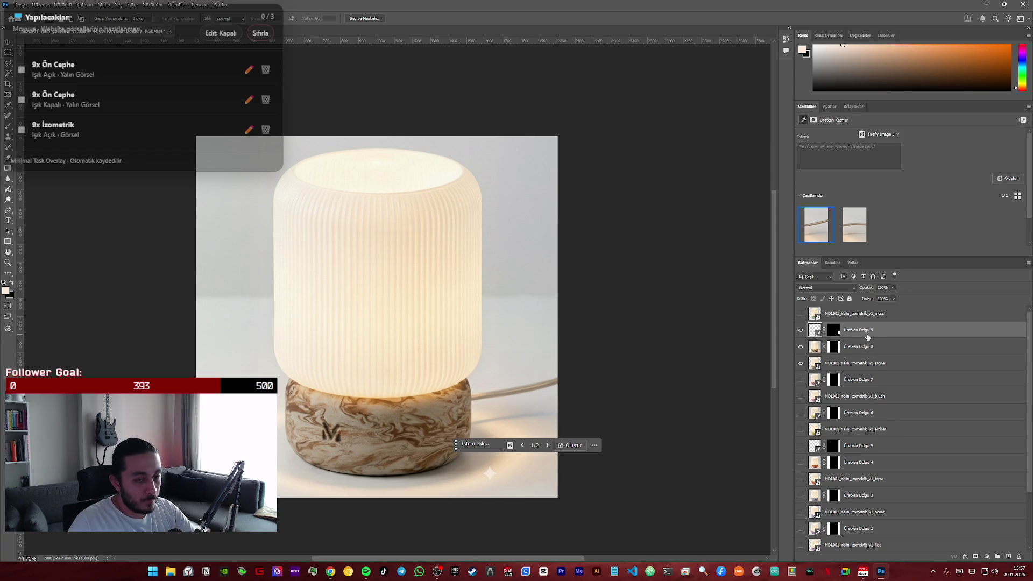
pyautogui.press('Delete')
pyautogui.press('Delete')
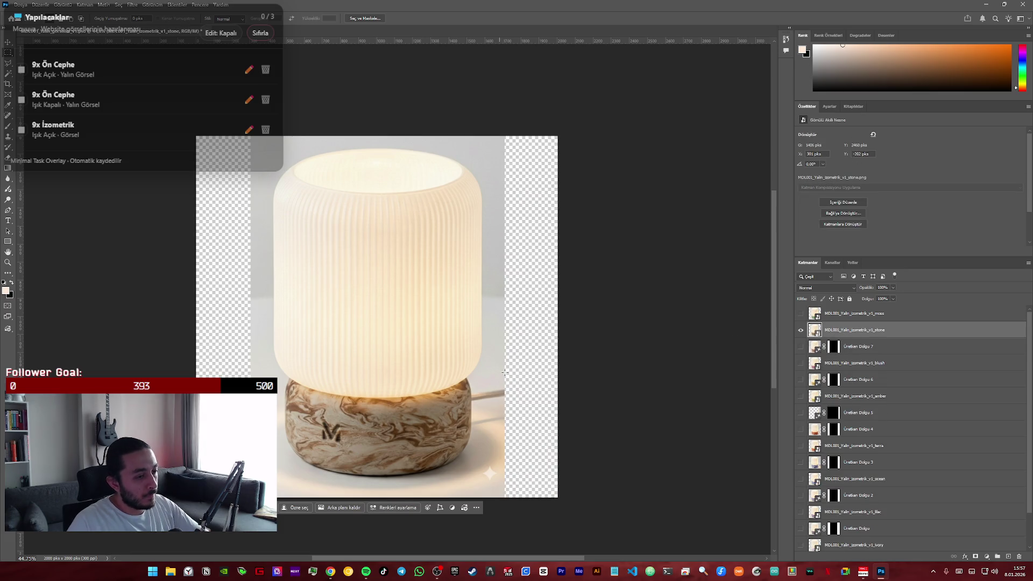
# Step: Load the stone lamp's pixels, expand the selection, and regenerate the side background
pyautogui.keyDown('ctrl'); pyautogui.click(813, 330); pyautogui.keyUp('ctrl')
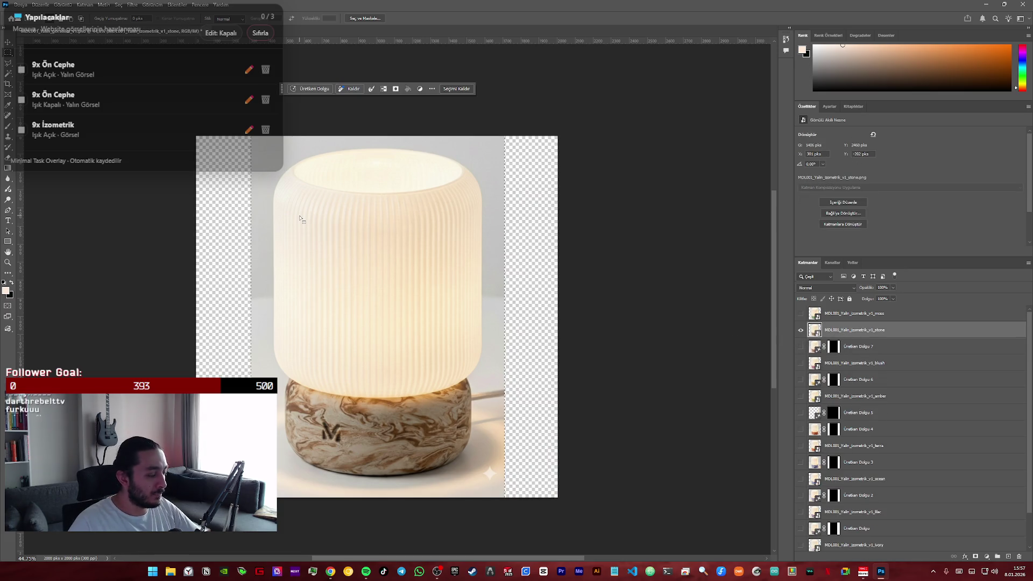
pyautogui.click(121, 5)
pyautogui.moveTo(177, 125)
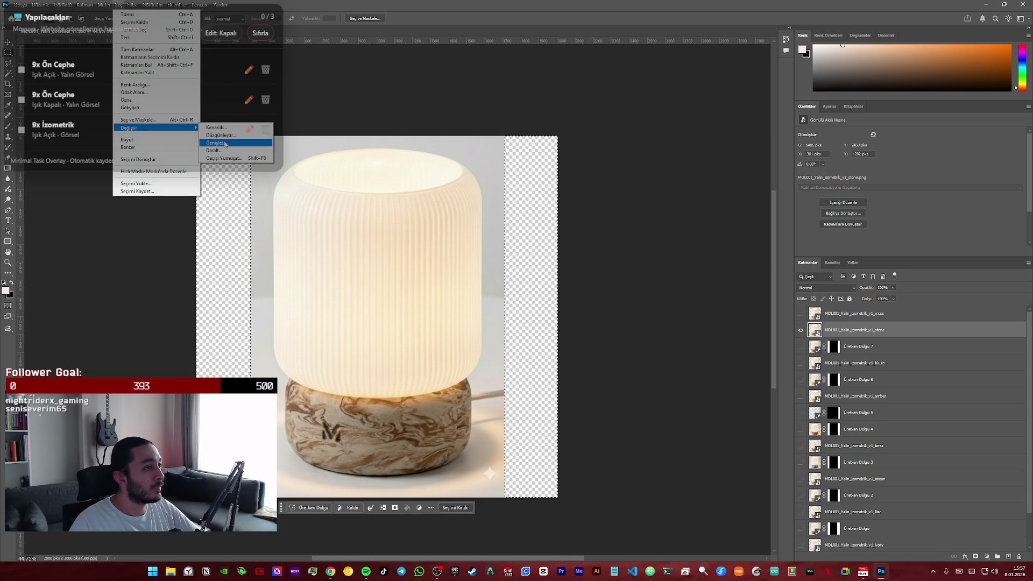
pyautogui.click(236, 143)
pyautogui.click(548, 278)
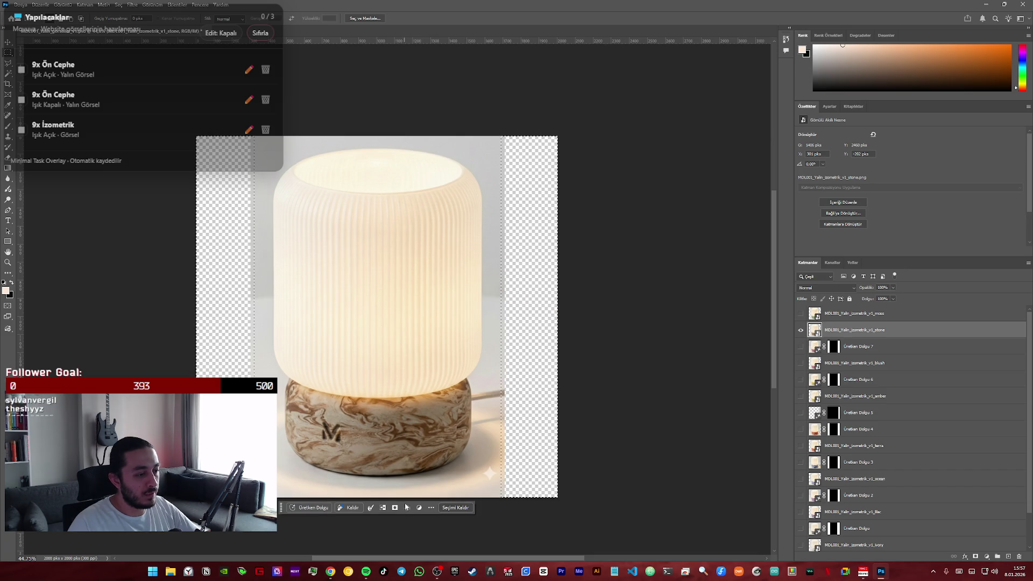
pyautogui.click(323, 509)
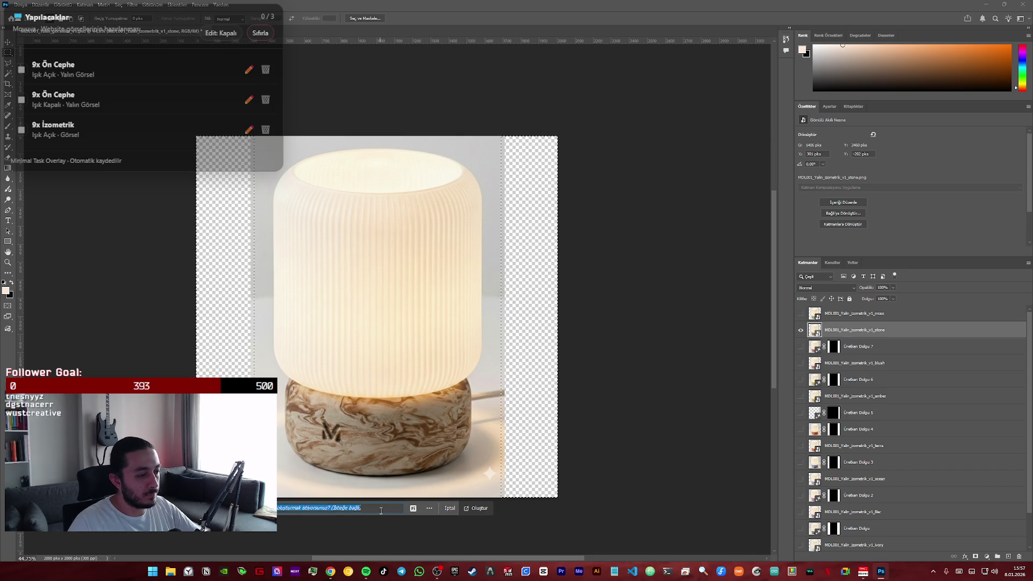
pyautogui.click(488, 509)
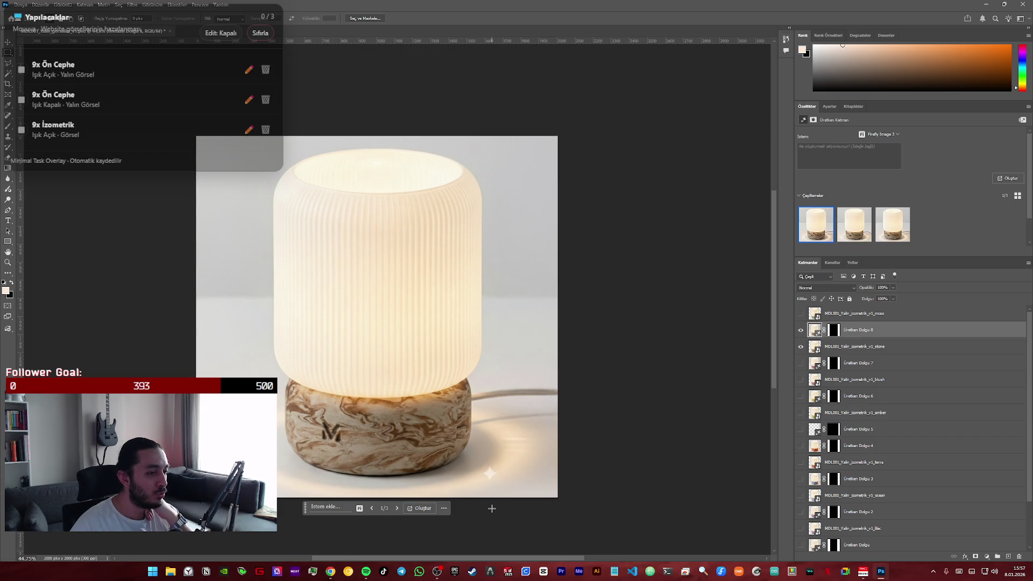
# Step: Choose background variation 3/3 for the stone lamp
pyautogui.click(397, 508)
pyautogui.click(396, 508)
pyautogui.click(397, 508)
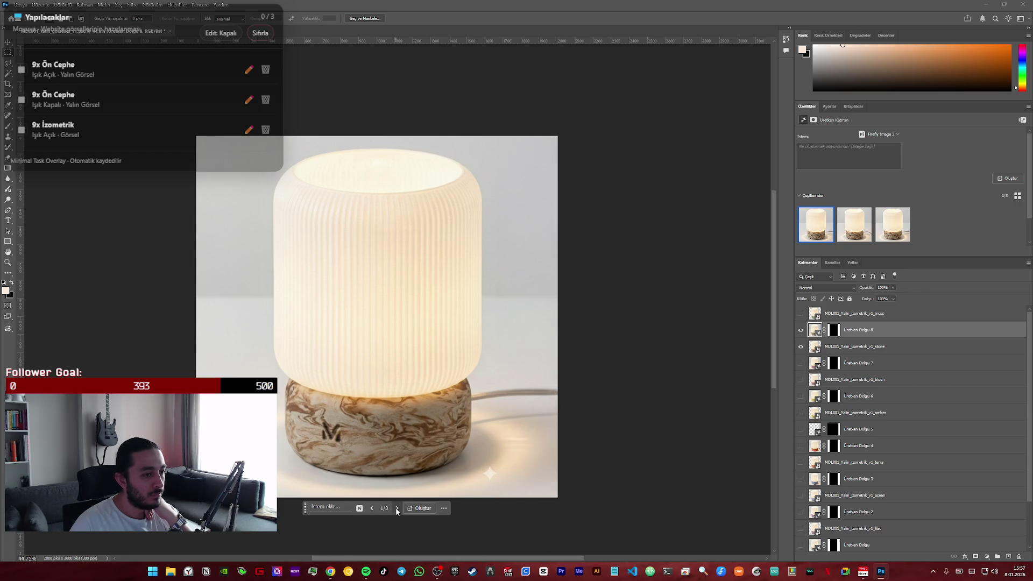
pyautogui.click(397, 507)
pyautogui.click(397, 508)
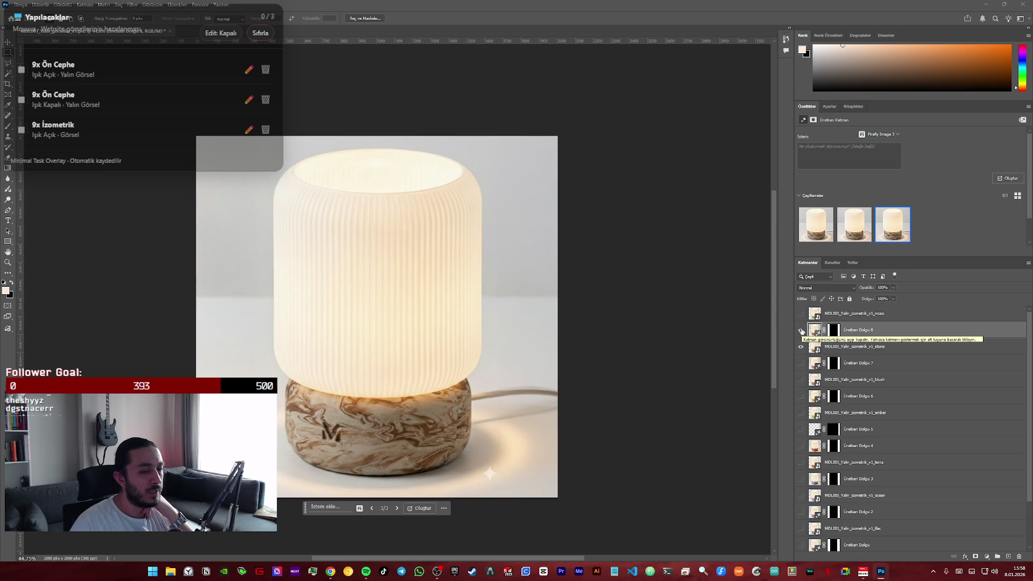
# Step: Hide the stone lamp and its Üretken Dolgu 8 fill layer
pyautogui.click(801, 330)
pyautogui.click(800, 347)
pyautogui.click(818, 313)
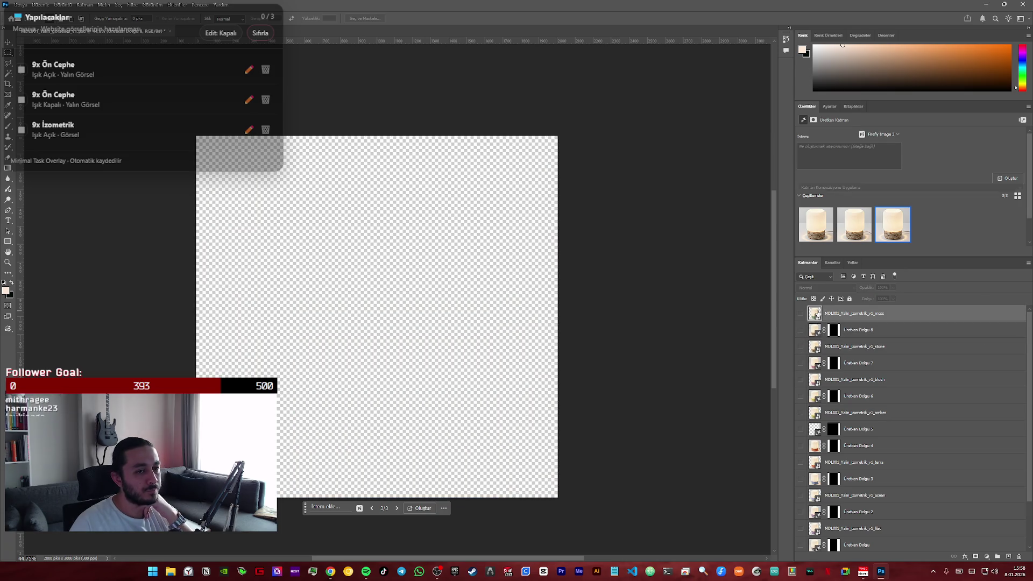
# Step: Show the green moss lamp, load its pixels, and expand the selection by 20 px
pyautogui.click(801, 314)
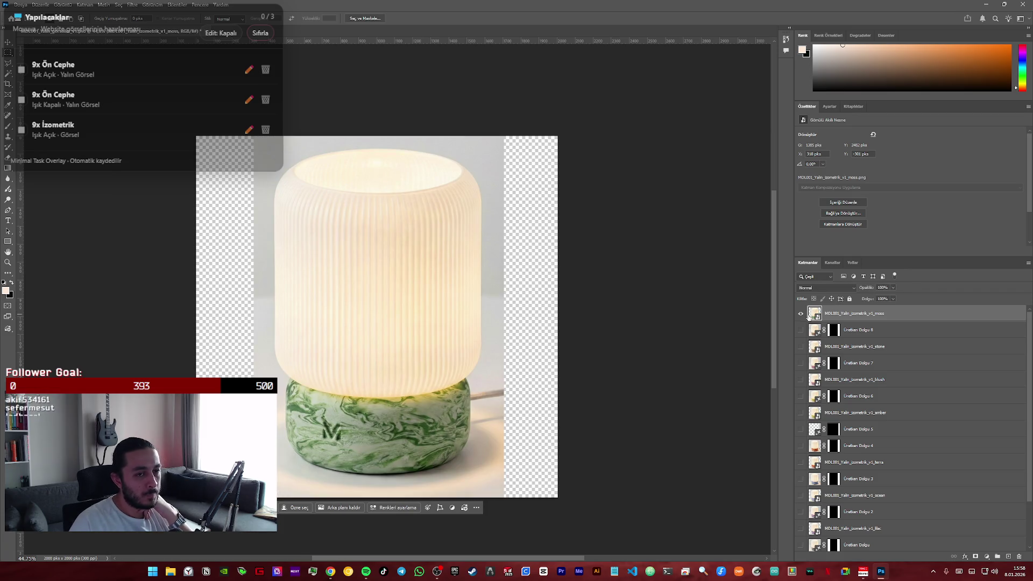
pyautogui.keyDown('ctrl'); pyautogui.click(817, 315); pyautogui.keyUp('ctrl')
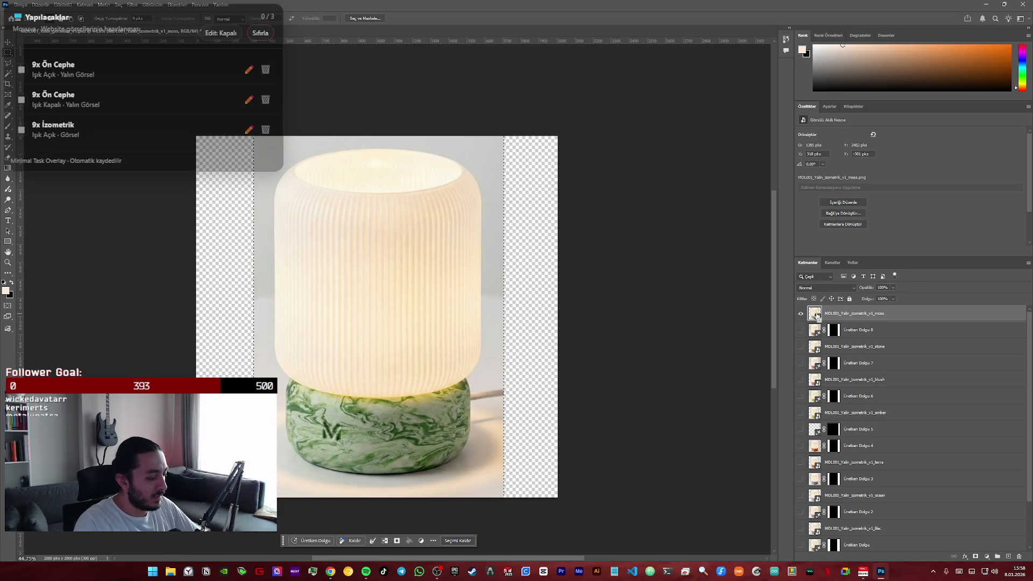
pyautogui.click(120, 4)
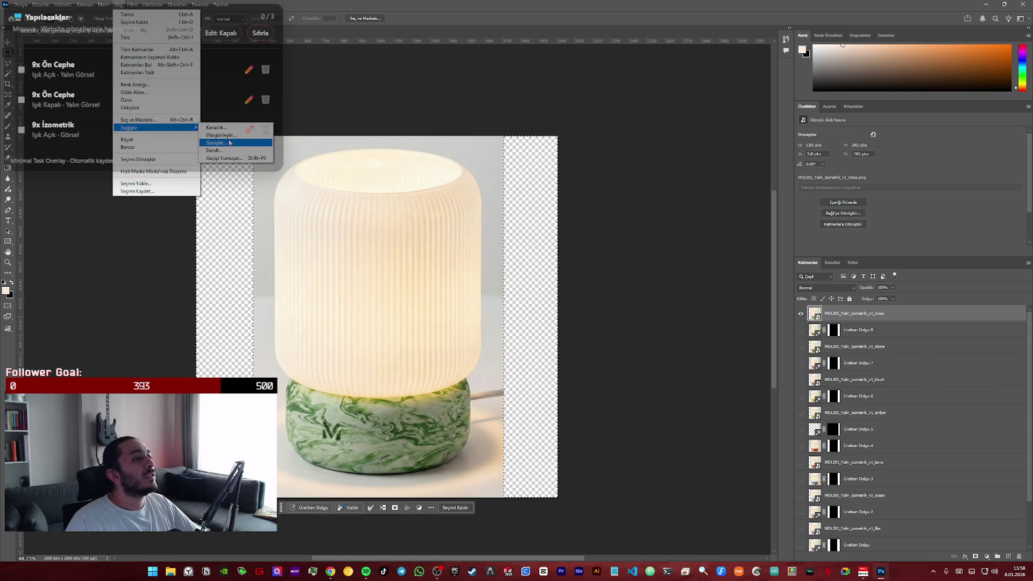
pyautogui.click(229, 143)
pyautogui.click(555, 278)
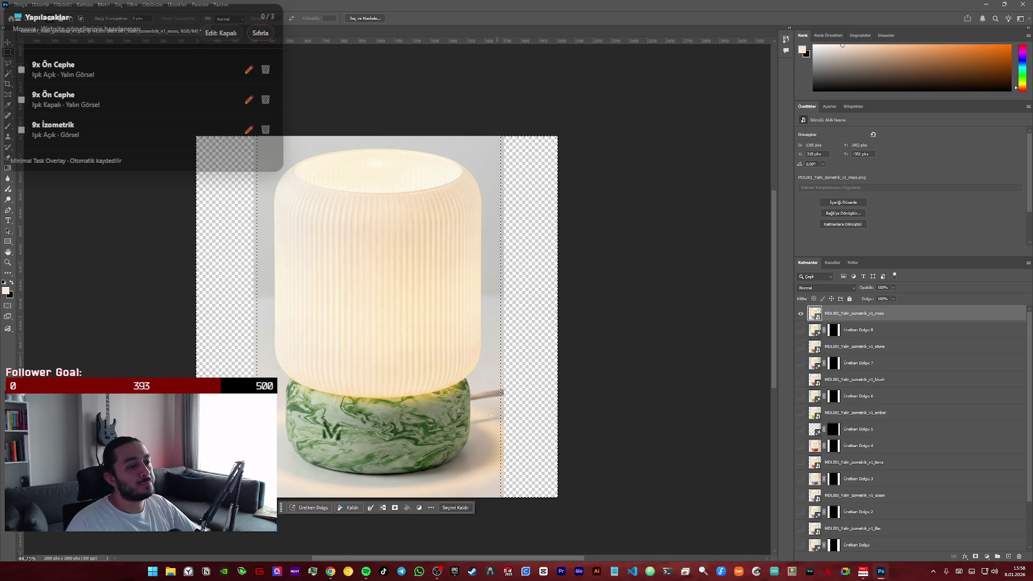
# Step: Generate a prompt-free fill for the moss lamp and keep variation 3/3
pyautogui.click(309, 507)
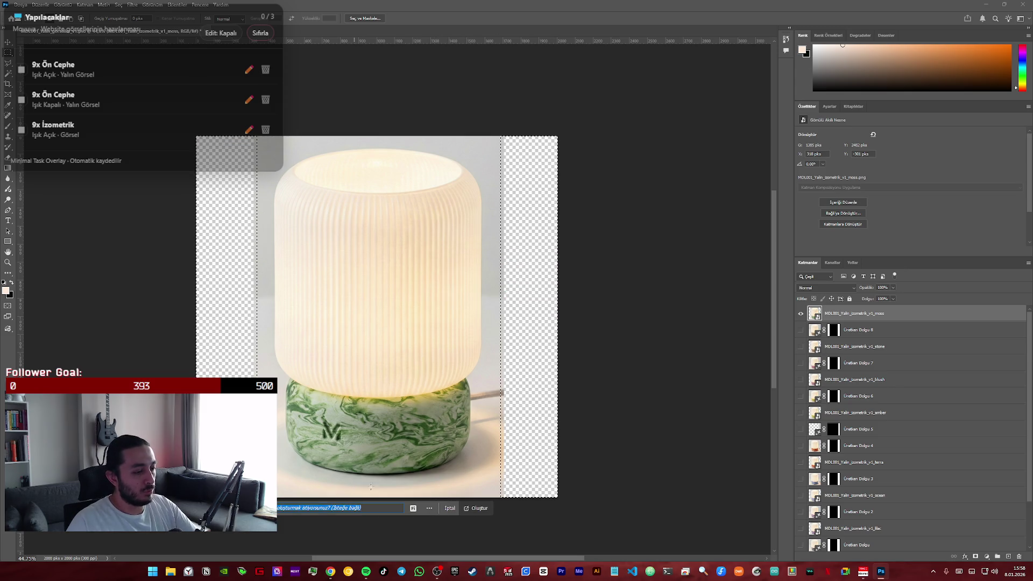
pyautogui.click(476, 508)
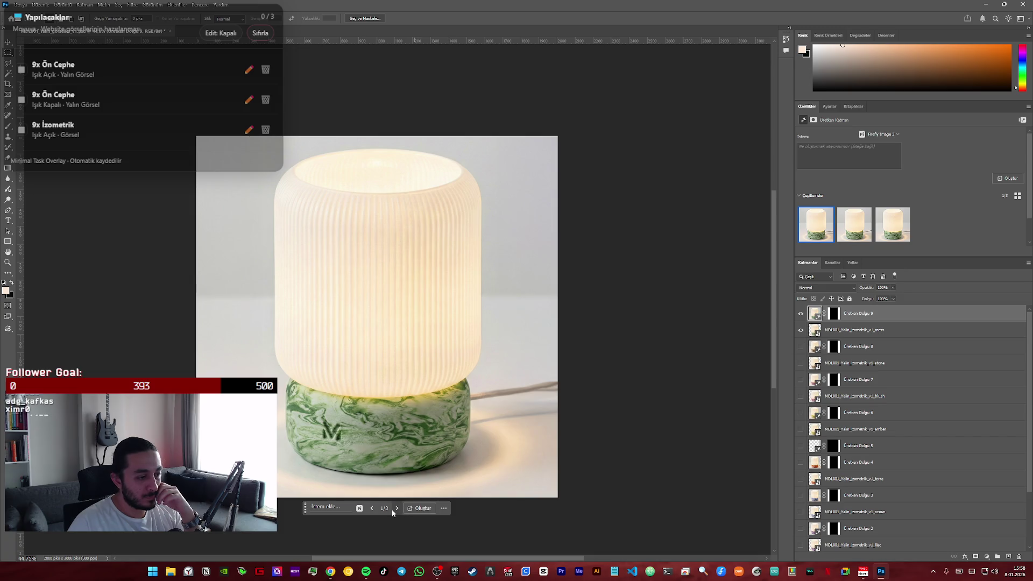
pyautogui.click(396, 509)
pyautogui.click(396, 508)
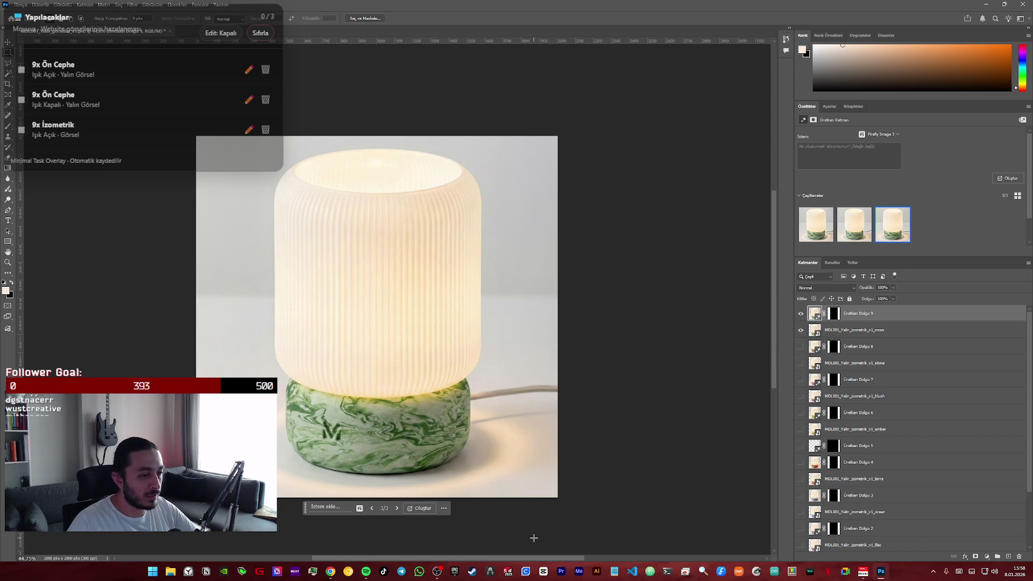
pyautogui.click(800, 315)
pyautogui.click(800, 316)
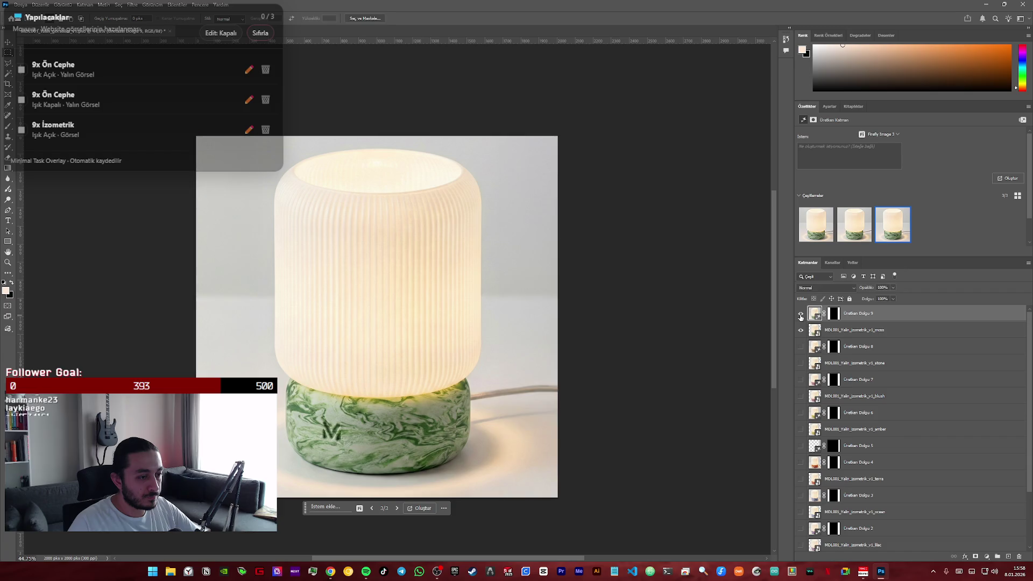
# Step: Merge the moss lamp with Üretken Dolgu 9 and hide the merged layer
pyautogui.keyDown('shift'); pyautogui.click(857, 330); pyautogui.keyUp('shift')
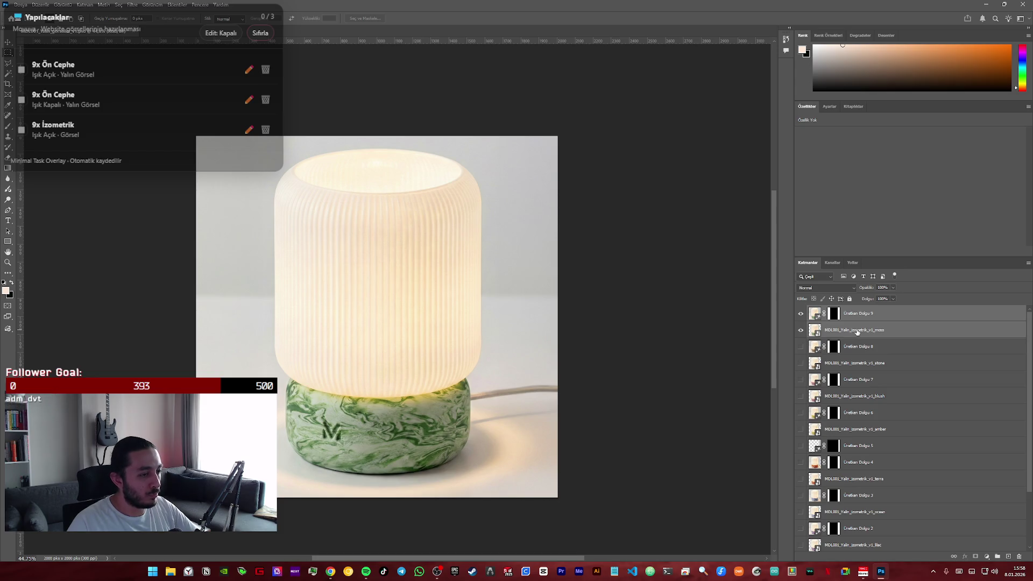
pyautogui.hotkey('ctrl', 'e')
pyautogui.click(862, 330)
# Step: Show the grey onyx lamp together with its generated background fill
pyautogui.keyDown('alt'); pyautogui.click(801, 330); pyautogui.keyUp('alt')
pyautogui.click(800, 346)
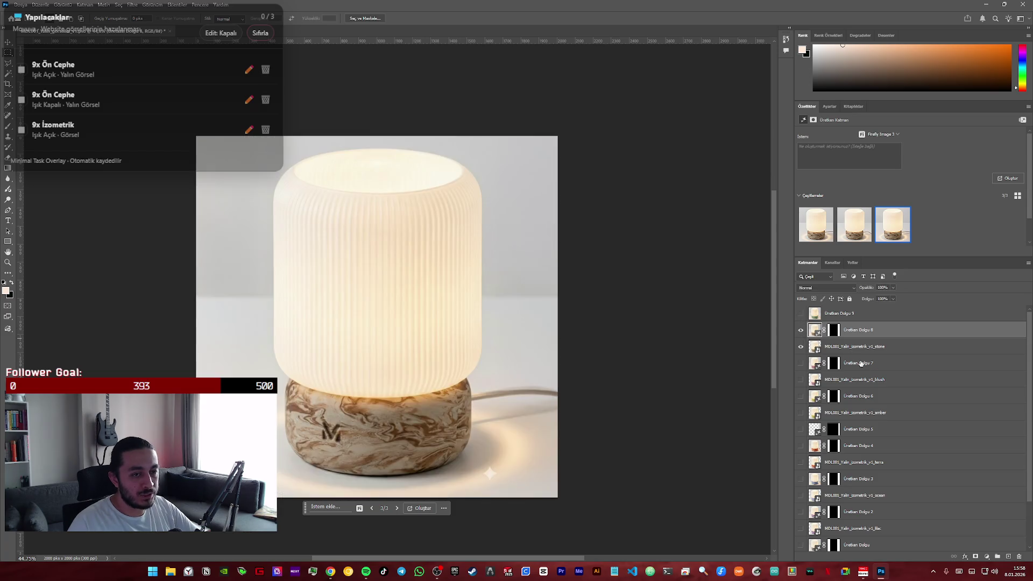
pyautogui.click(800, 347)
pyautogui.scroll(-3, 865, 403)
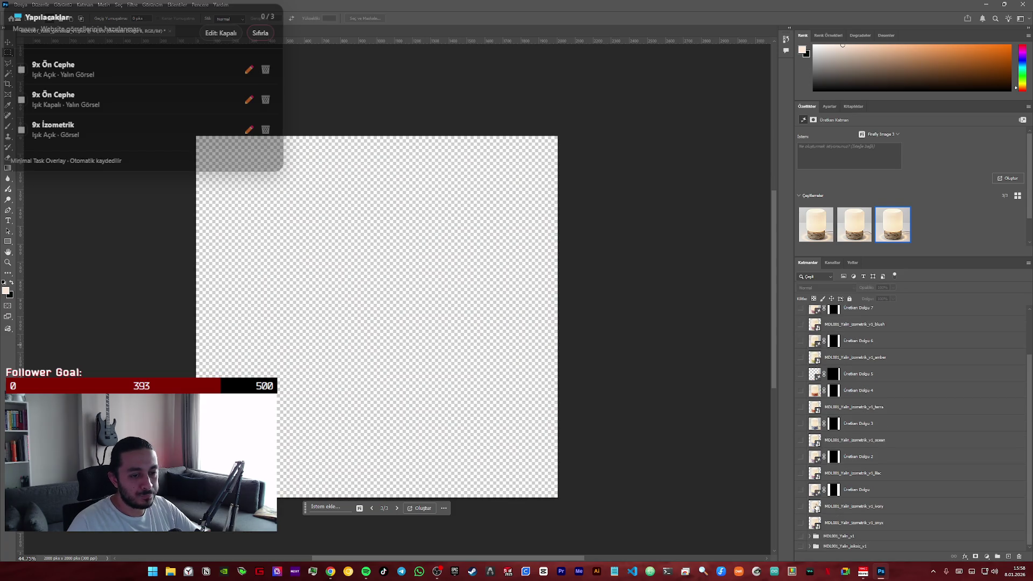
pyautogui.click(800, 524)
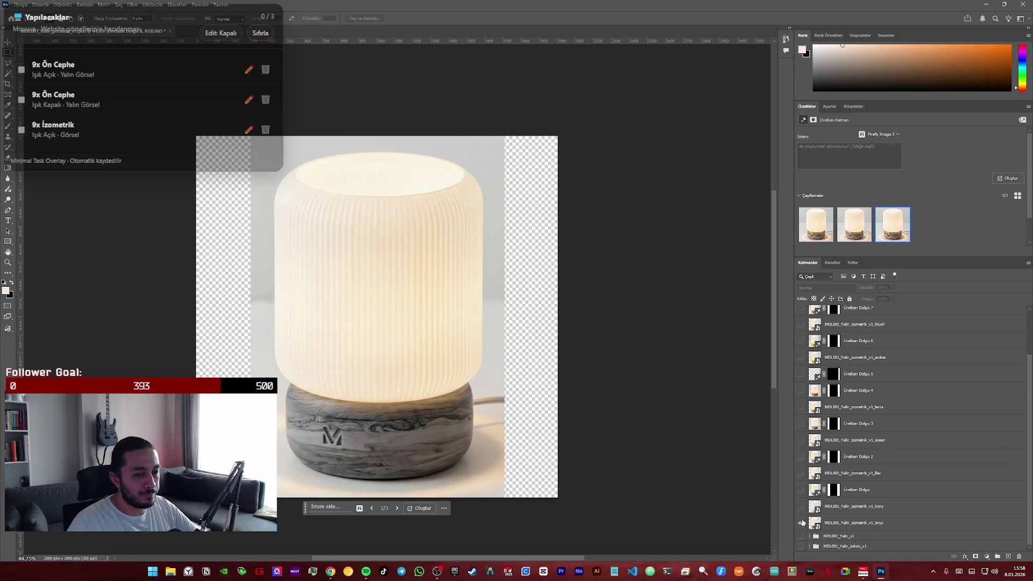
pyautogui.click(800, 490)
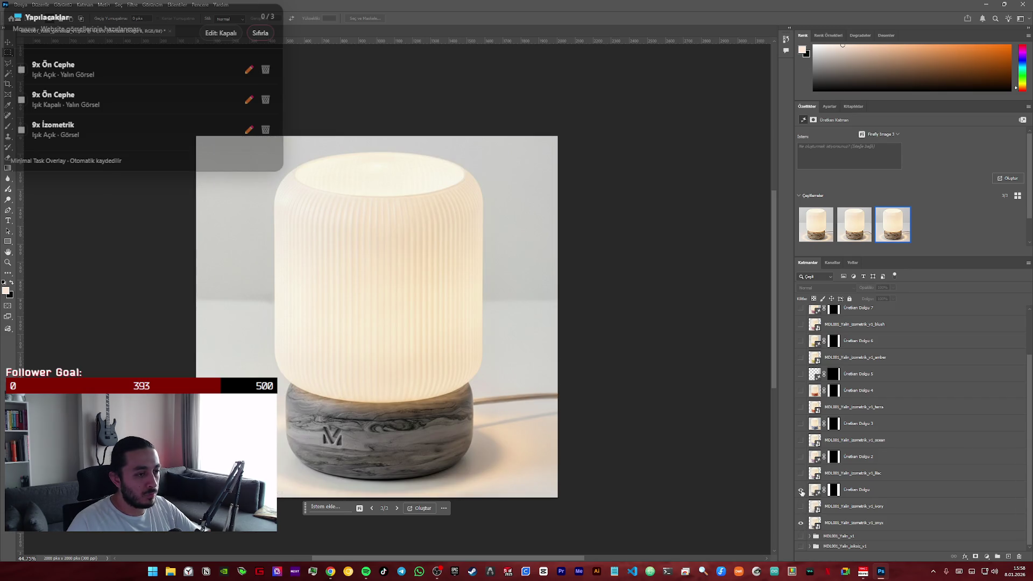
# Step: Duplicate the Üretken Dolgu fill, place the copy above the onyx lamp, and merge them
pyautogui.click(859, 494)
pyautogui.hotkey('ctrl', 'j')
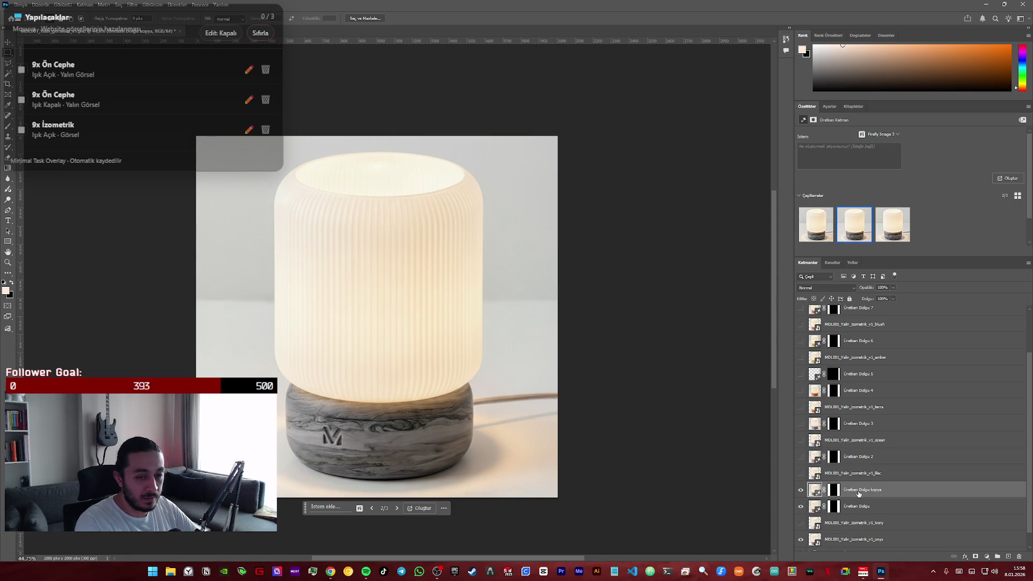
pyautogui.moveTo(858, 494); pyautogui.dragTo(862, 530)
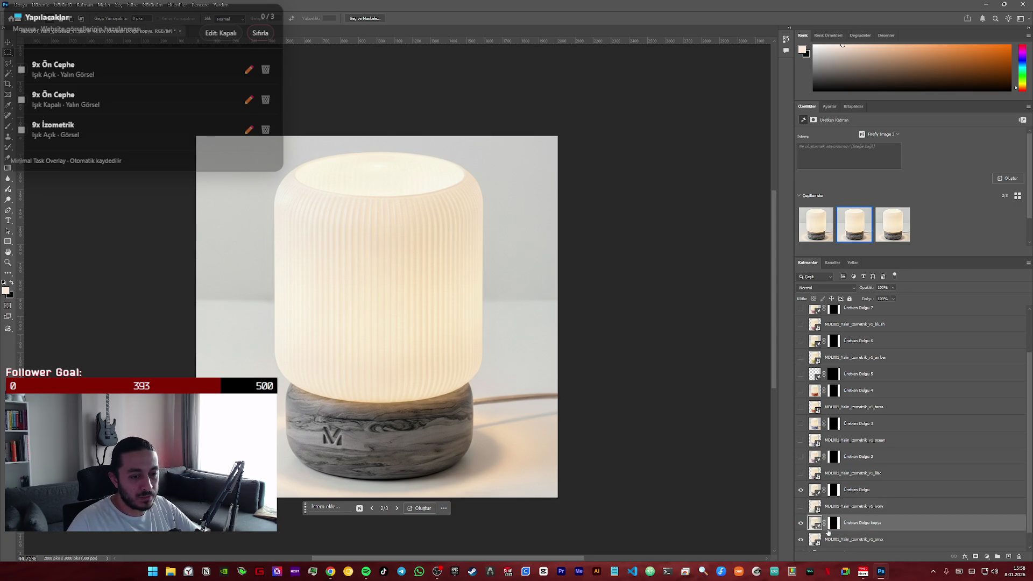
pyautogui.scroll(-1, 807, 506)
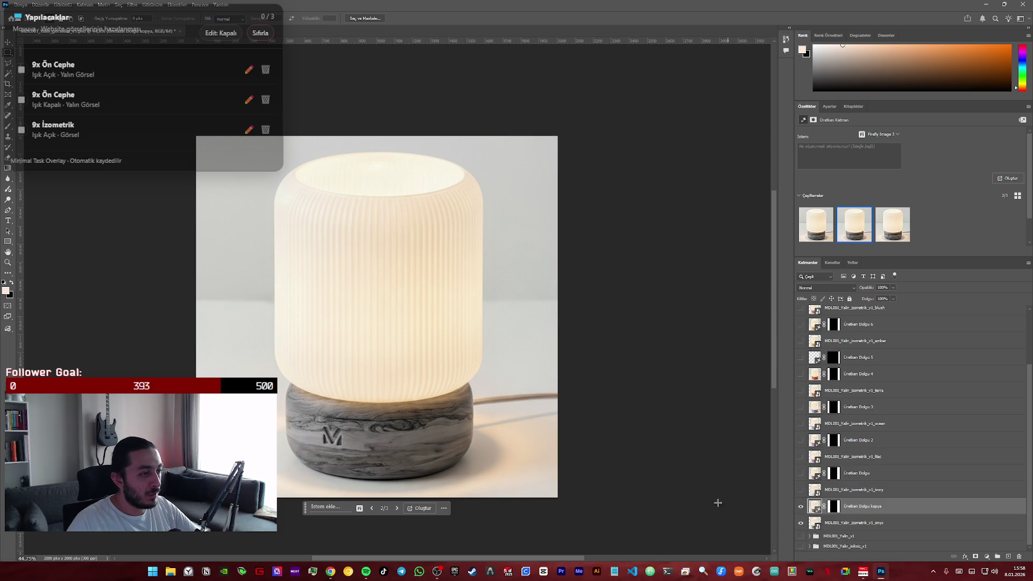
pyautogui.keyDown('ctrl'); pyautogui.click(860, 524); pyautogui.keyUp('ctrl')
pyautogui.hotkey('ctrl', 'e')
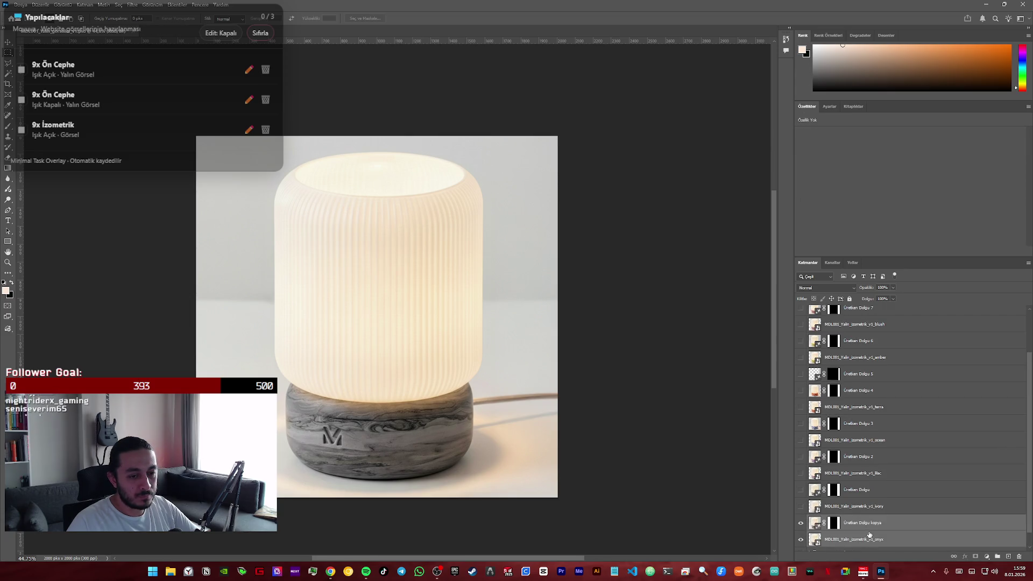
pyautogui.hotkey('ctrl', 'z')
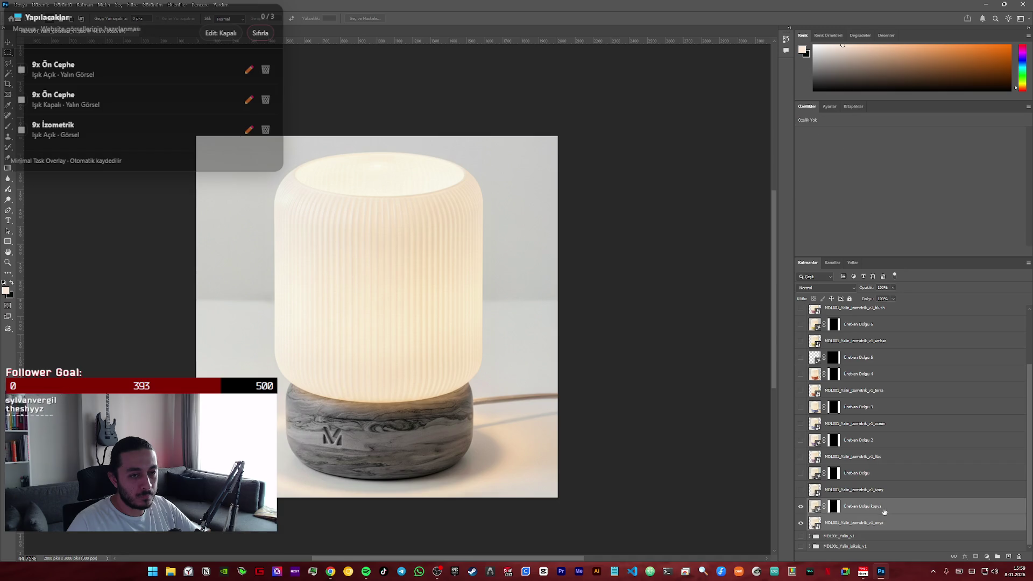
pyautogui.scroll(2, 888, 487)
pyautogui.scroll(-2, 888, 487)
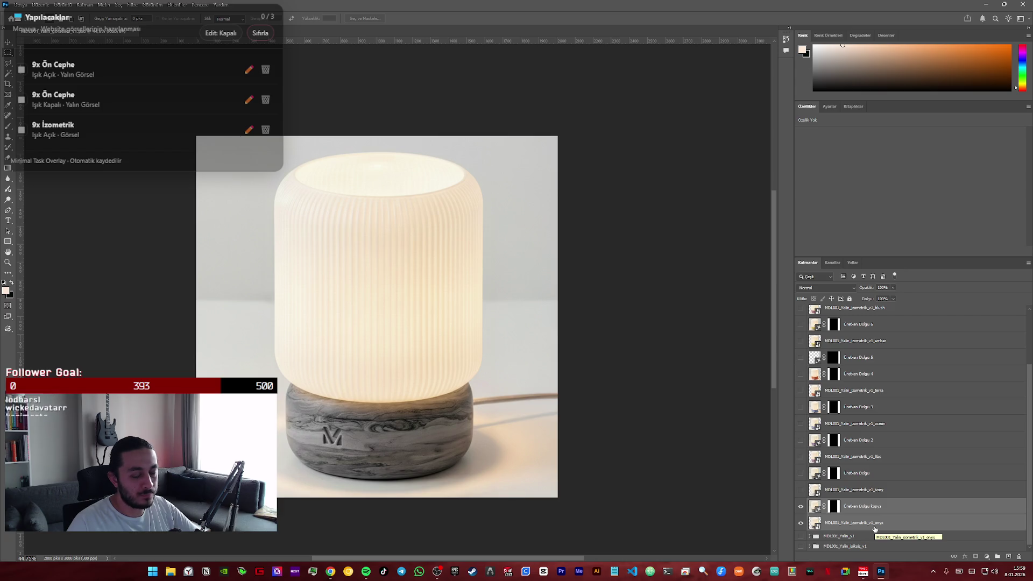
pyautogui.hotkey('ctrl', 'e')
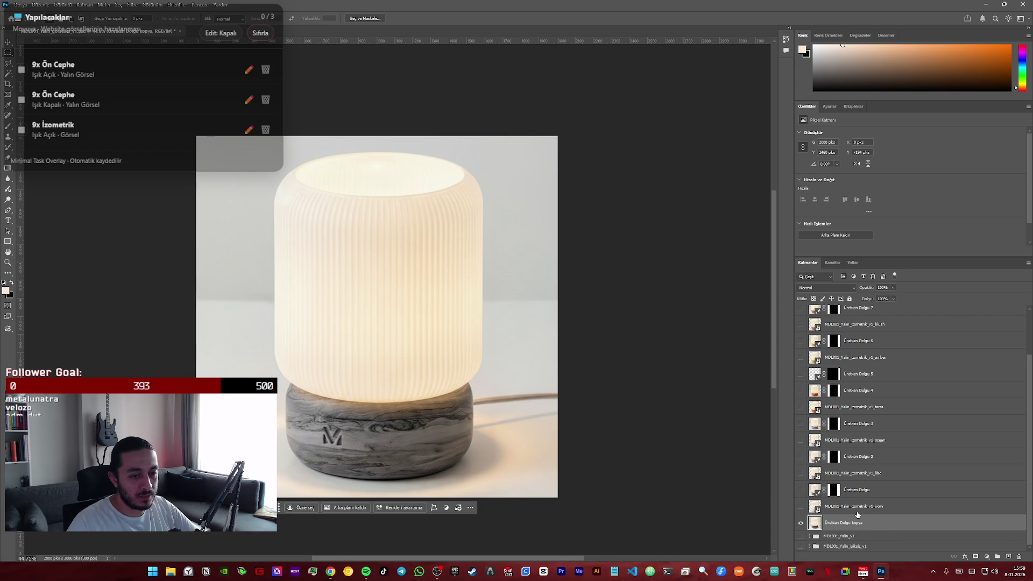
# Step: Show the white ivory lamp and merge the original generated fill into it
pyautogui.click(855, 508)
pyautogui.click(800, 505)
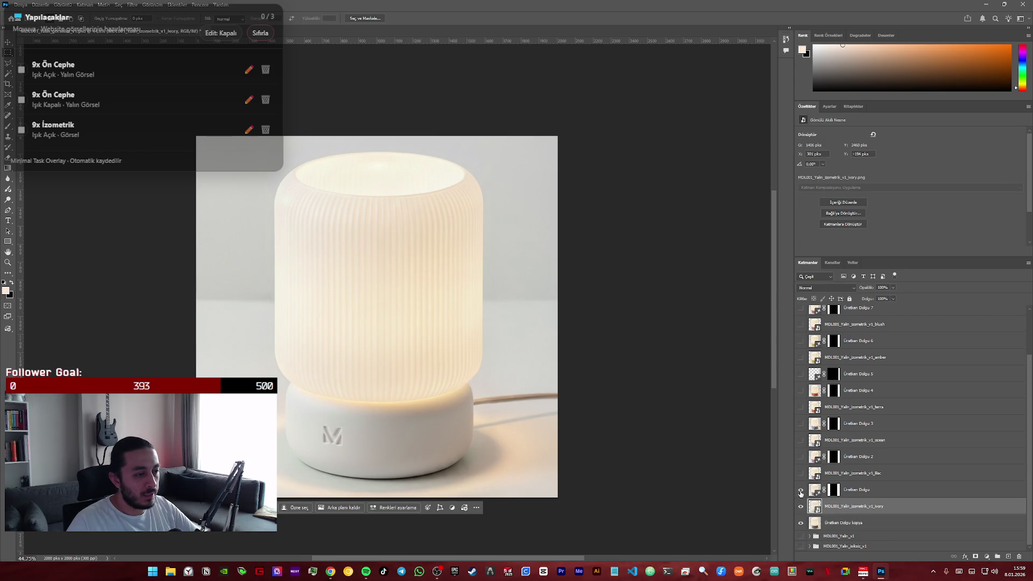
pyautogui.keyDown('ctrl'); pyautogui.click(871, 493); pyautogui.keyUp('ctrl')
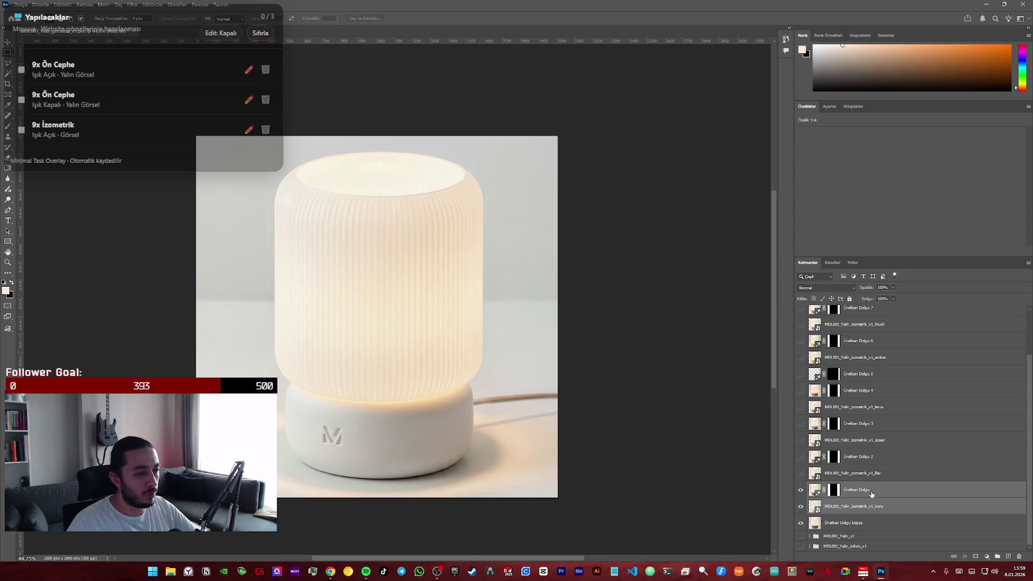
pyautogui.hotkey('ctrl', 'e')
pyautogui.click(860, 491)
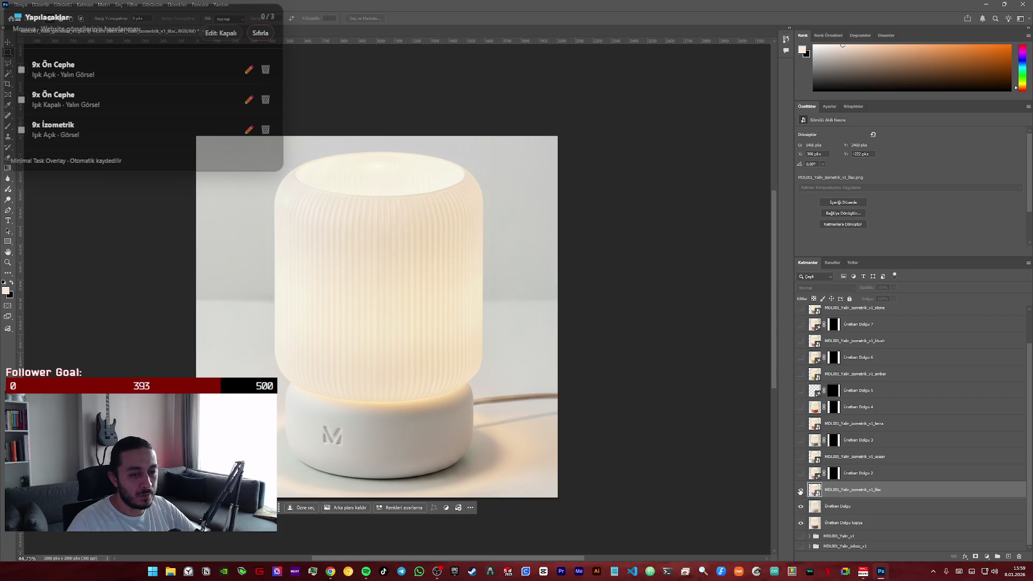
# Step: Merge the lilac and ocean lamps each with their generated fill layers
pyautogui.click(800, 491)
pyautogui.click(800, 473)
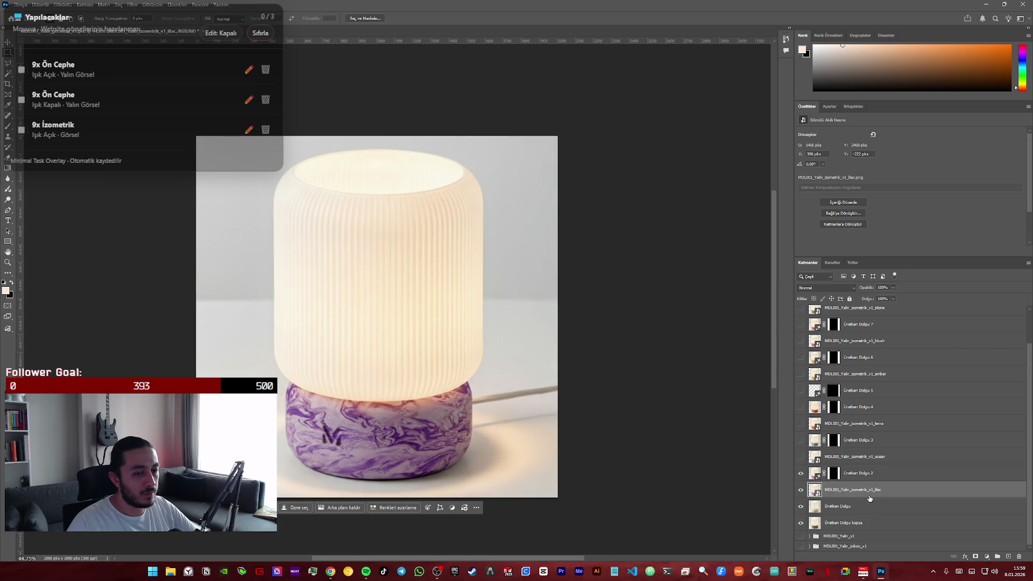
pyautogui.click(868, 475)
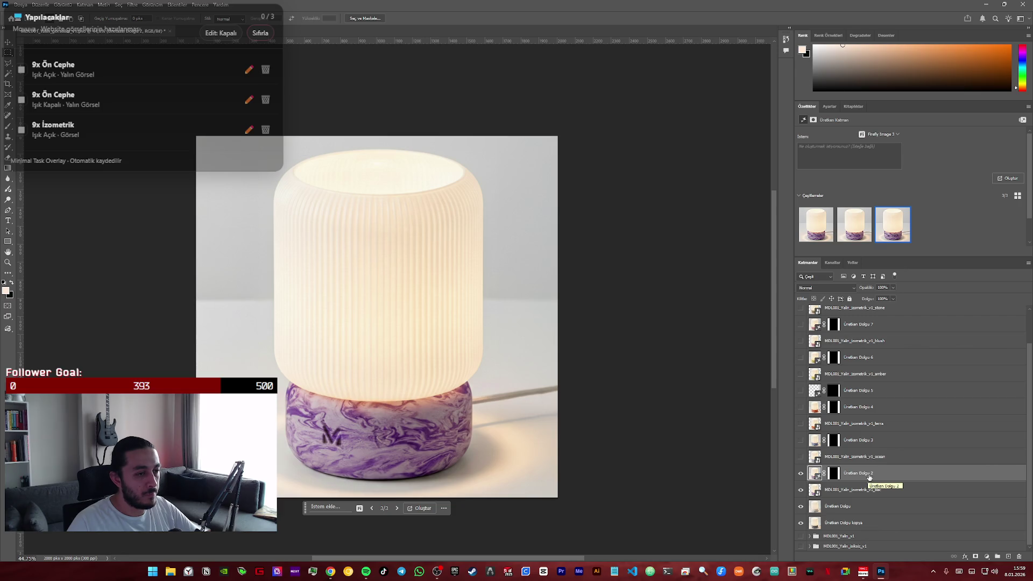
pyautogui.keyDown('shift'); pyautogui.click(869, 491); pyautogui.keyUp('shift')
pyautogui.hotkey('ctrl', 'e')
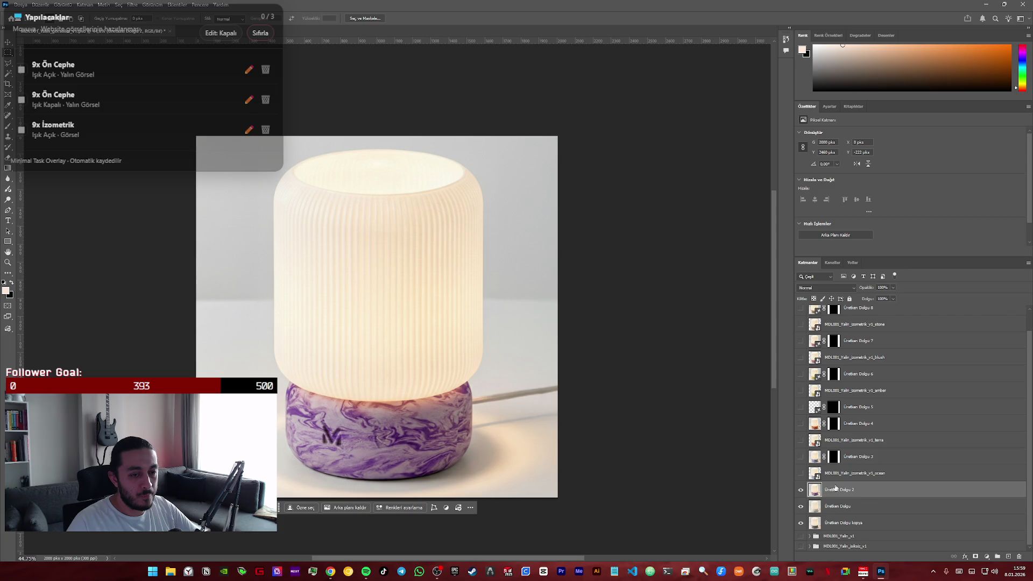
pyautogui.click(806, 474)
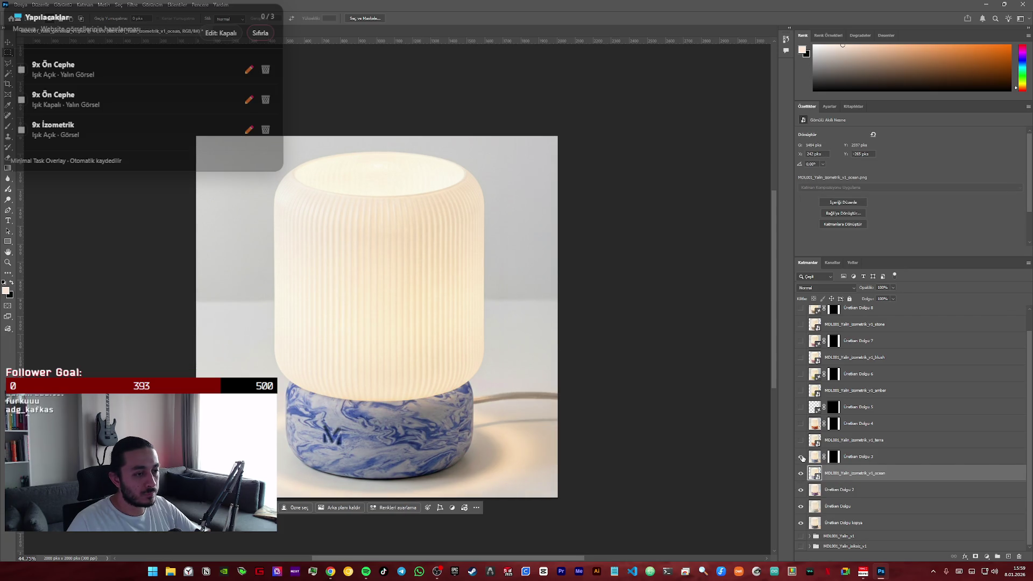
pyautogui.keyDown('shift'); pyautogui.click(861, 463); pyautogui.keyUp('shift')
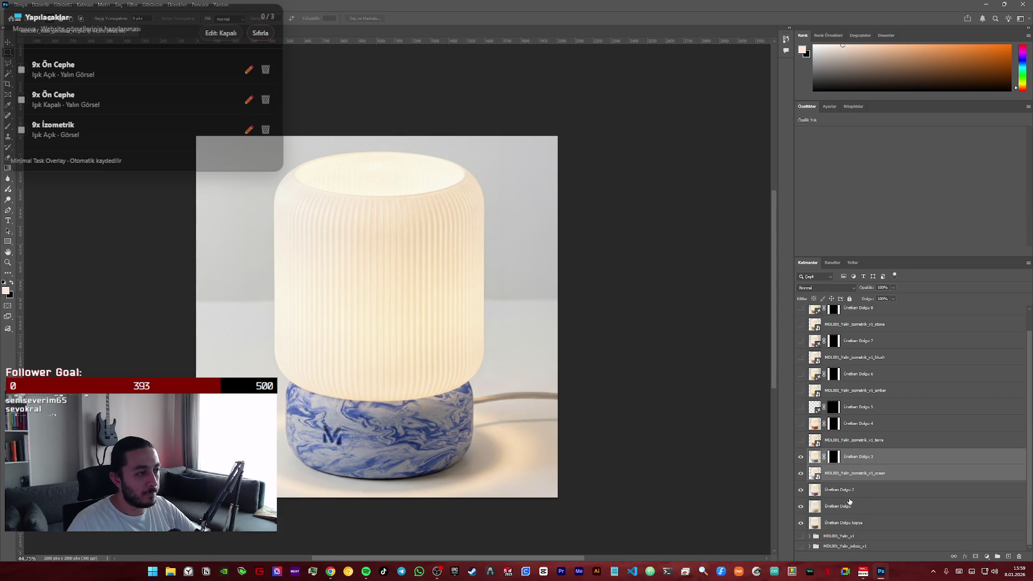
pyautogui.hotkey('ctrl', 'e')
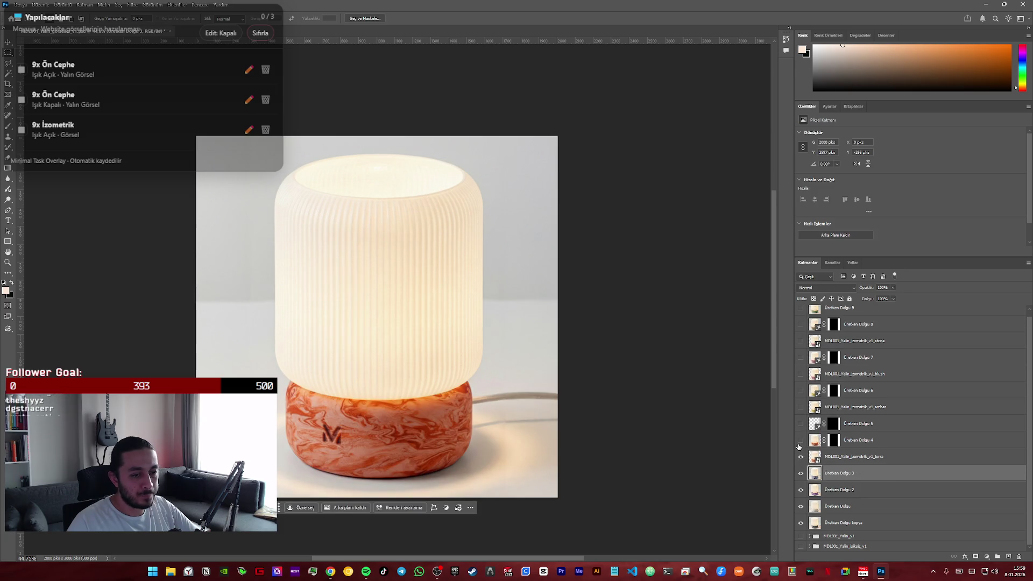
# Step: Merge the terra lamp with its Üretken Dolgu 4 and 5 fill layers
pyautogui.click(850, 459)
pyautogui.keyDown('shift'); pyautogui.click(872, 445); pyautogui.keyUp('shift')
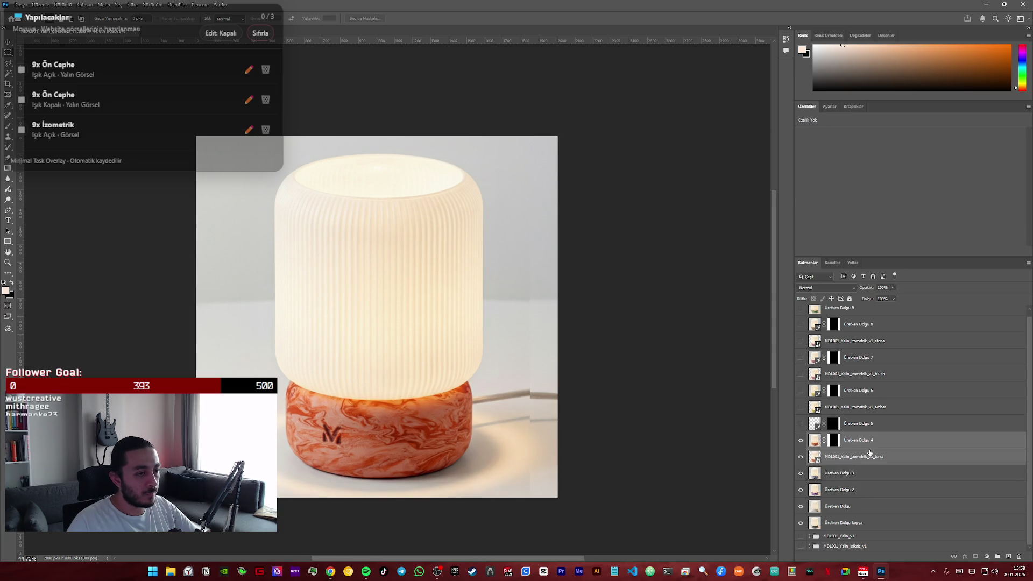
pyautogui.click(867, 455)
pyautogui.click(866, 445)
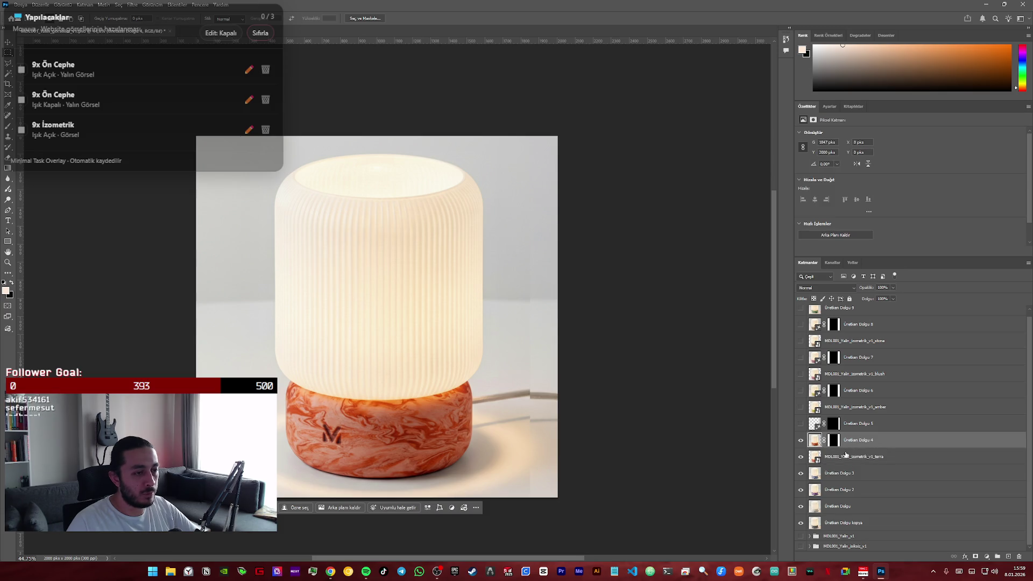
pyautogui.click(801, 424)
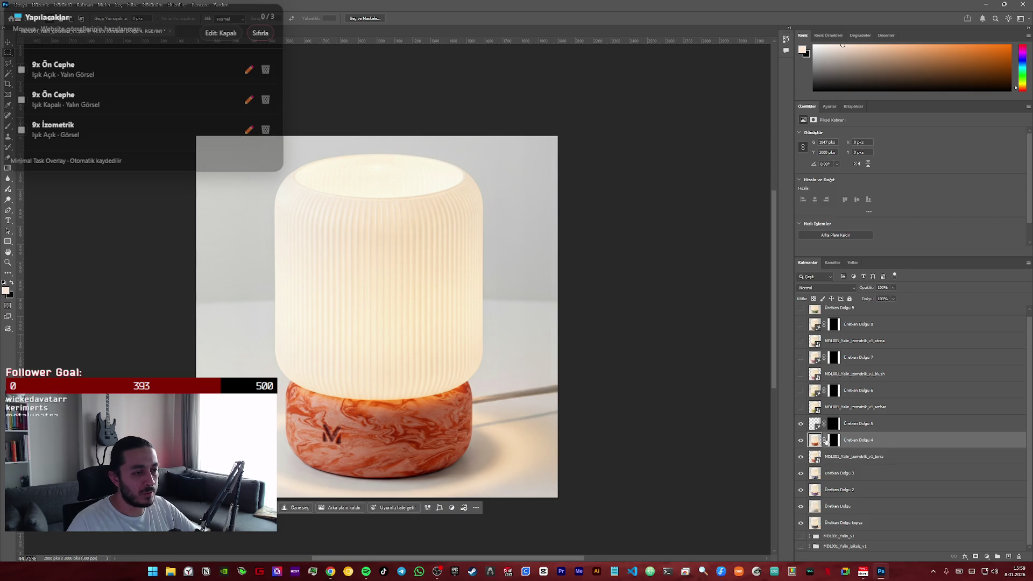
pyautogui.click(862, 455)
pyautogui.keyDown('ctrl'); pyautogui.click(867, 423); pyautogui.keyUp('ctrl')
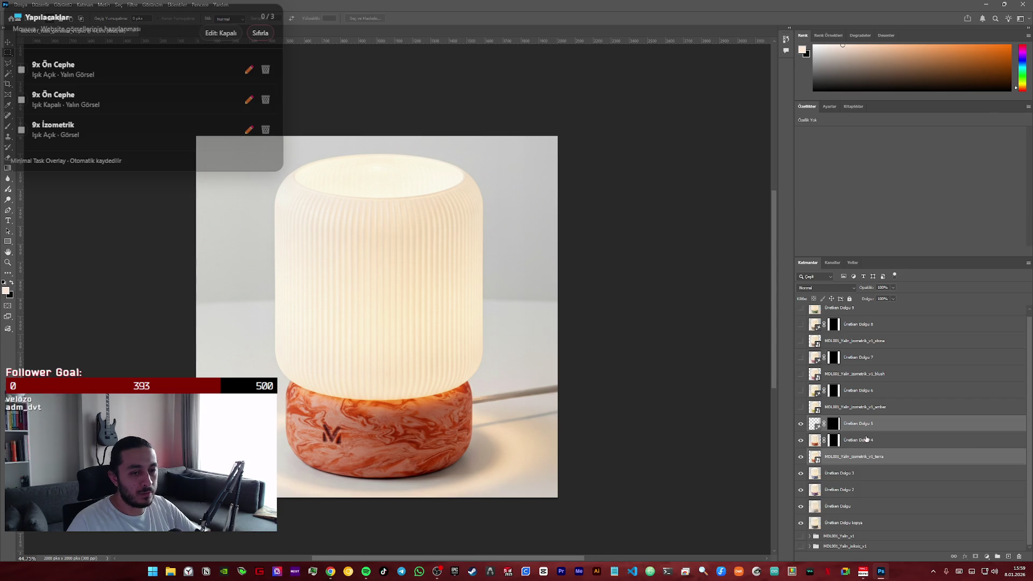
pyautogui.keyDown('ctrl'); pyautogui.click(867, 441); pyautogui.keyUp('ctrl')
pyautogui.hotkey('ctrl', 'e')
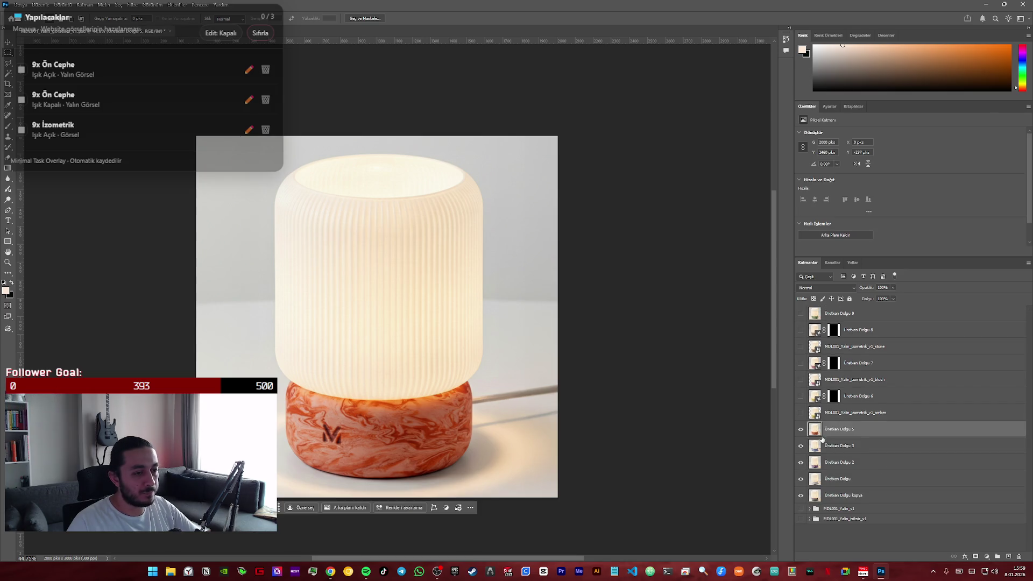
# Step: Merge the amber lamp with its Üretken Dolgu 6 fill layer
pyautogui.click(800, 412)
pyautogui.click(841, 413)
pyautogui.click(800, 396)
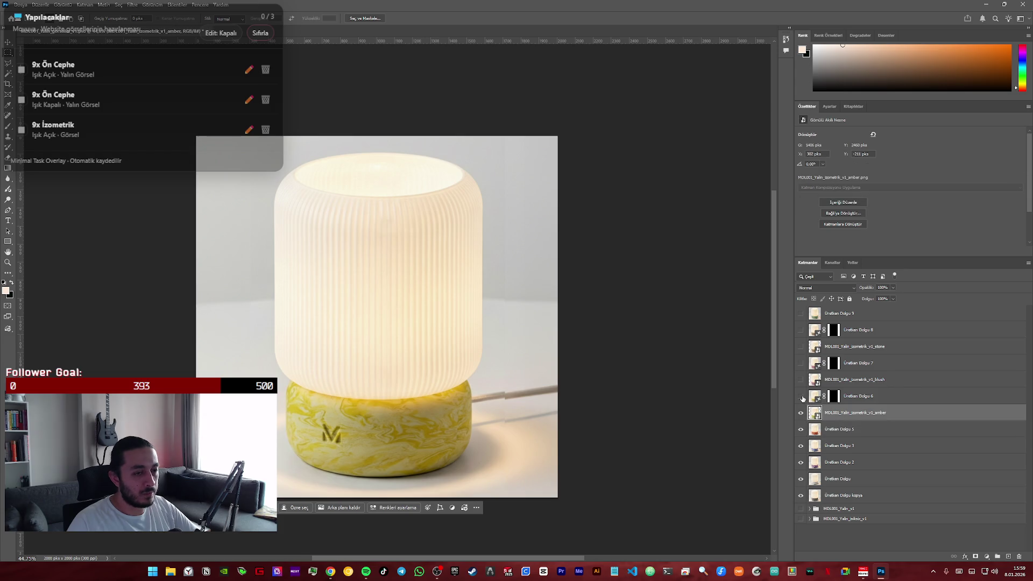
pyautogui.keyDown('ctrl'); pyautogui.click(867, 400); pyautogui.keyUp('ctrl')
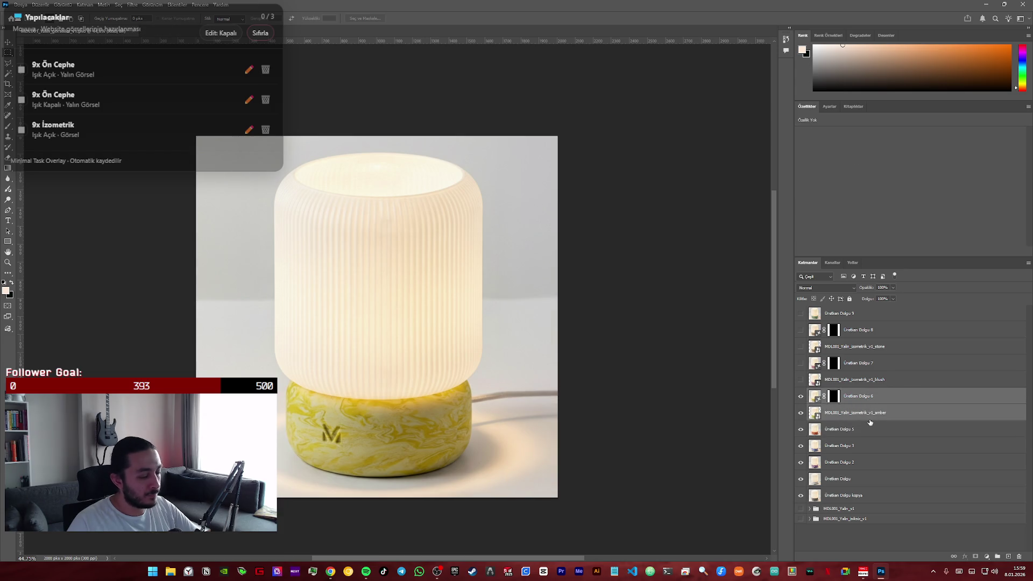
pyautogui.hotkey('ctrl', 'e')
# Step: Merge the blush lamp with its Üretken Dolgu 7 fill layer
pyautogui.click(800, 379)
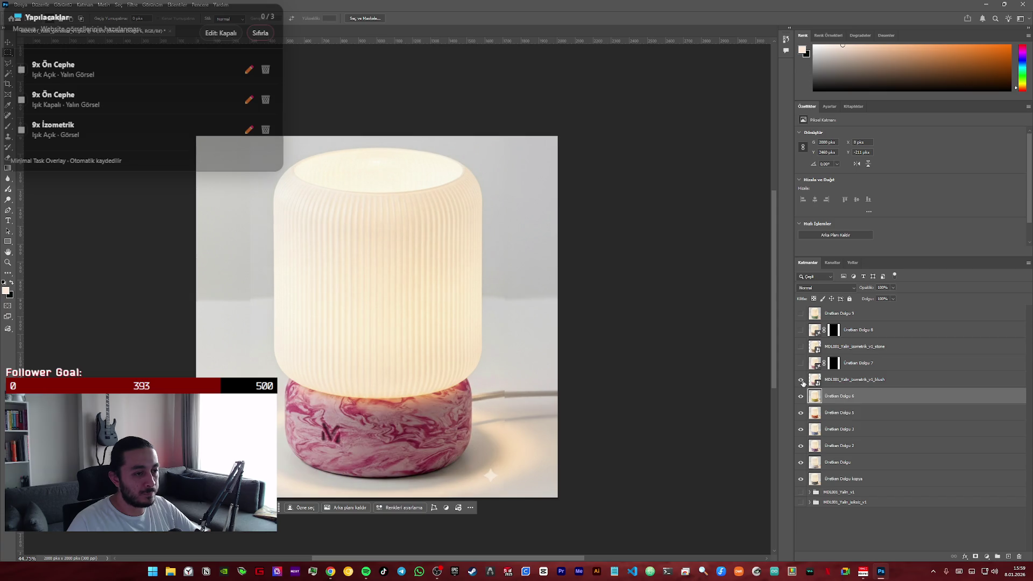
pyautogui.click(850, 382)
pyautogui.hotkey('alt', ']')
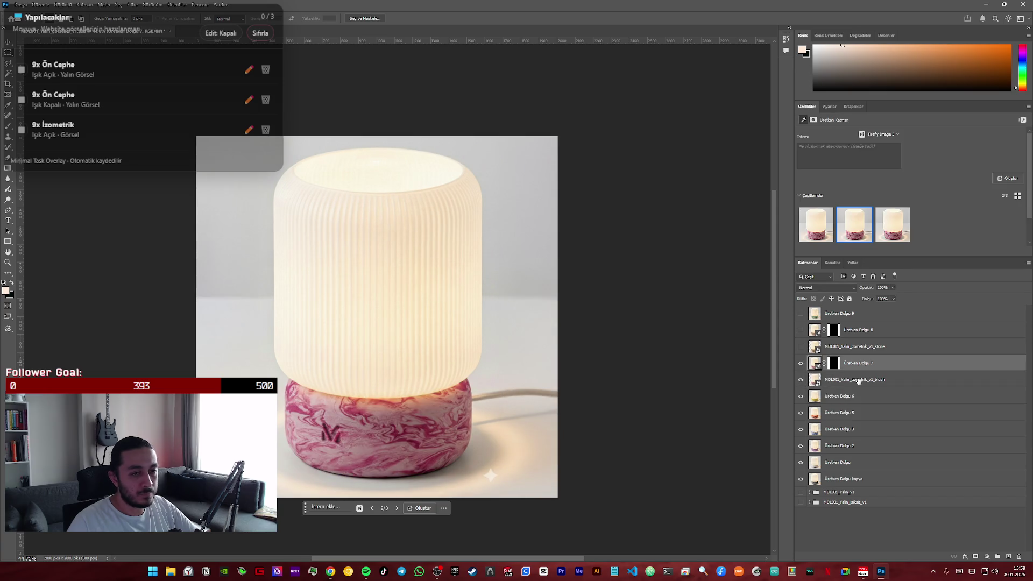
pyautogui.keyDown('ctrl'); pyautogui.click(859, 381); pyautogui.keyUp('ctrl')
pyautogui.hotkey('ctrl', 'e')
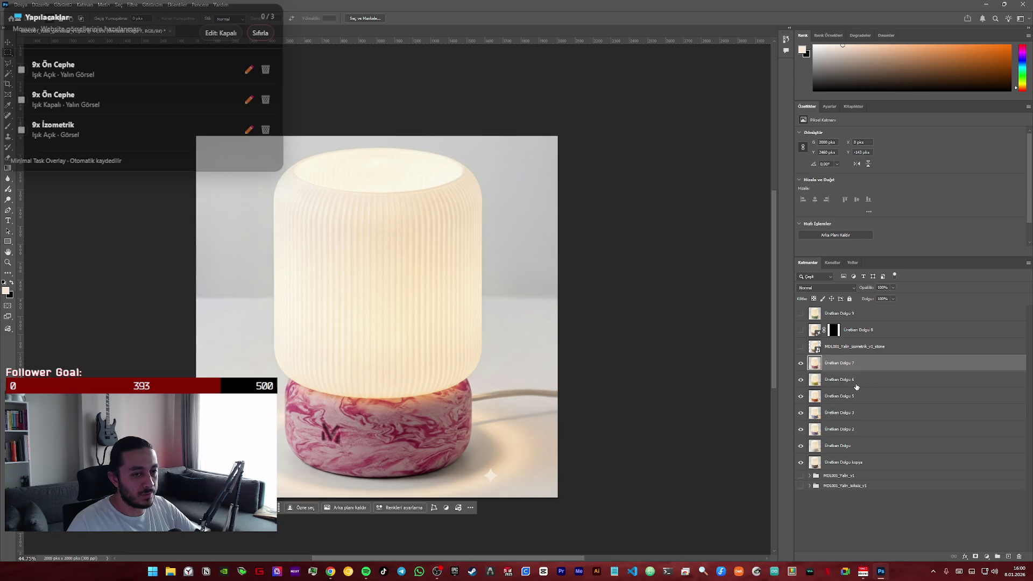
# Step: Merge the stone lamp with its Üretken Dolgu 8 fill layer
pyautogui.click(799, 347)
pyautogui.click(856, 346)
pyautogui.click(802, 330)
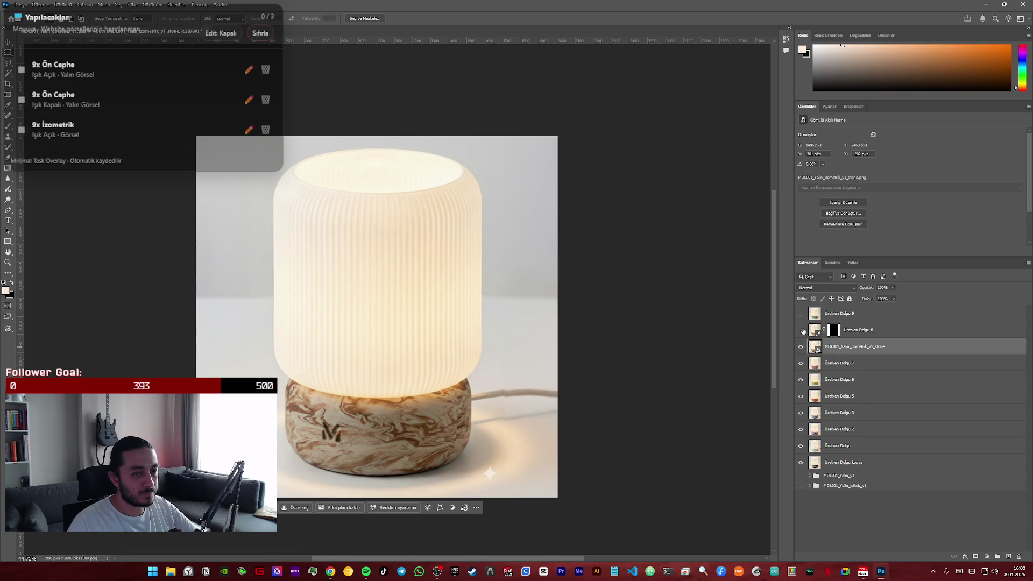
pyautogui.keyDown('ctrl'); pyautogui.click(856, 331); pyautogui.keyUp('ctrl')
pyautogui.hotkey('ctrl', 'e')
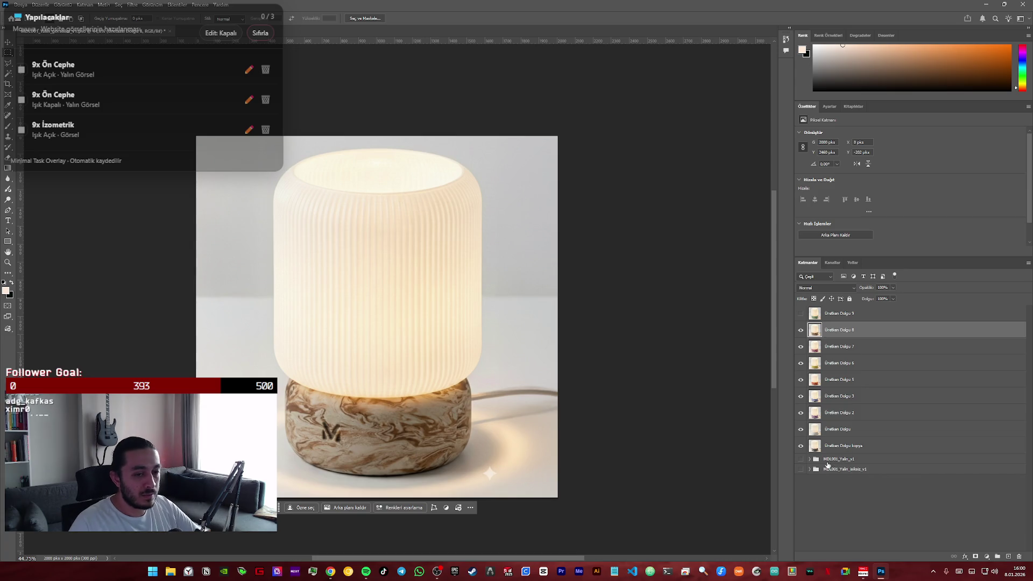
pyautogui.click(809, 459)
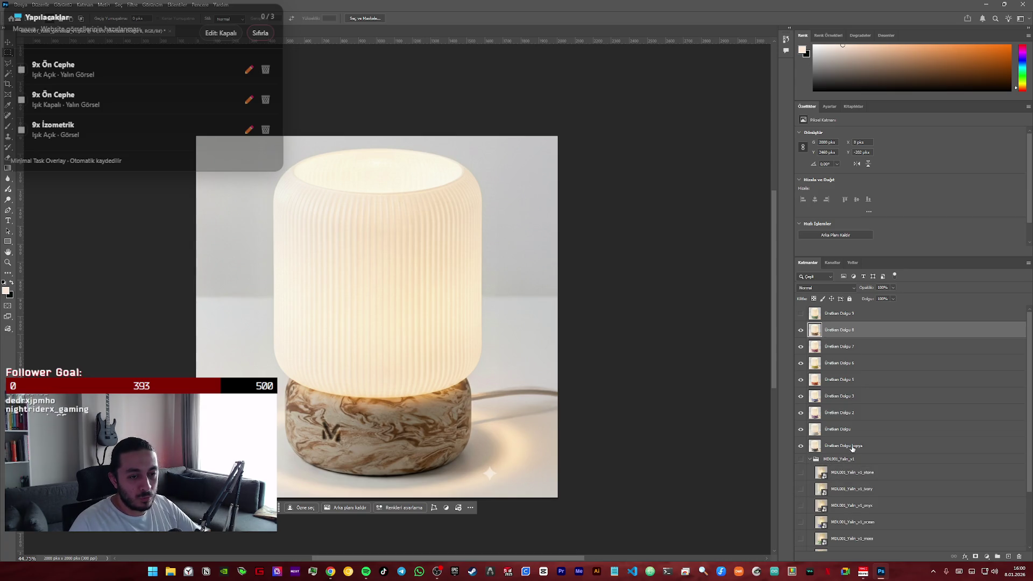
# Step: Rename the first five Üretken Dolgu layers to onyx, ivory, lilac, ocean and terra
pyautogui.scroll(-1, 852, 468)
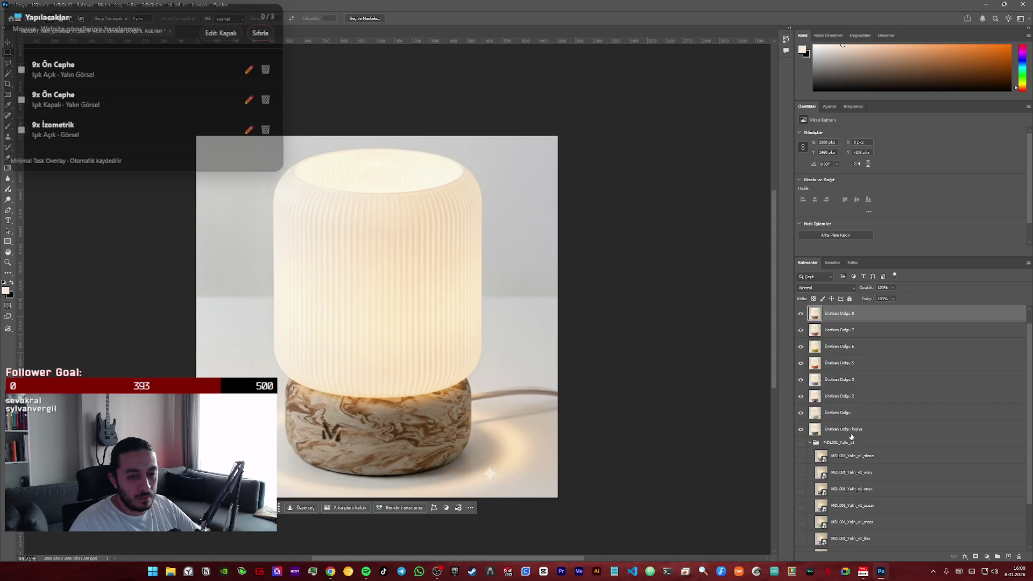
pyautogui.doubleClick(855, 428)
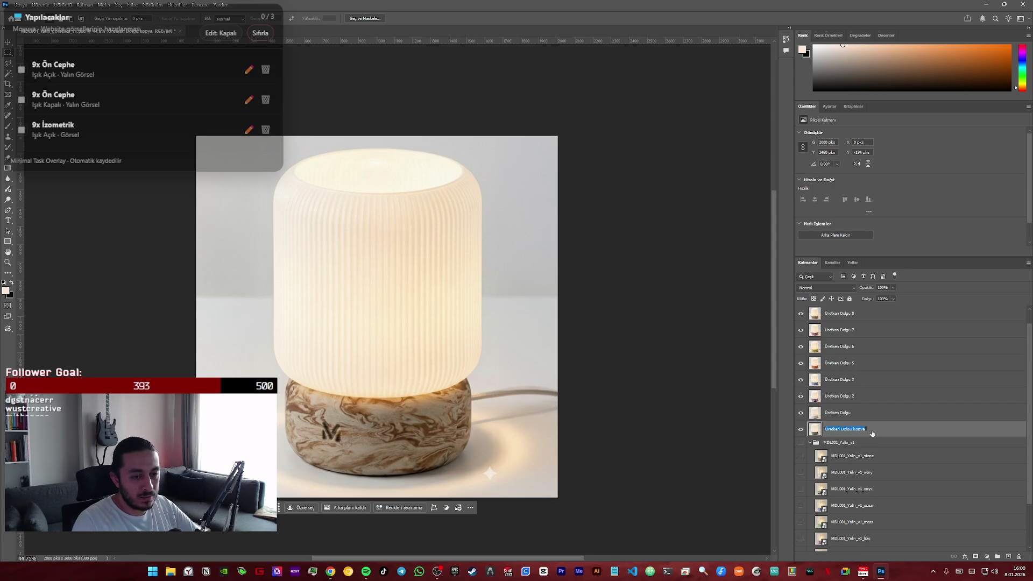
pyautogui.write('d')
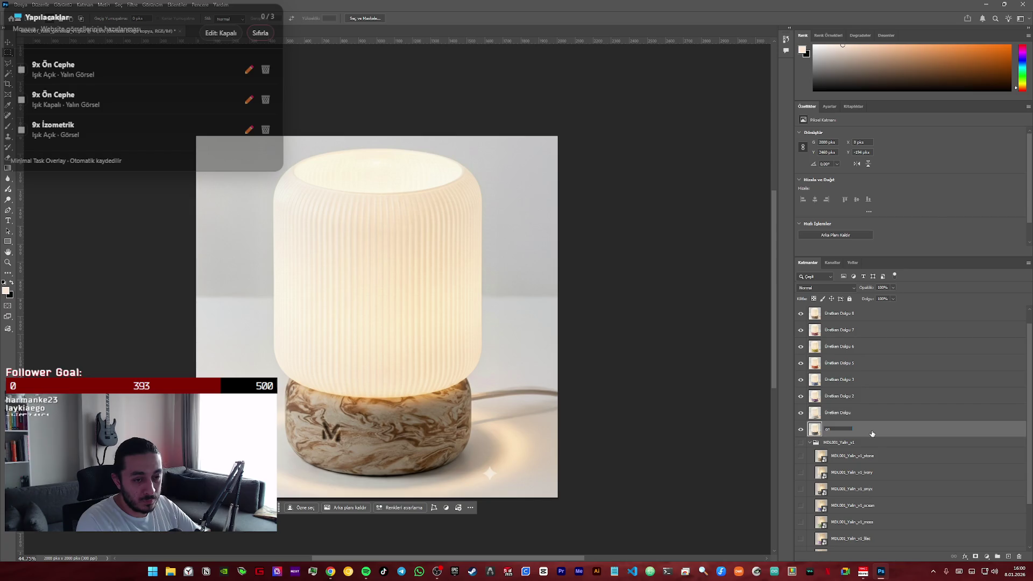
pyautogui.press('Return')
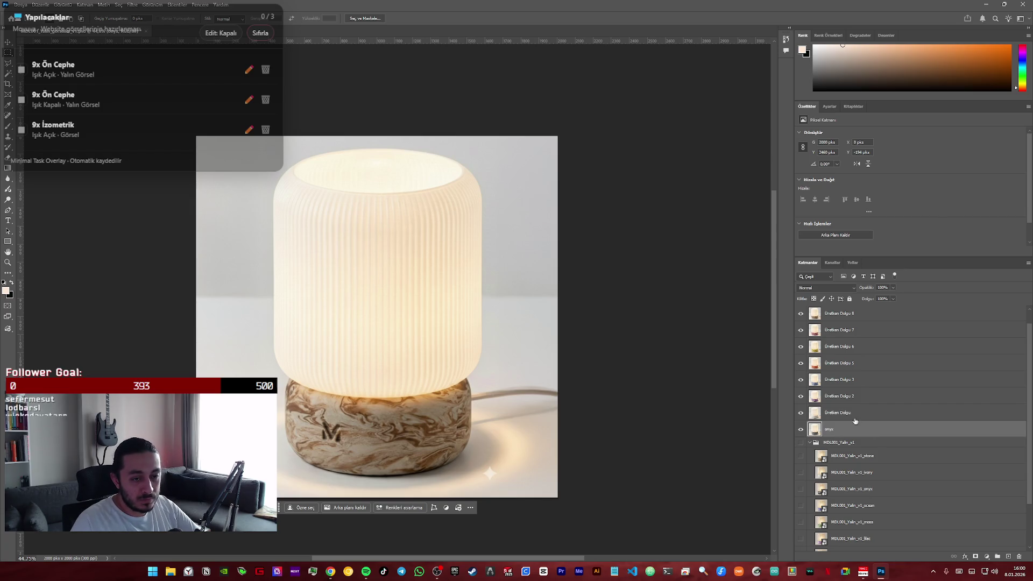
pyautogui.doubleClick(843, 413)
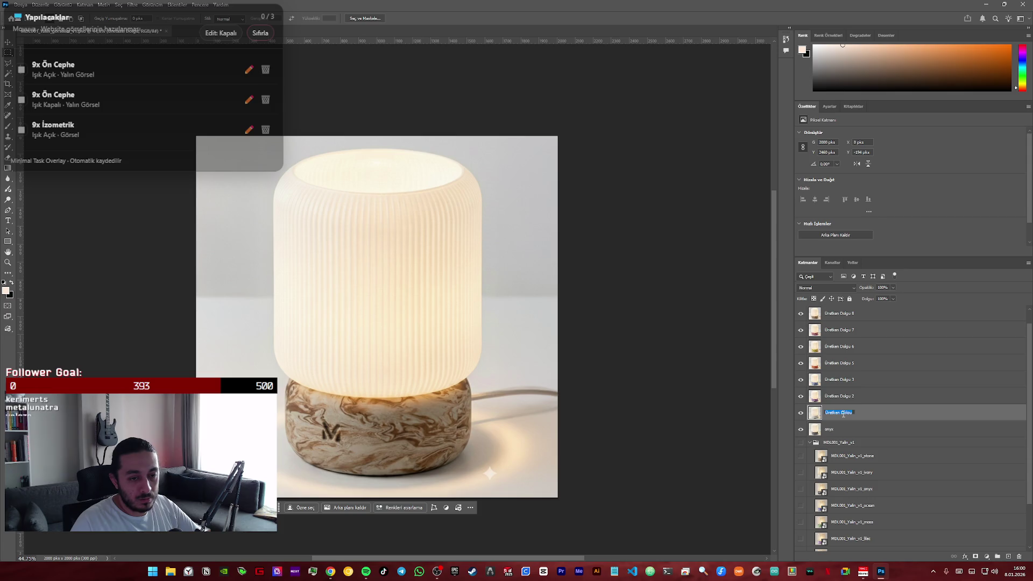
pyautogui.write('ivory')
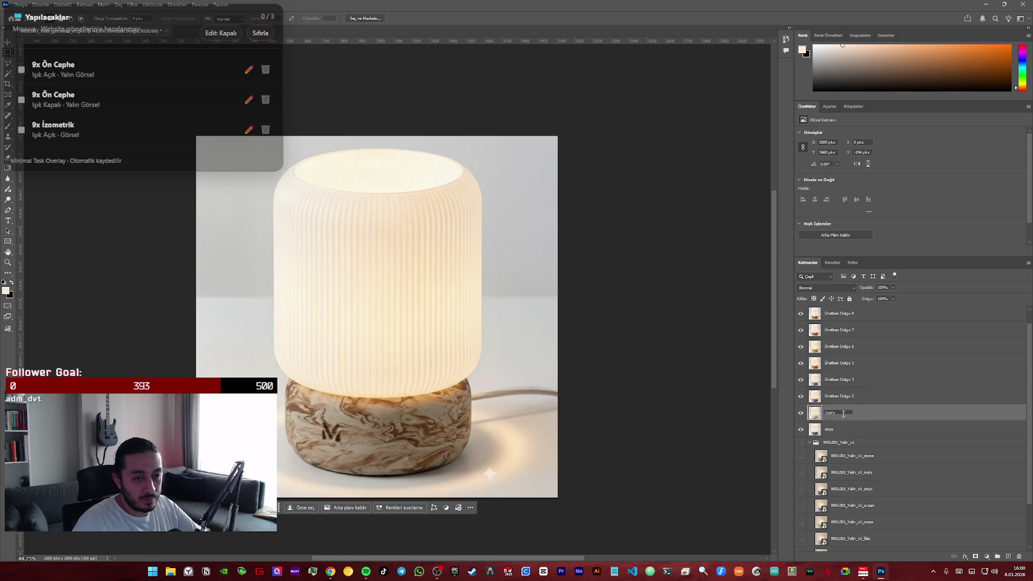
pyautogui.doubleClick(849, 395)
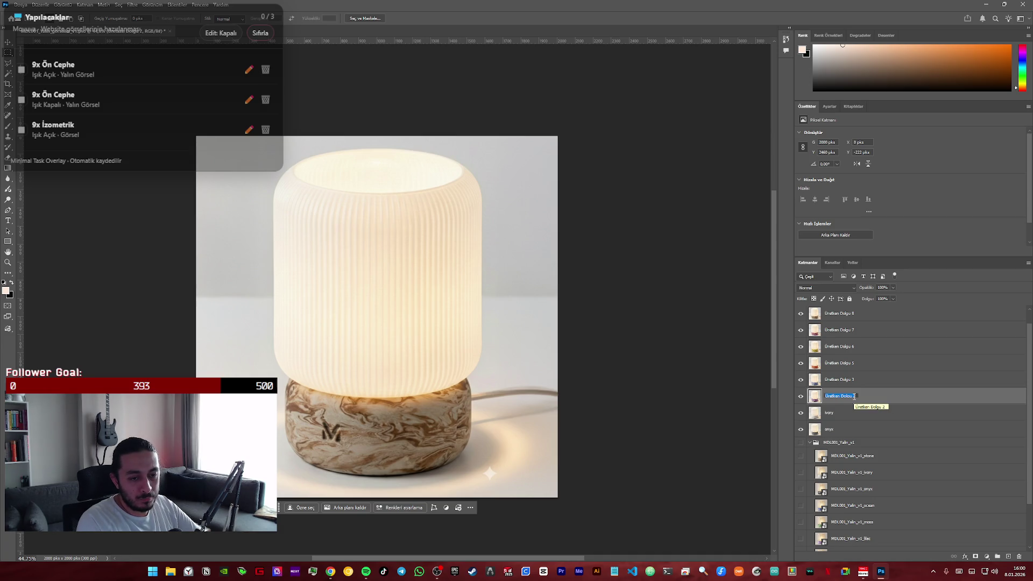
pyautogui.press('BackSpace')
pyautogui.write('c')
pyautogui.press('Return')
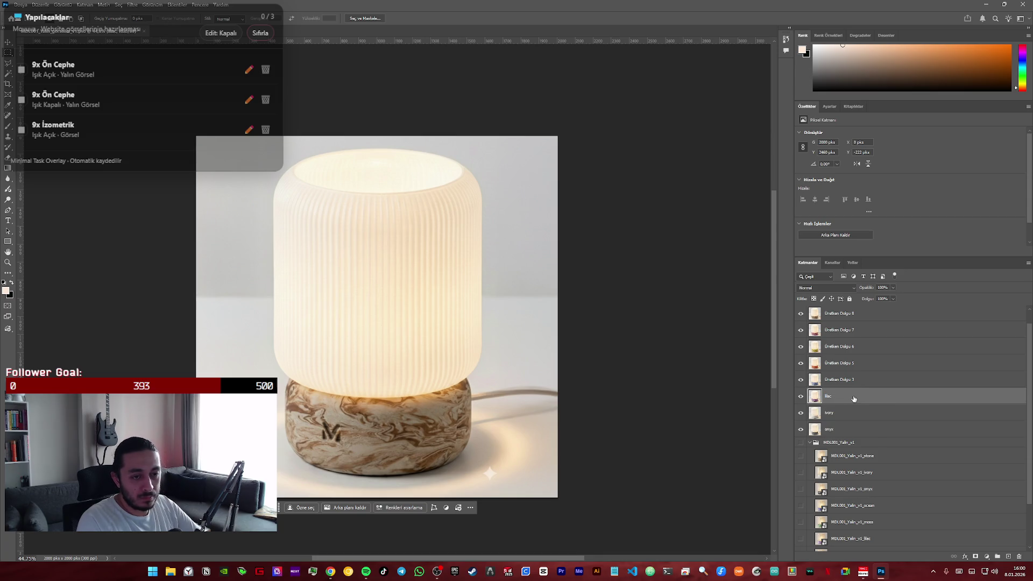
pyautogui.doubleClick(848, 381)
pyautogui.write('ocean')
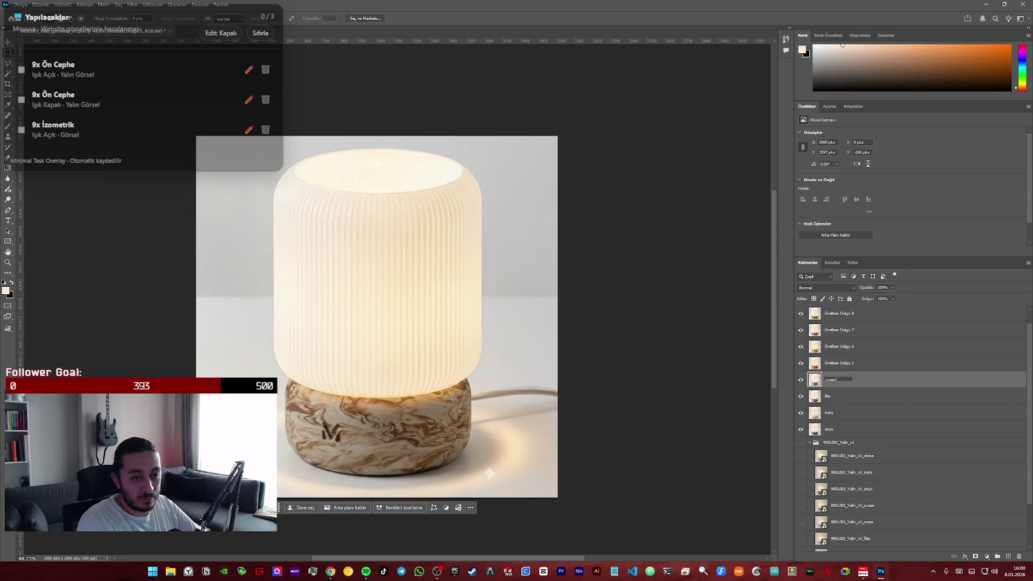
pyautogui.press('Return')
pyautogui.doubleClick(845, 363)
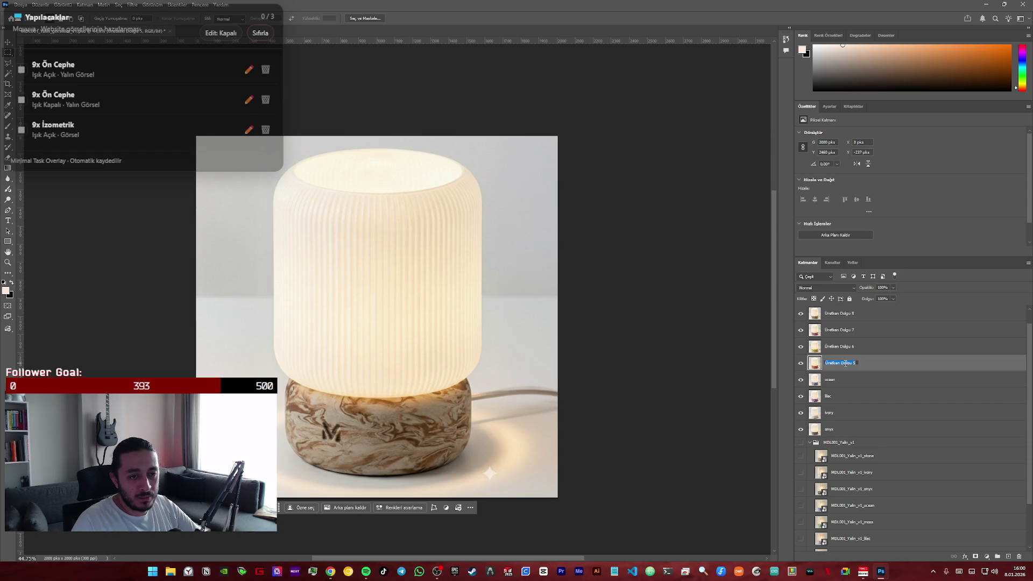
pyautogui.write('terra')
pyautogui.press('Return')
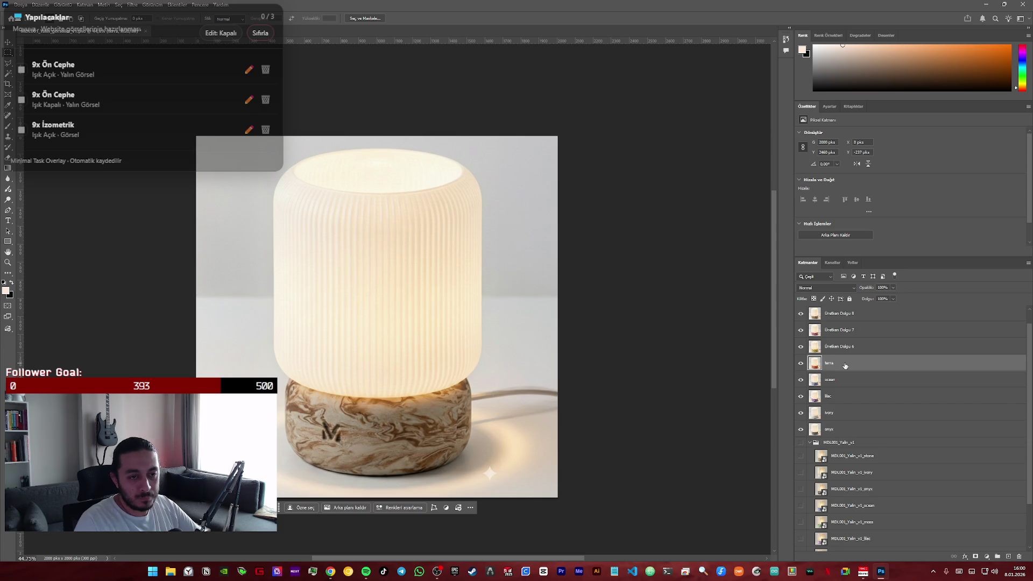
# Step: Rename the remaining four layers to amber, blush, stone and moss
pyautogui.scroll(-2, 879, 441)
pyautogui.scroll(3, 876, 516)
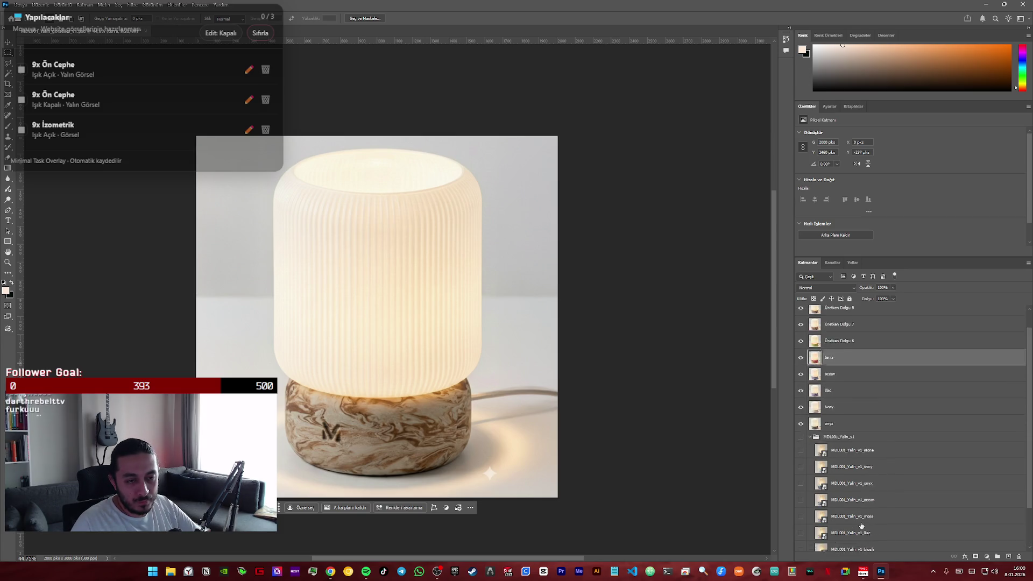
pyautogui.click(842, 365)
pyautogui.doubleClick(841, 364)
pyautogui.write('amber')
pyautogui.press('Return')
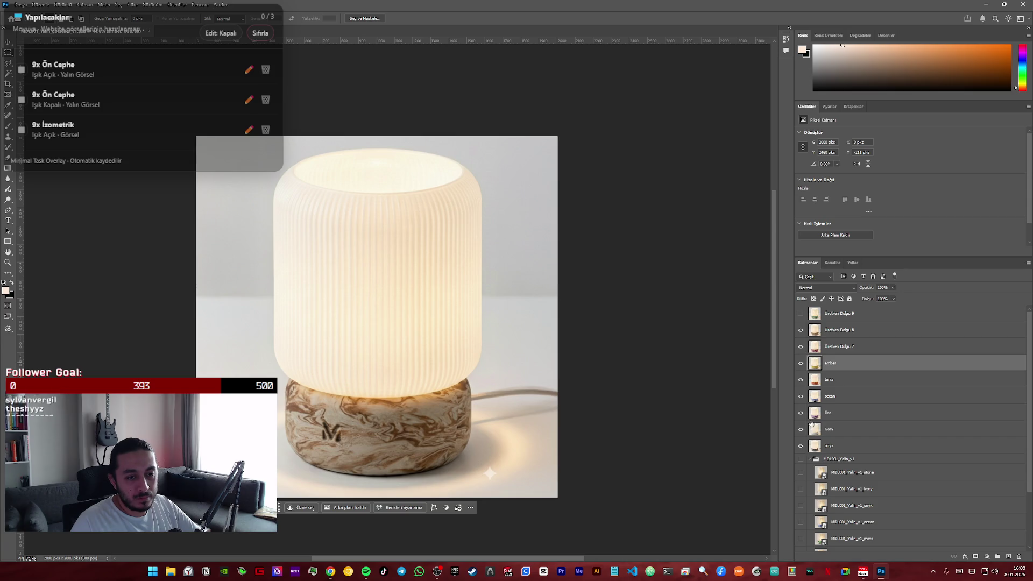
pyautogui.doubleClick(839, 346)
pyautogui.write('blush')
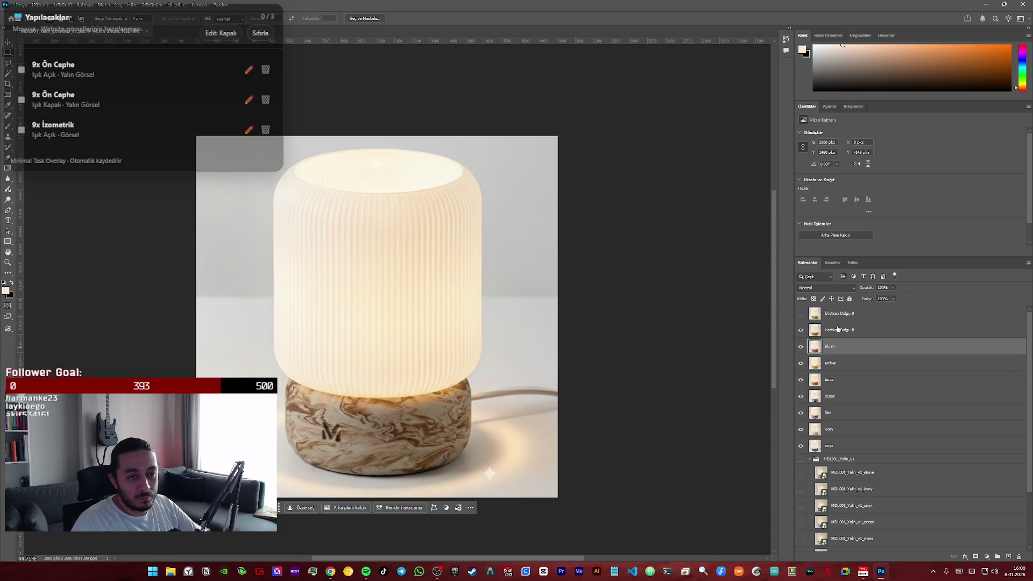
pyautogui.doubleClick(837, 329)
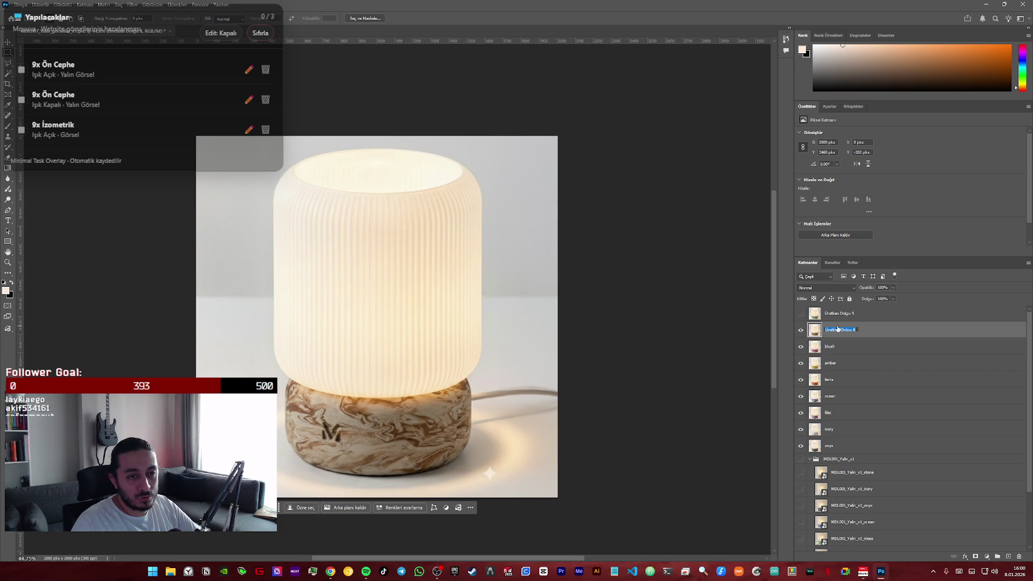
pyautogui.write('stone')
pyautogui.press('Return')
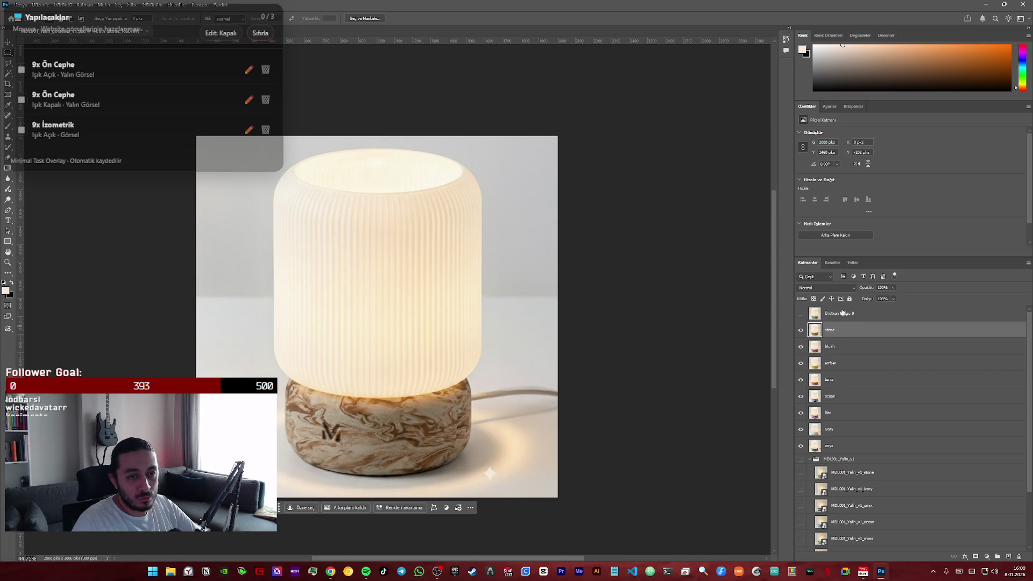
pyautogui.doubleClick(842, 313)
pyautogui.write('m')
pyautogui.press('Return')
pyautogui.scroll(-3, 869, 461)
pyautogui.scroll(3, 863, 511)
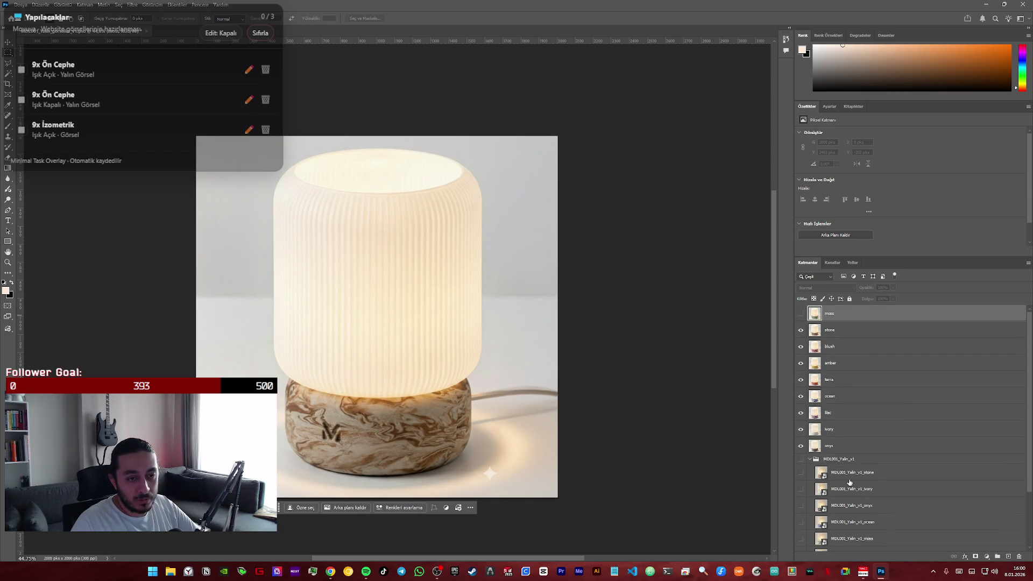
# Step: Hide the variant layers, then preview onyx, ivory, lilac and ocean one at a time
pyautogui.moveTo(802, 447); pyautogui.dragTo(802, 323)
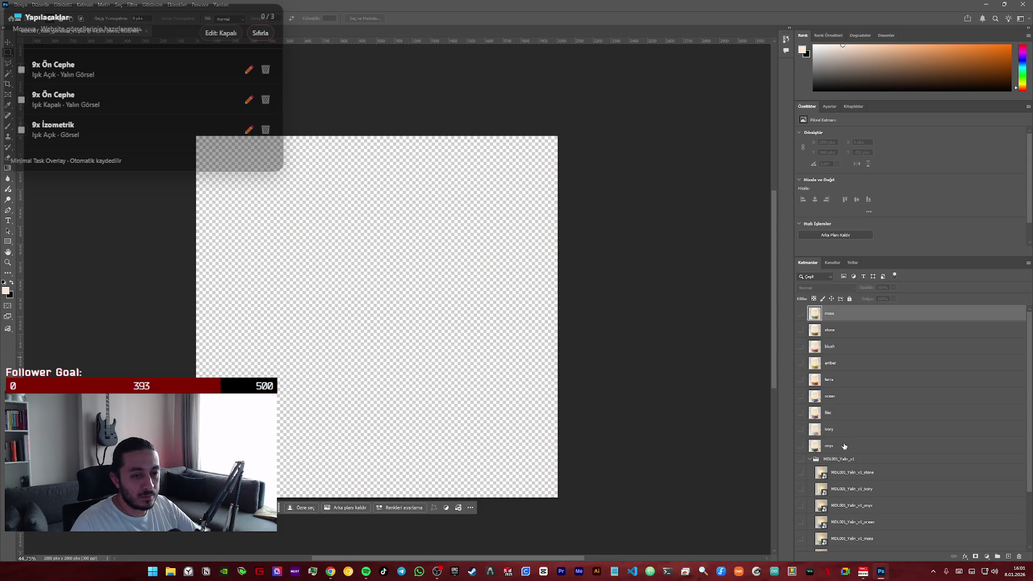
pyautogui.click(844, 445)
pyautogui.click(800, 447)
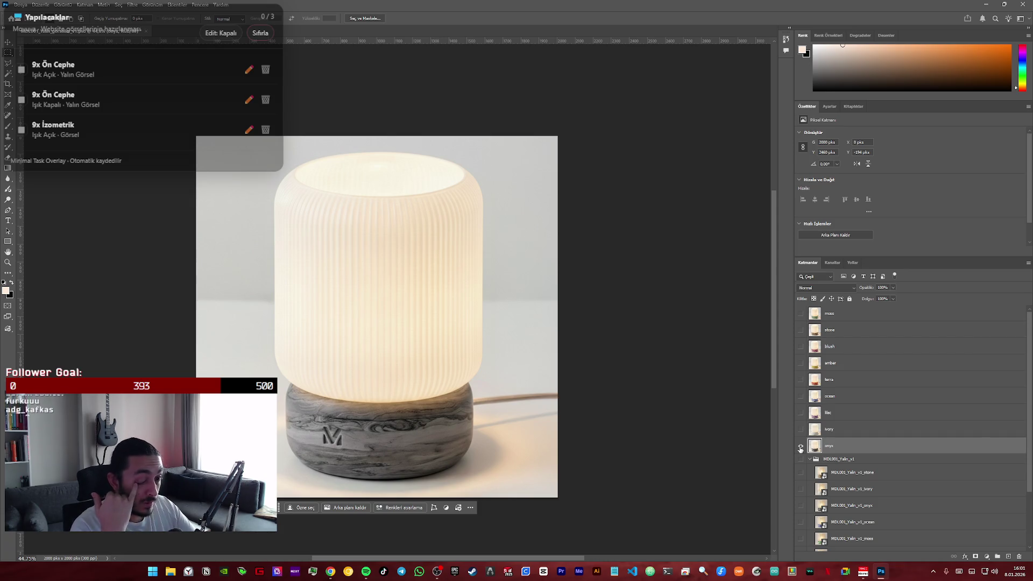
pyautogui.click(800, 446)
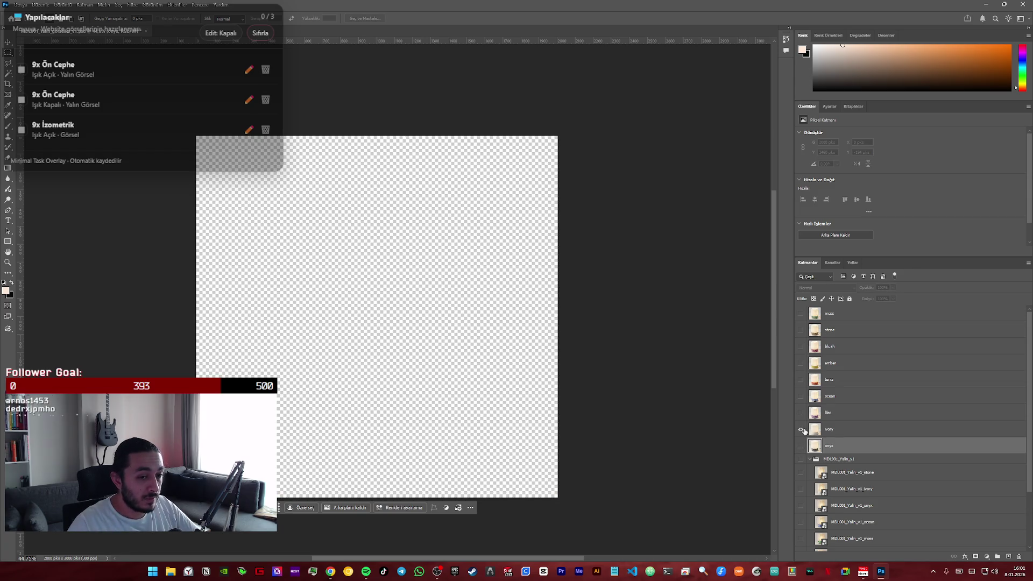
pyautogui.click(801, 430)
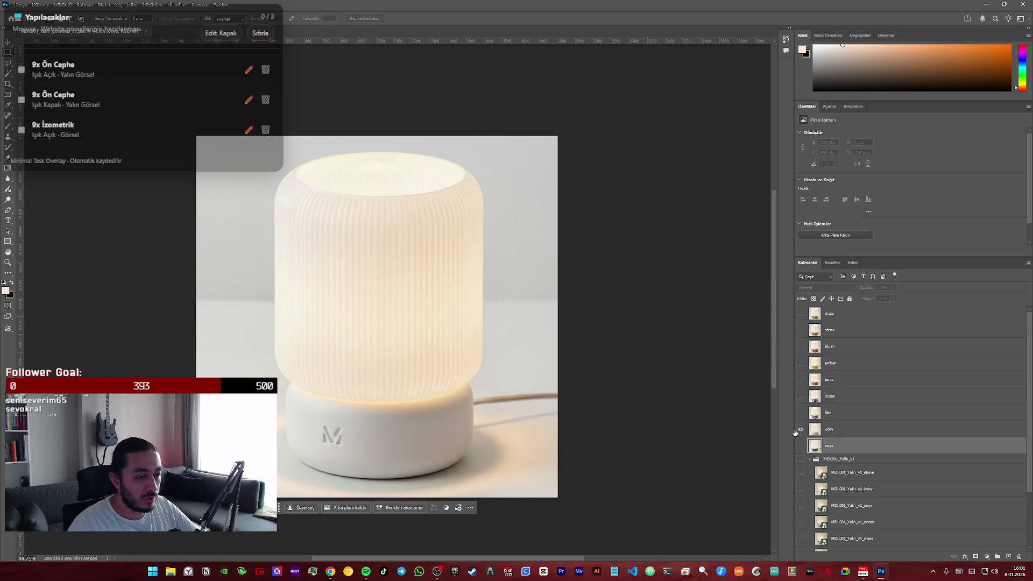
pyautogui.click(799, 429)
pyautogui.click(801, 413)
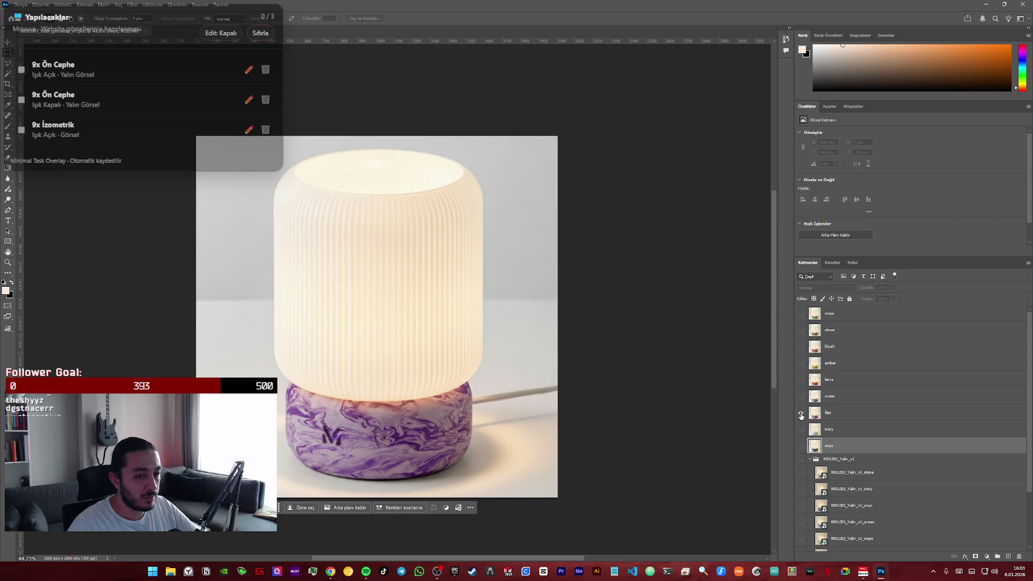
pyautogui.click(800, 413)
pyautogui.click(801, 397)
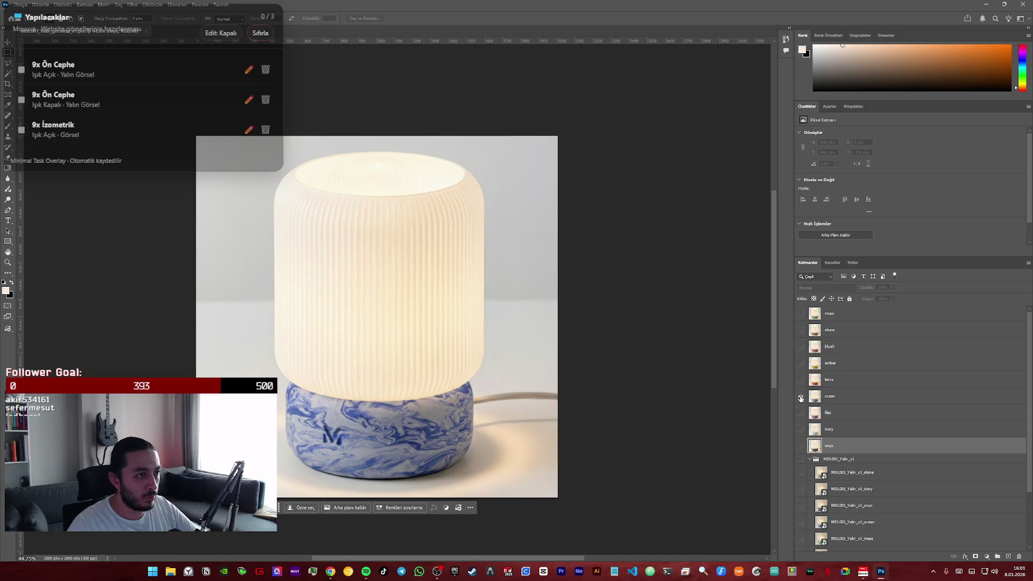
pyautogui.click(800, 397)
# Step: Preview terra and amber, then leave the blush lamp showing and selected, zoomed on its sparkle
pyautogui.click(800, 380)
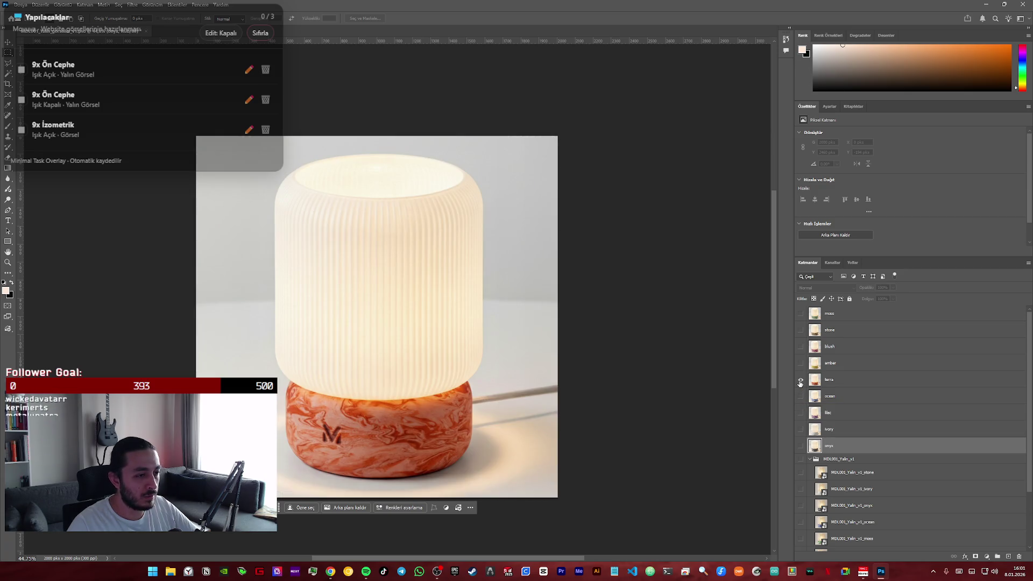
pyautogui.click(801, 380)
pyautogui.click(801, 363)
pyautogui.click(801, 363)
pyautogui.click(801, 347)
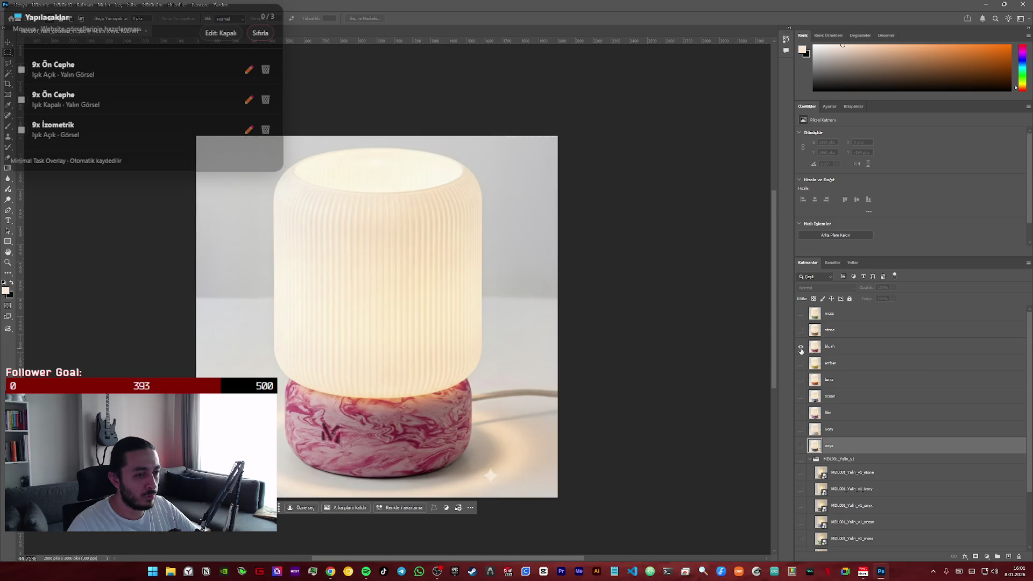
pyautogui.click(845, 350)
pyautogui.moveTo(526, 466)
pyautogui.mouseDown()
pyautogui.moveTo(554, 454)
pyautogui.moveTo(601, 313)
pyautogui.mouseUp()
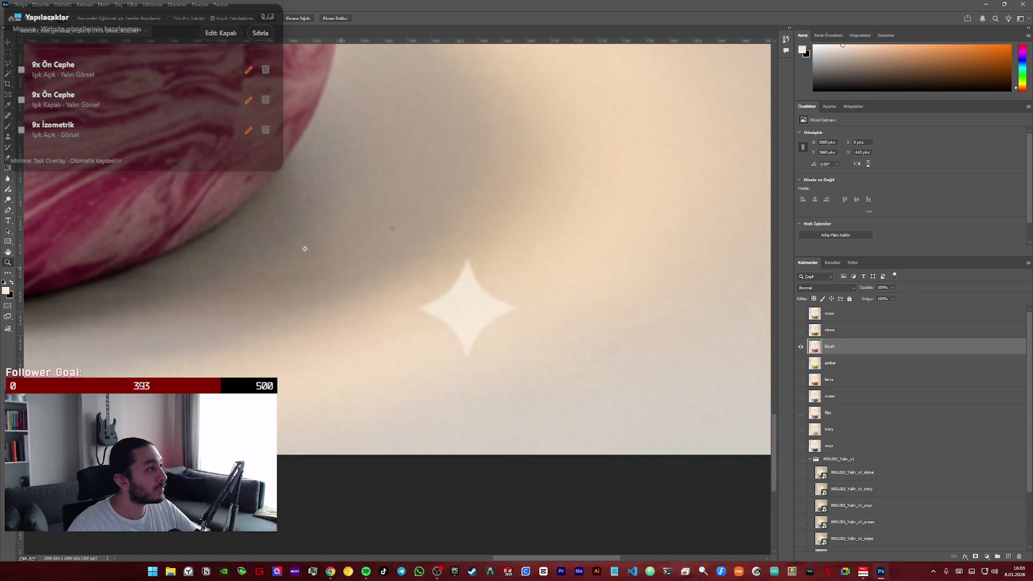
# Step: Marquee the sparkle beside the blush base and Generative Fill it with 'remove', choosing the third variation
pyautogui.click(8, 53)
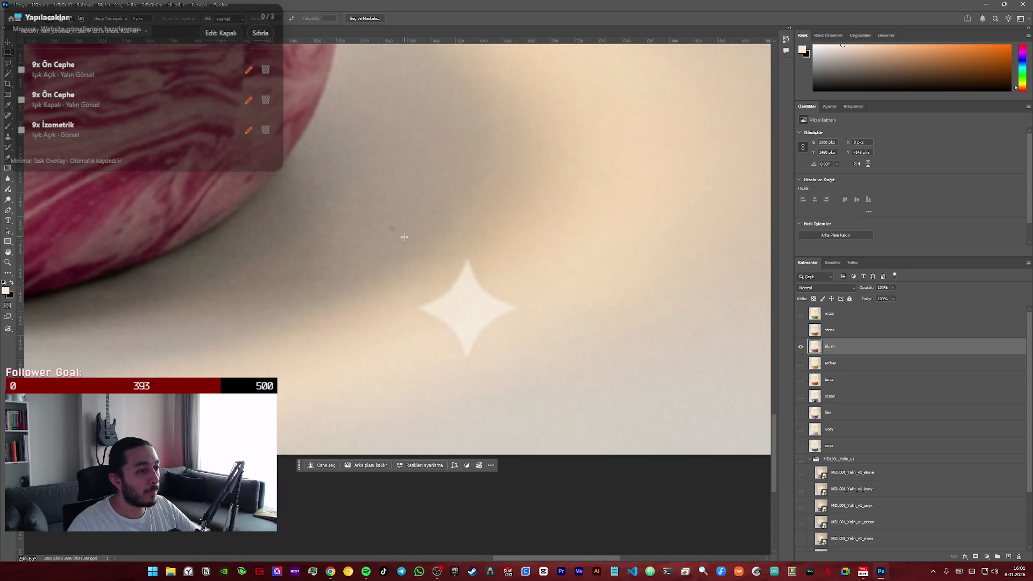
pyautogui.moveTo(410, 250); pyautogui.dragTo(478, 310)
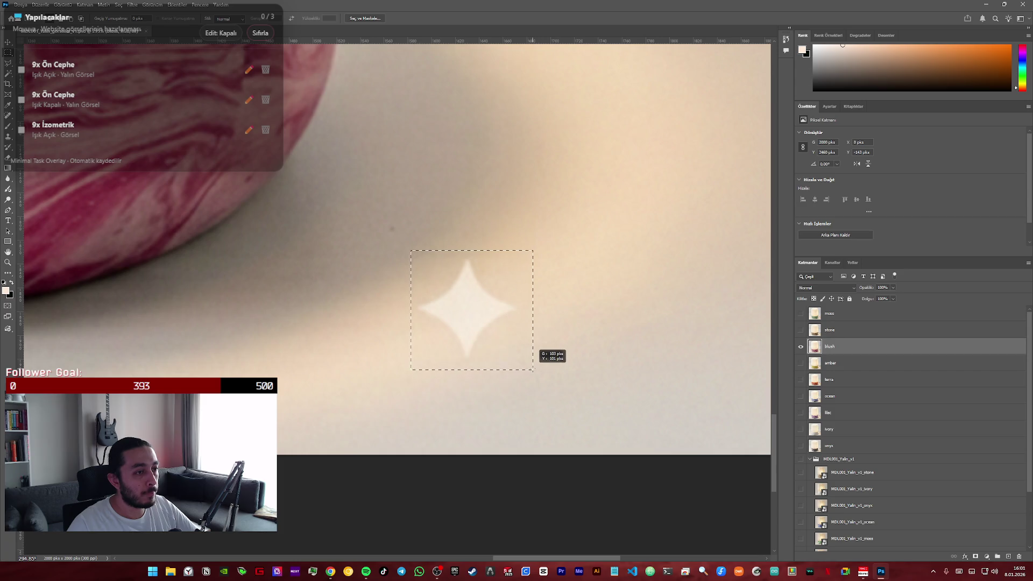
pyautogui.moveTo(529, 369); pyautogui.dragTo(528, 369)
pyautogui.click(415, 381)
pyautogui.write('emove')
pyautogui.press('Return')
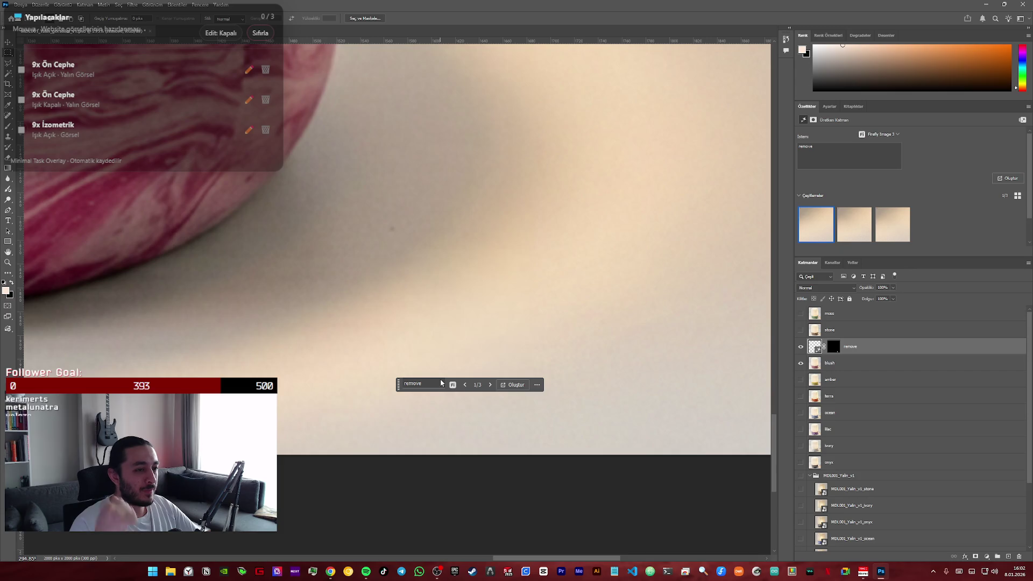
pyautogui.click(490, 385)
pyautogui.click(490, 385)
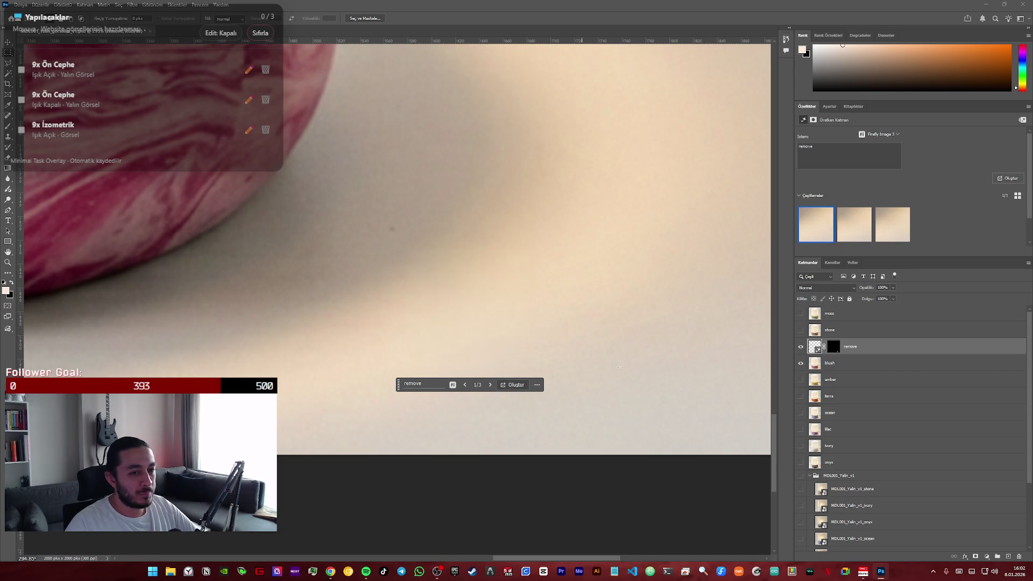
# Step: Merge the fill into the blush layer, rename it blush, and hide it
pyautogui.keyDown('ctrl'); pyautogui.click(853, 365); pyautogui.keyUp('ctrl')
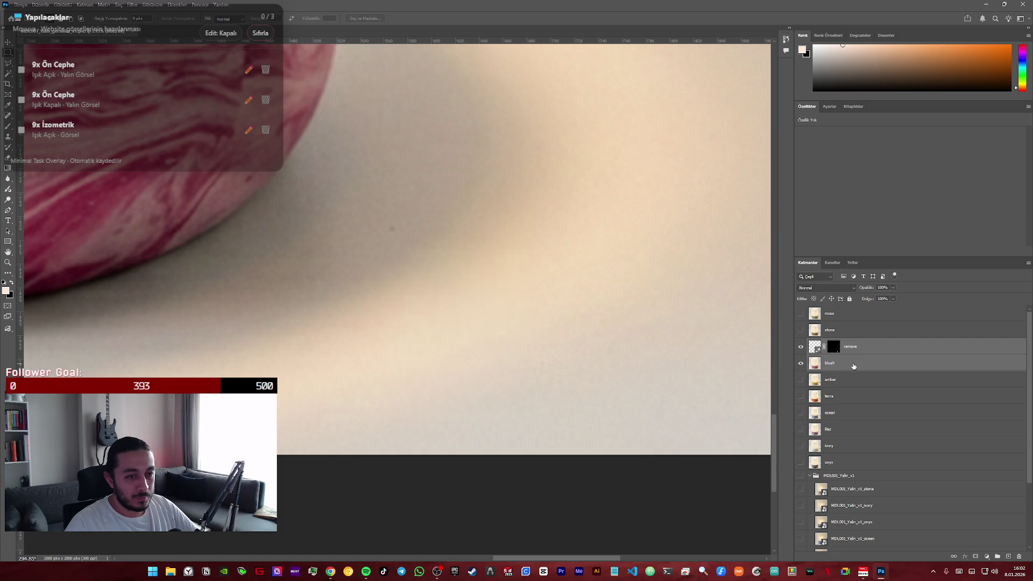
pyautogui.hotkey('ctrl', 'e')
pyautogui.doubleClick(831, 346)
pyautogui.write('blush')
pyautogui.press('Return')
pyautogui.click(801, 347)
# Step: Show the stone layer, zoom in on its sparkle and marquee a box around it
pyautogui.click(800, 330)
pyautogui.hotkey('ctrl', '0')
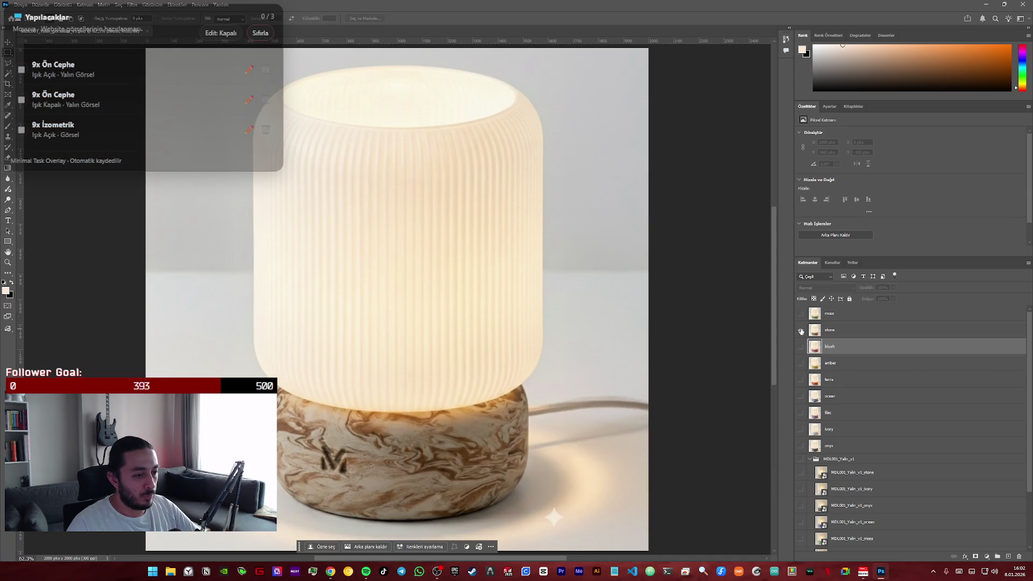
pyautogui.press('z')
pyautogui.moveTo(539, 528)
pyautogui.mouseDown()
pyautogui.moveTo(616, 484)
pyautogui.moveTo(606, 486)
pyautogui.mouseUp()
pyautogui.moveTo(640, 430)
pyautogui.mouseDown()
pyautogui.moveTo(511, 304)
pyautogui.moveTo(410, 232)
pyautogui.mouseUp()
pyautogui.press('m')
pyautogui.moveTo(307, 159)
pyautogui.mouseDown()
pyautogui.moveTo(457, 269)
pyautogui.moveTo(496, 320)
pyautogui.moveTo(494, 344)
pyautogui.mouseUp()
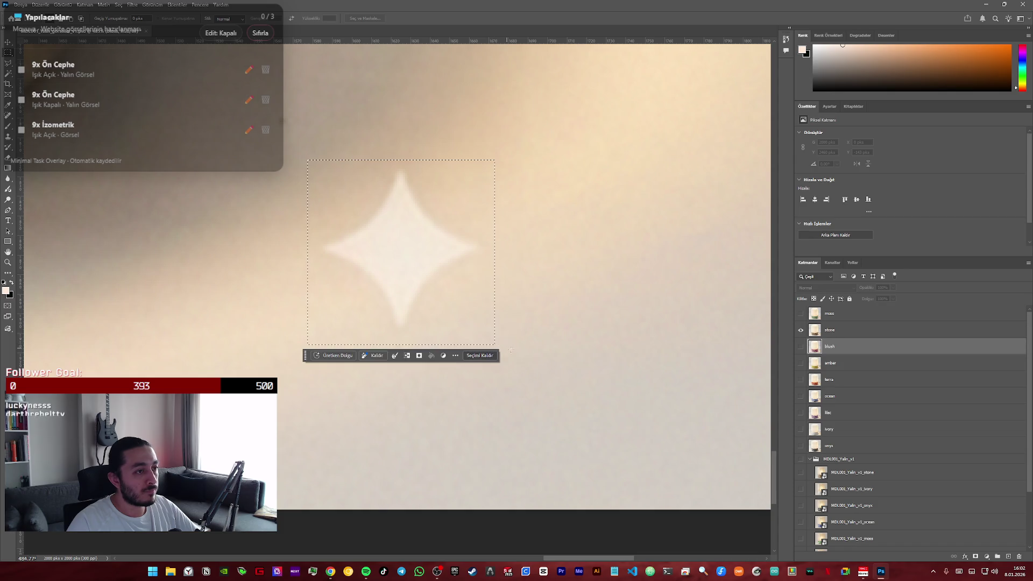
# Step: Run Generative Fill 'remove' on the sparkle for the stone layer, keeping the first variation
pyautogui.click(334, 355)
pyautogui.write('remove')
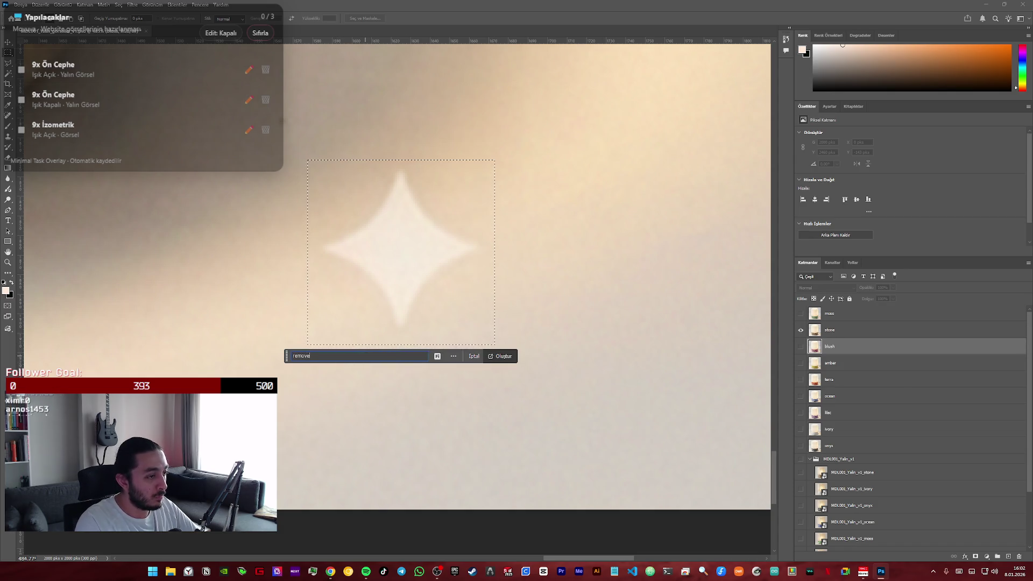
pyautogui.press('Return')
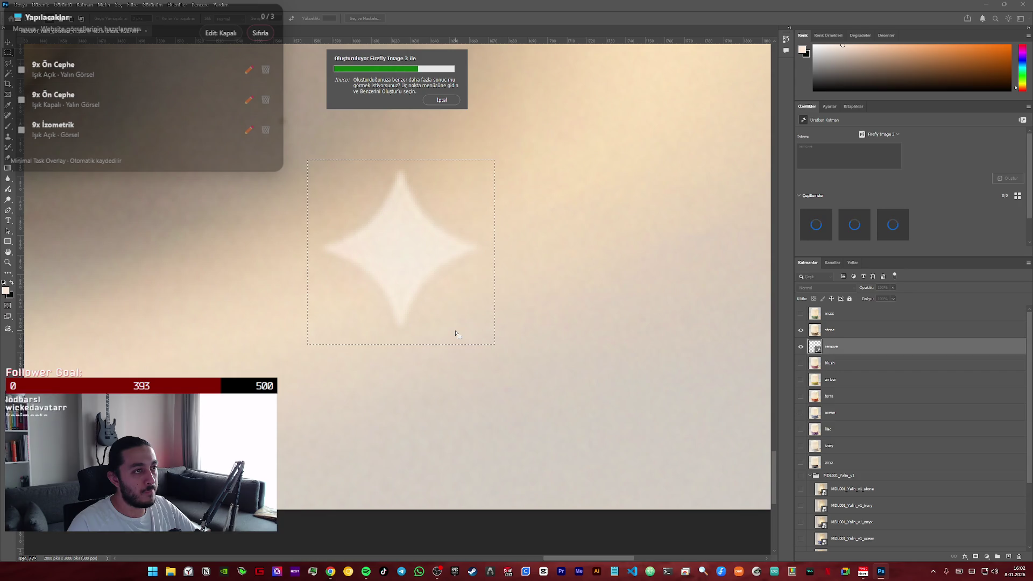
pyautogui.click(441, 100)
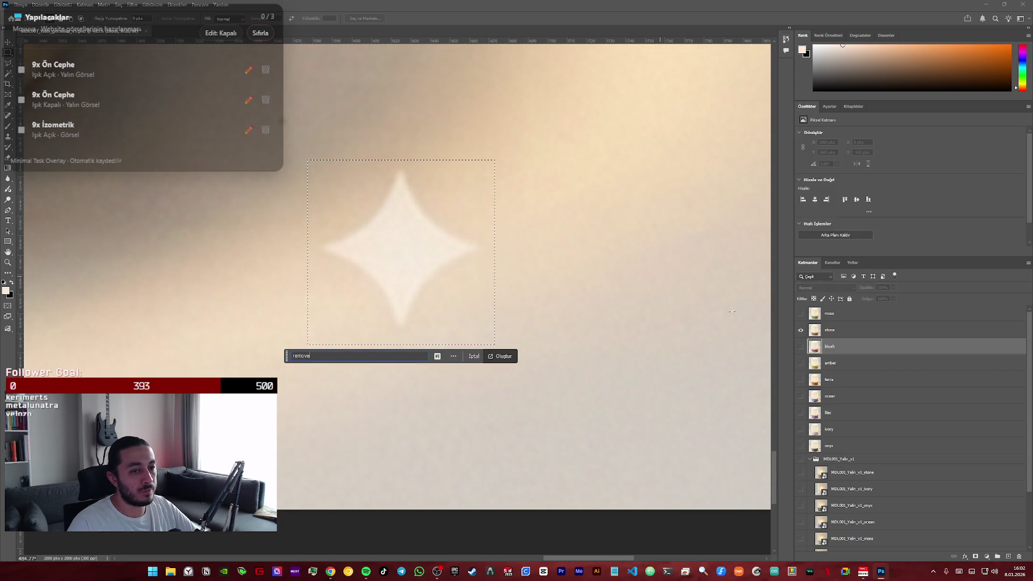
pyautogui.click(834, 334)
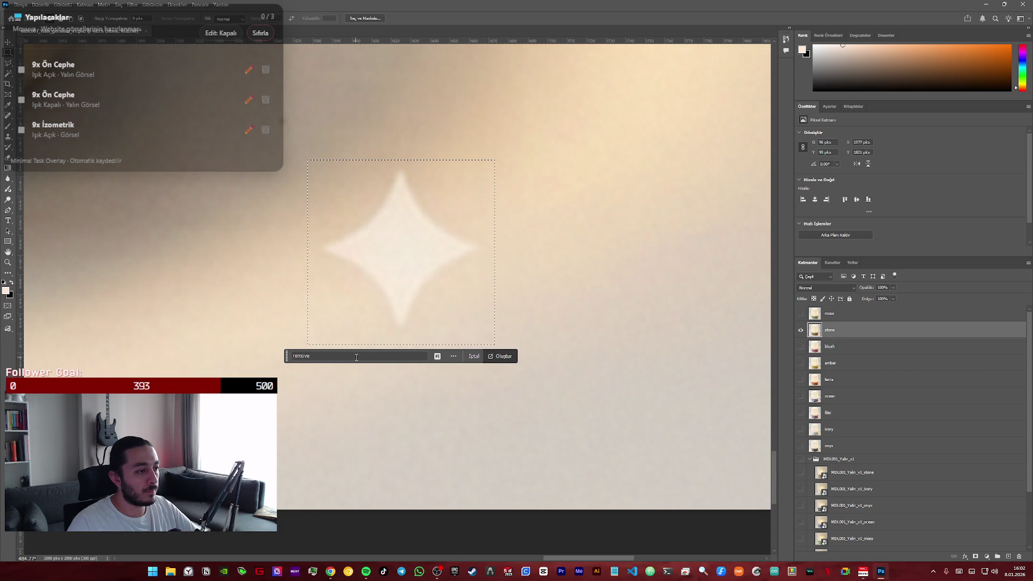
pyautogui.click(500, 356)
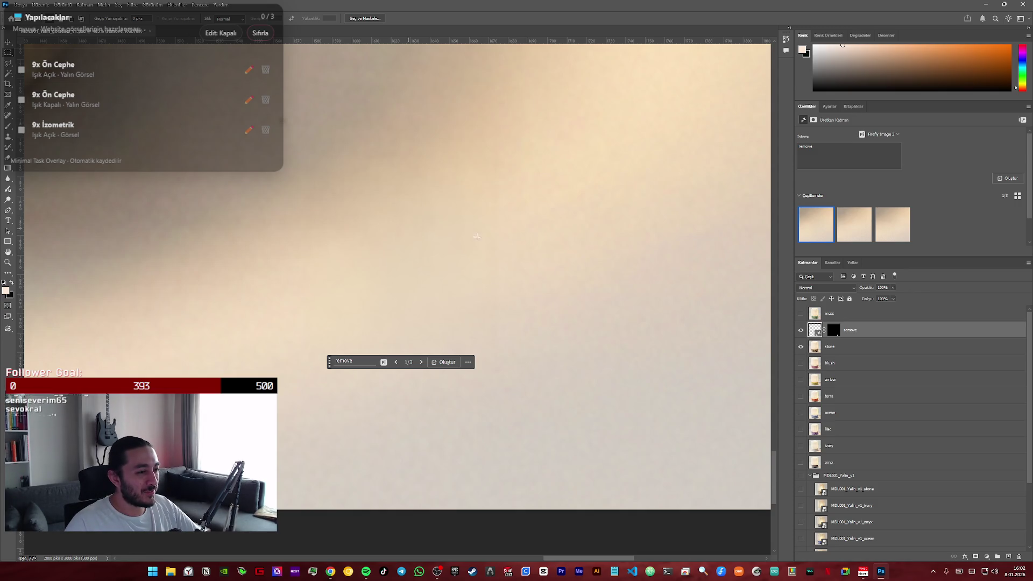
pyautogui.click(421, 362)
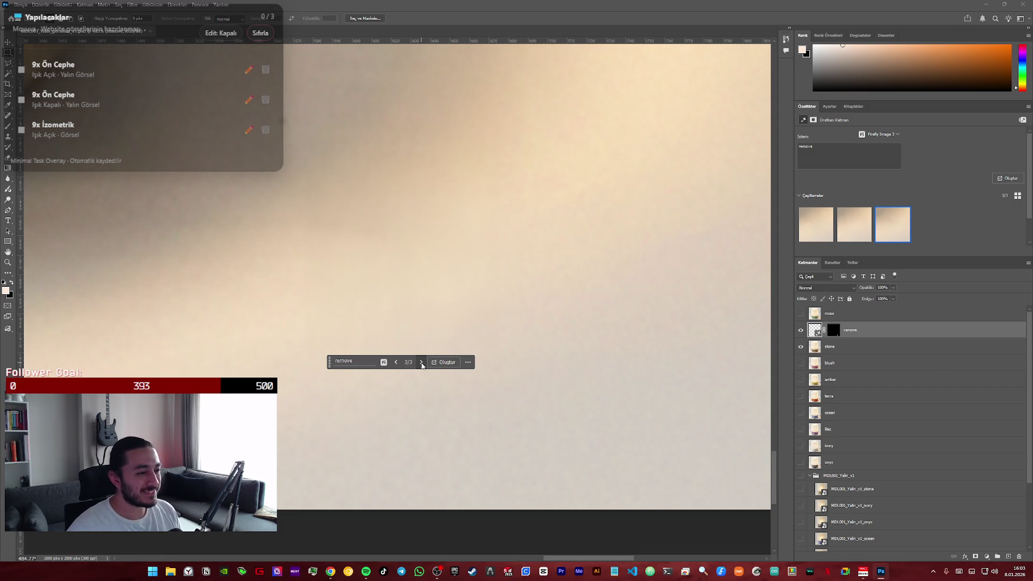
pyautogui.click(421, 362)
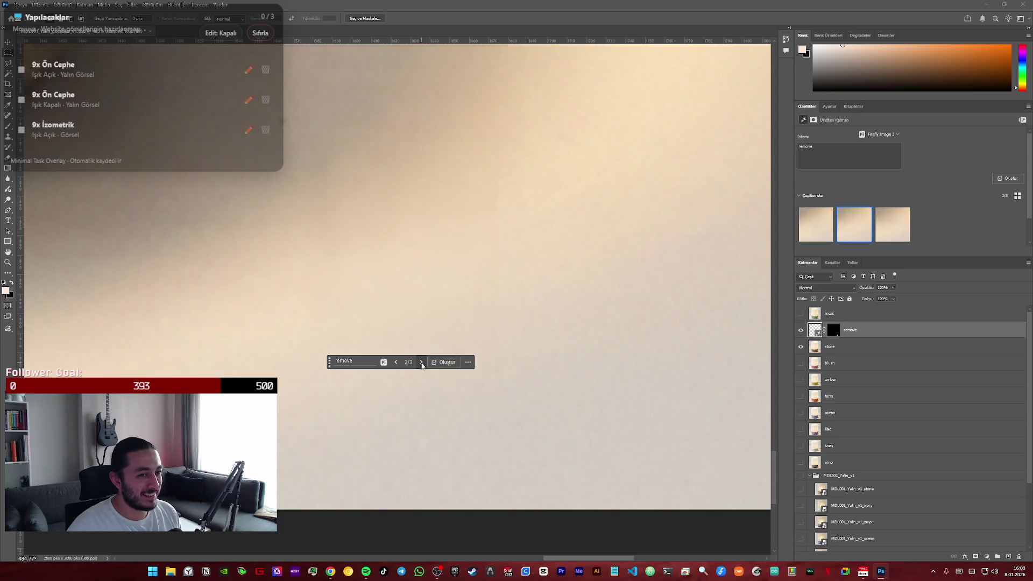
pyautogui.click(422, 362)
pyautogui.click(421, 362)
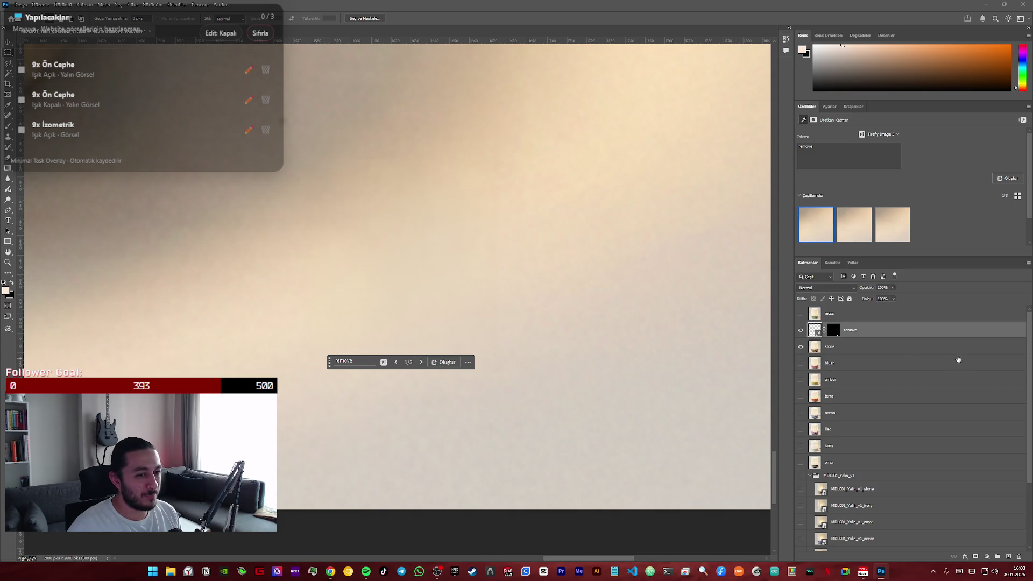
# Step: Merge the fill into the stone layer, name it stone, and hide it
pyautogui.click(868, 352)
pyautogui.keyDown('shift'); pyautogui.click(866, 330); pyautogui.keyUp('shift')
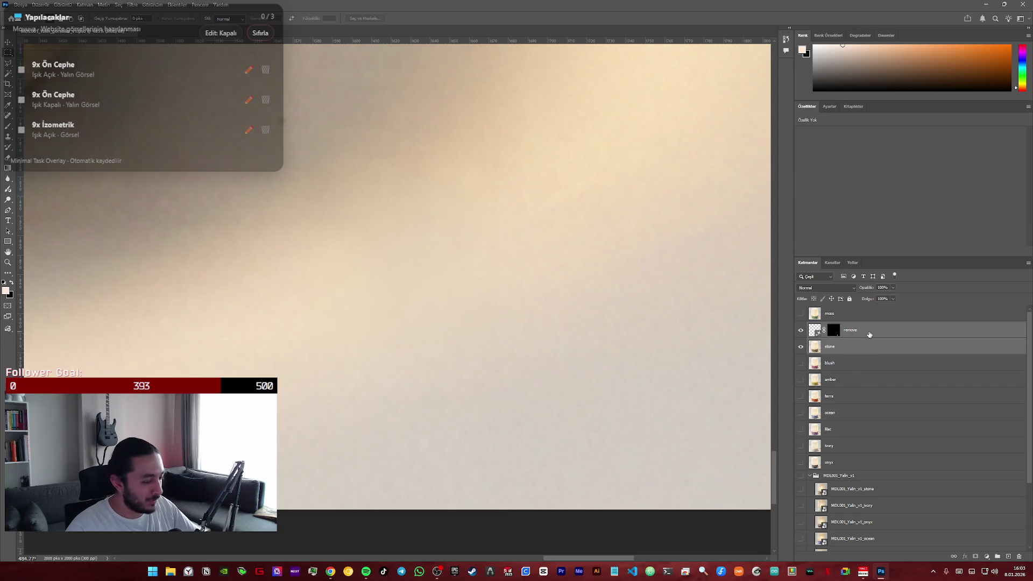
pyautogui.hotkey('ctrl', 'e')
pyautogui.doubleClick(831, 330)
pyautogui.write('s')
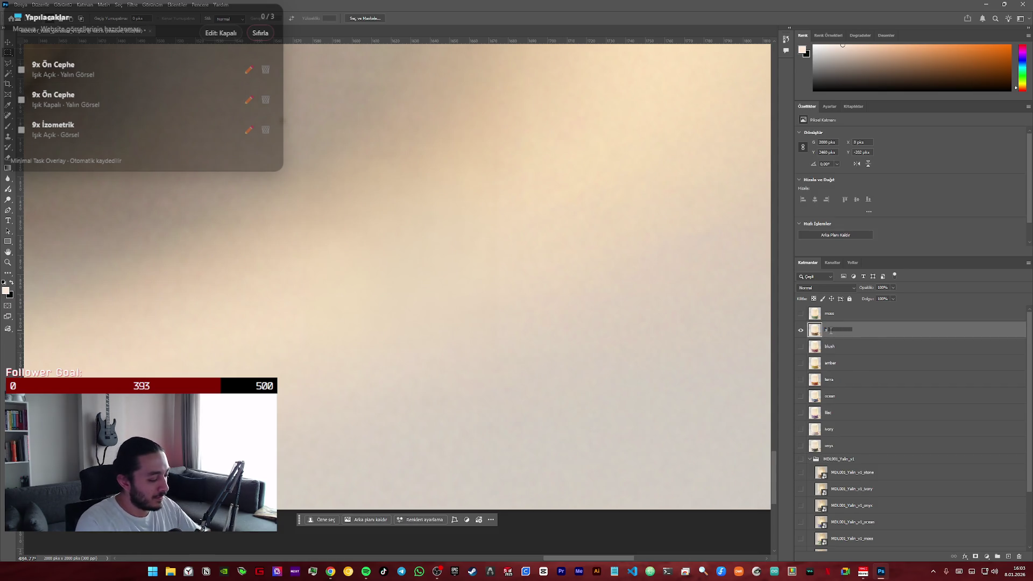
pyautogui.write('e')
pyautogui.press('Return')
pyautogui.click(800, 330)
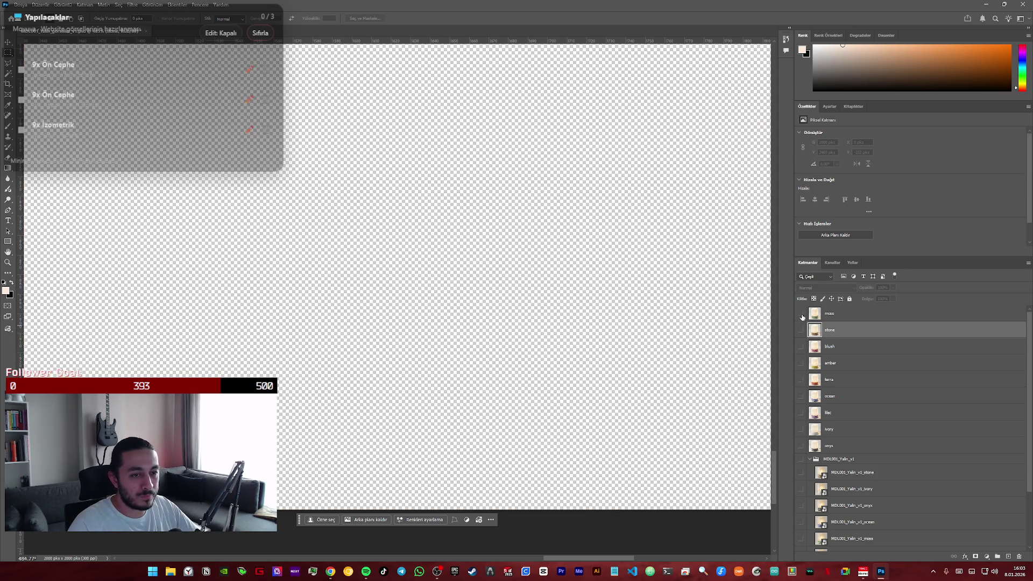
# Step: Preview the moss variant, then group all nine colour variant layers
pyautogui.click(800, 313)
pyautogui.click(843, 315)
pyautogui.hotkey('ctrl', '0')
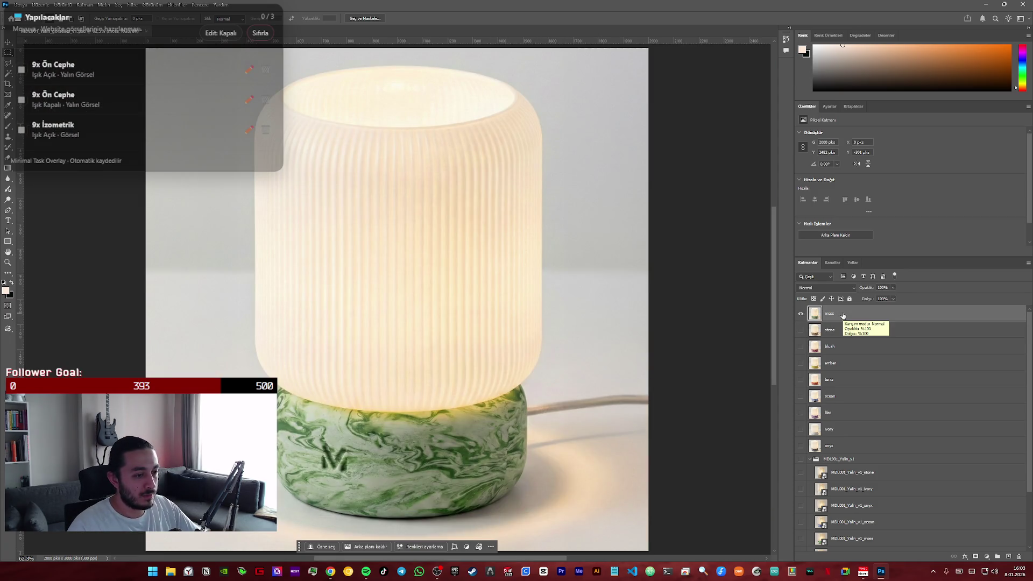
pyautogui.hotkey('ctrl', ',')
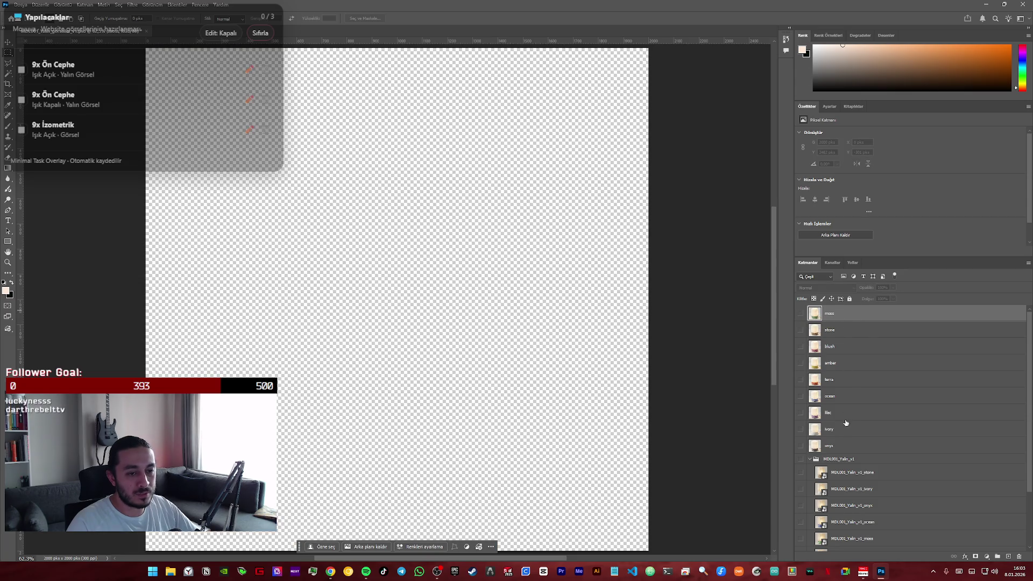
pyautogui.keyDown('shift'); pyautogui.click(842, 446); pyautogui.keyUp('shift')
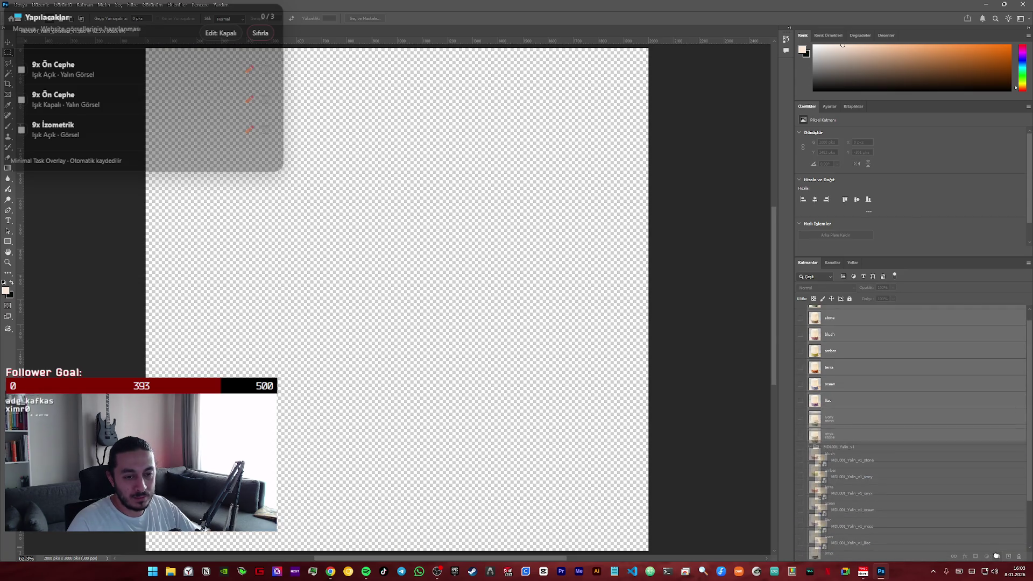
pyautogui.hotkey('ctrl', 'g')
# Step: Rename the new group MDL001_yalin_izometrik and hide it
pyautogui.doubleClick(830, 311)
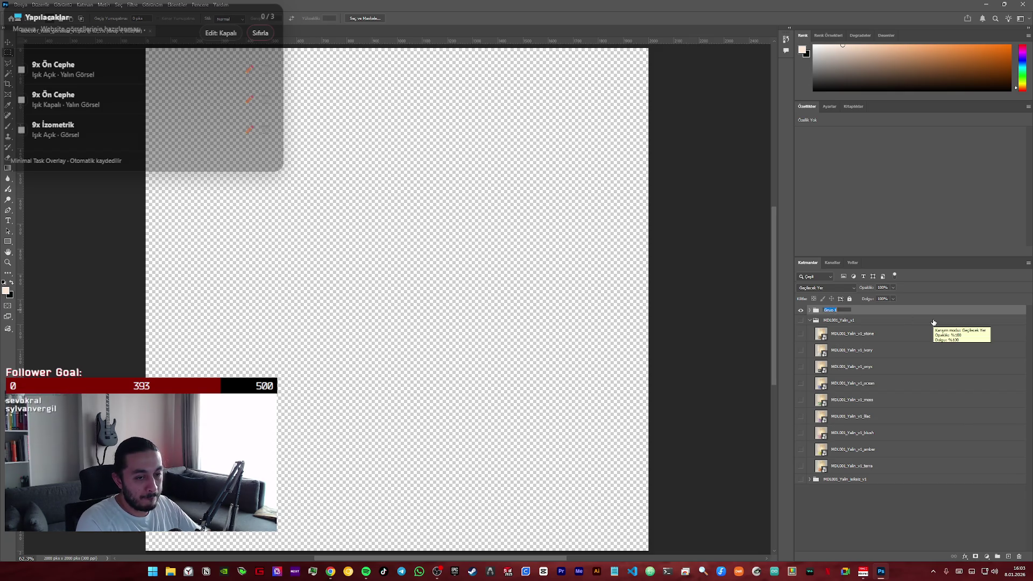
pyautogui.write('Y')
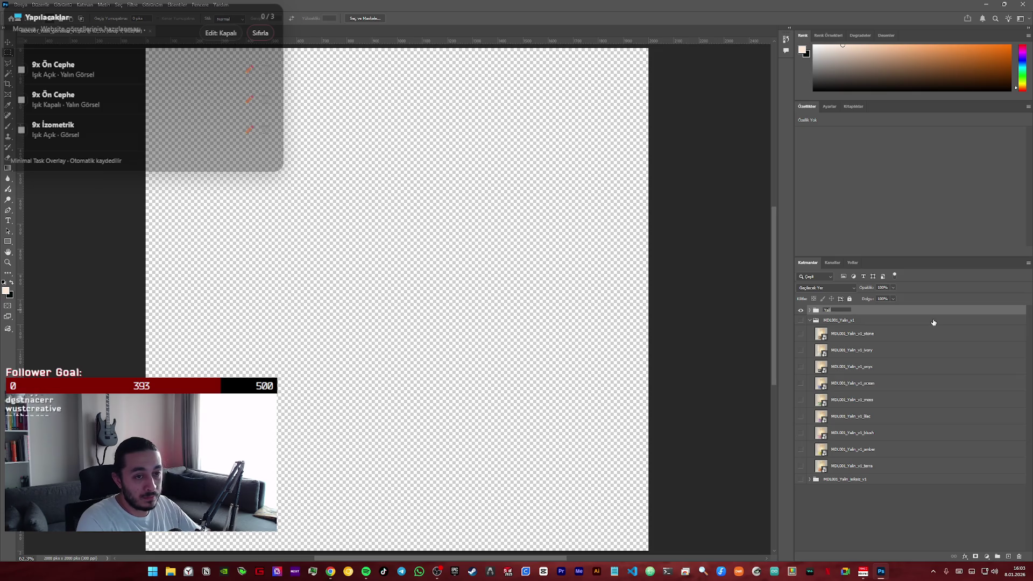
pyautogui.press('BackSpace')
pyautogui.write('MDL')
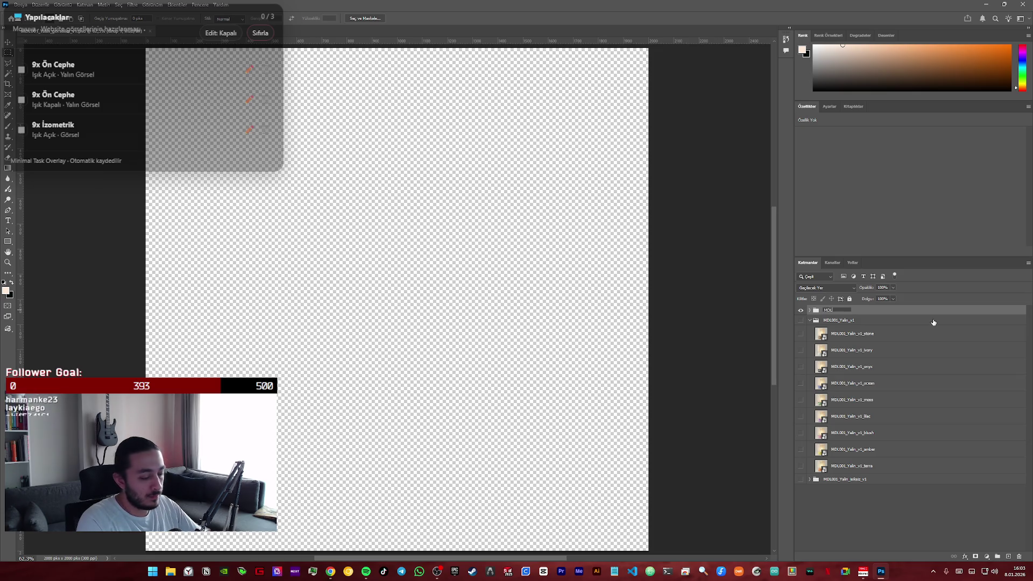
pyautogui.press('BackSpace')
pyautogui.press('BackSpace')
pyautogui.write('001_yalın')
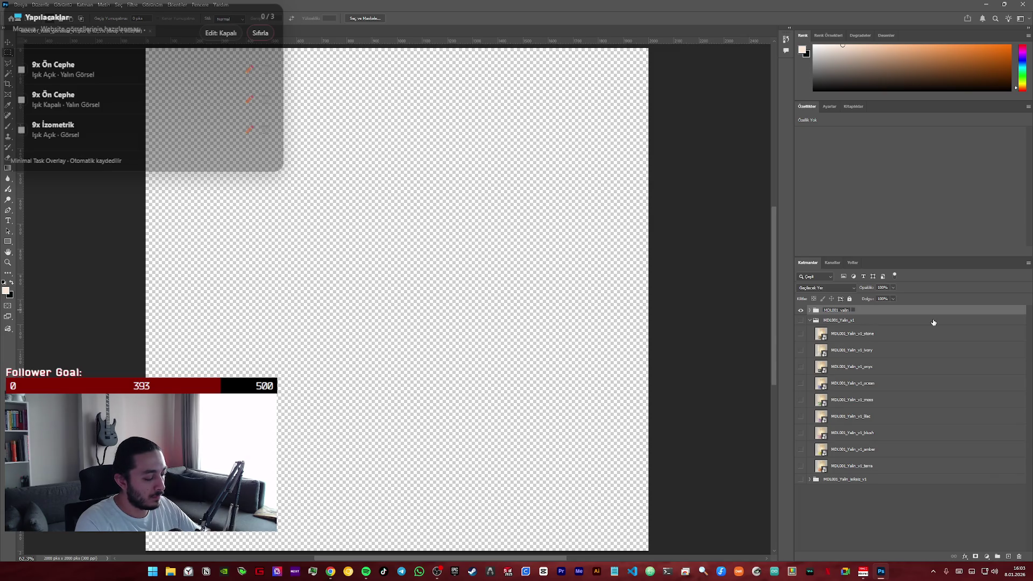
pyautogui.write('_izmo')
pyautogui.press('BackSpace')
pyautogui.press('BackSpace')
pyautogui.write('met')
pyautogui.press('Return')
pyautogui.click(801, 311)
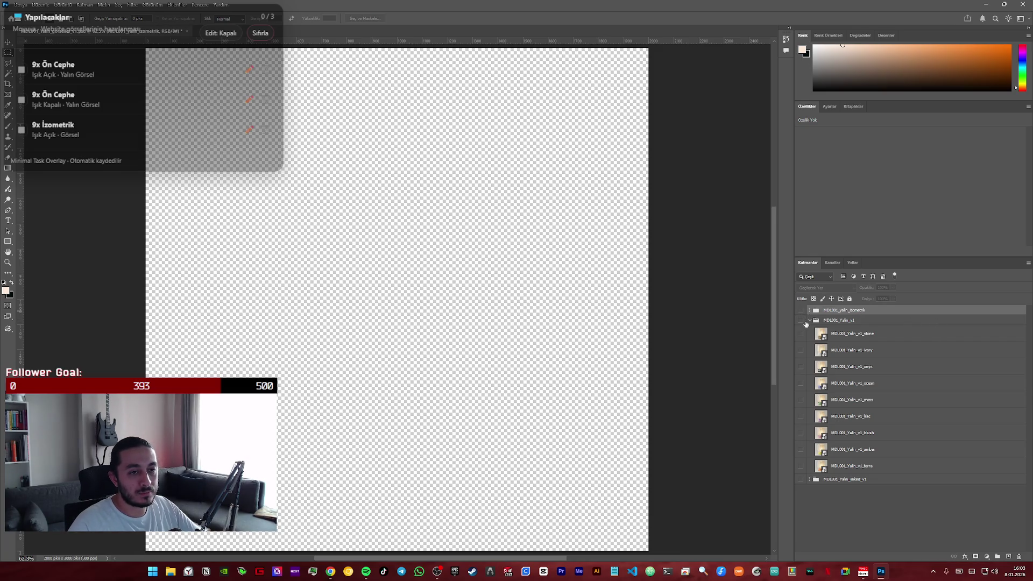
# Step: Show the MDL001_Yalin_v1 group and its nine colour layers, inspect the marble base, and select stone
pyautogui.moveTo(800, 320); pyautogui.dragTo(800, 474)
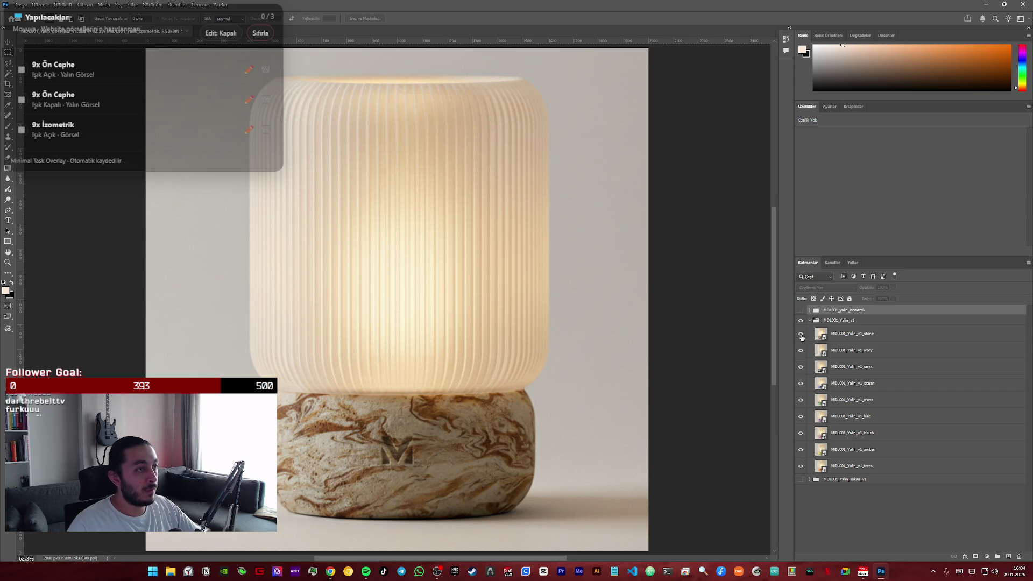
pyautogui.hotkey('ctrl', '-')
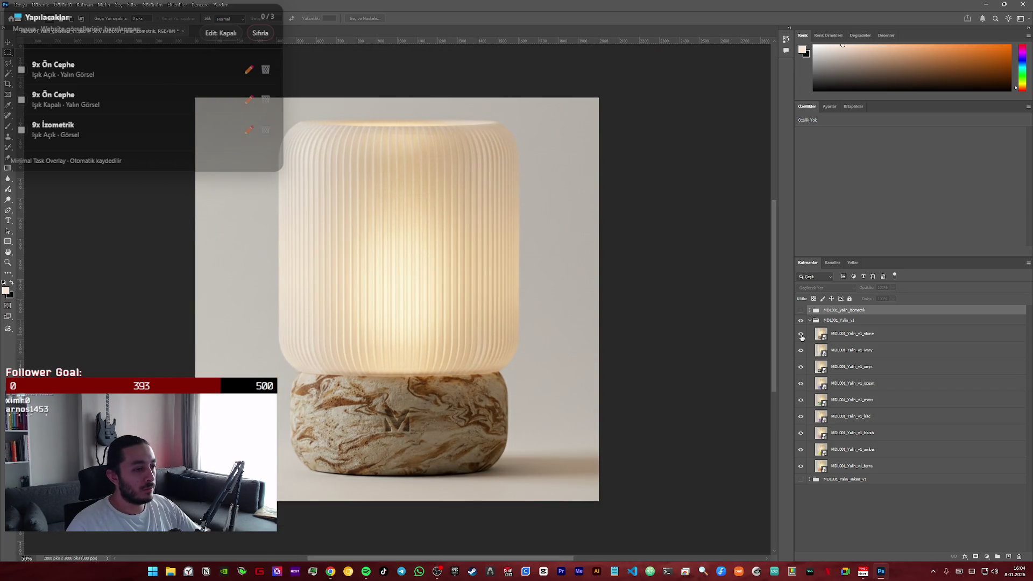
pyautogui.press('z')
pyautogui.click(396, 410)
pyautogui.scroll(-5, 395, 410)
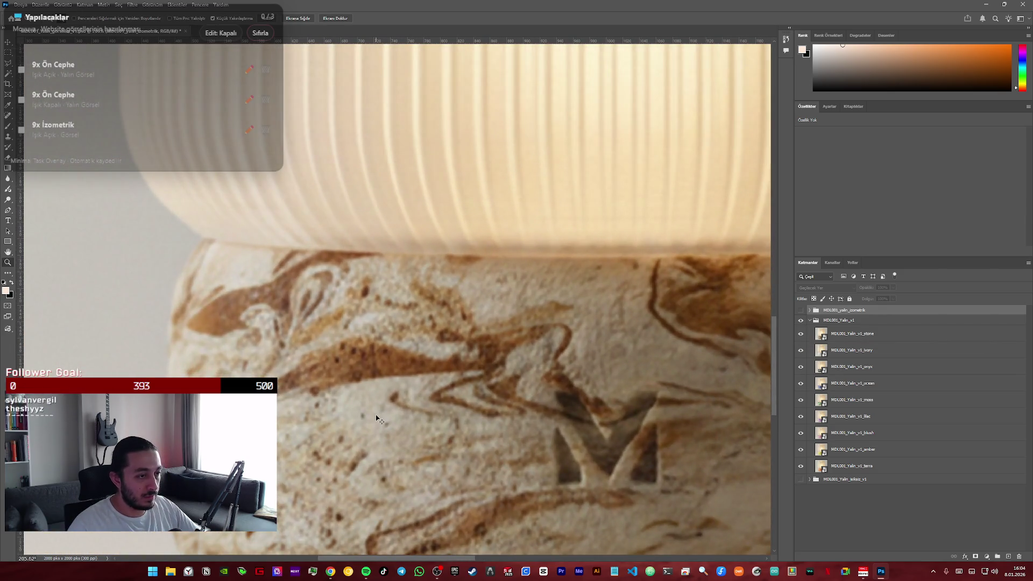
pyautogui.hotkey('ctrl', '0')
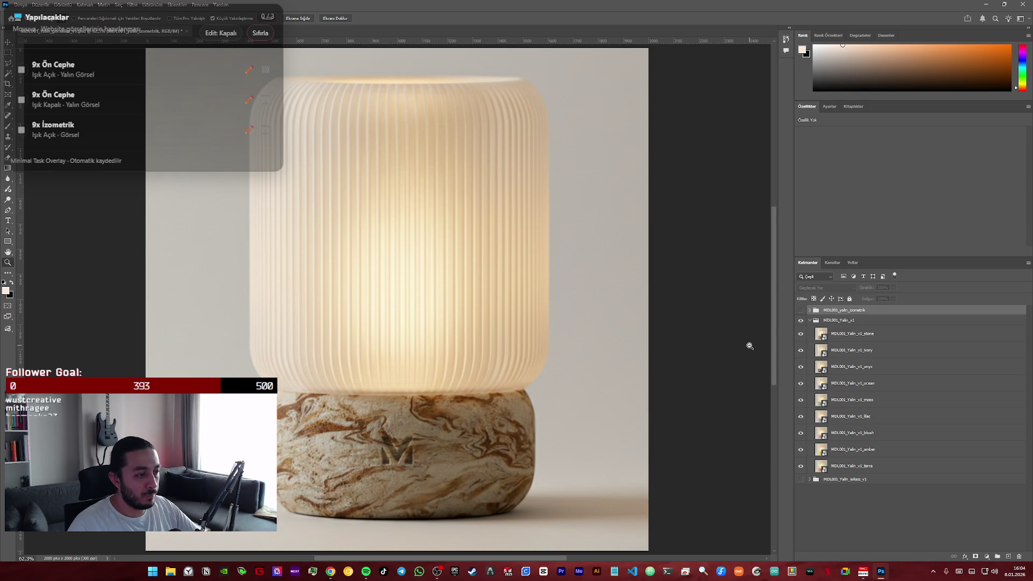
pyautogui.click(846, 338)
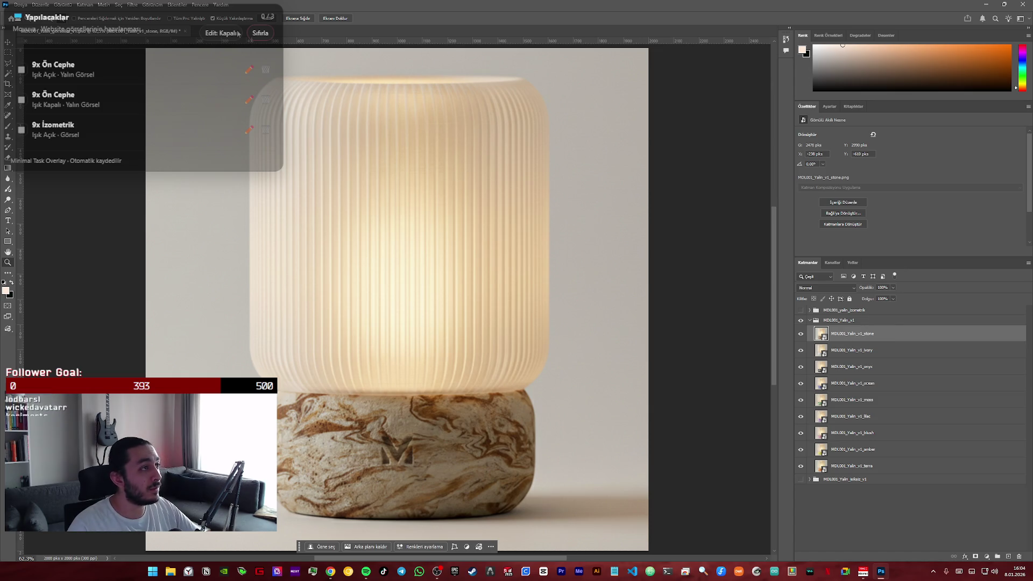
# Step: Open Smart Sharpen for the stone layer, previewing the marbled base and M logo with preview toggled
pyautogui.click(133, 5)
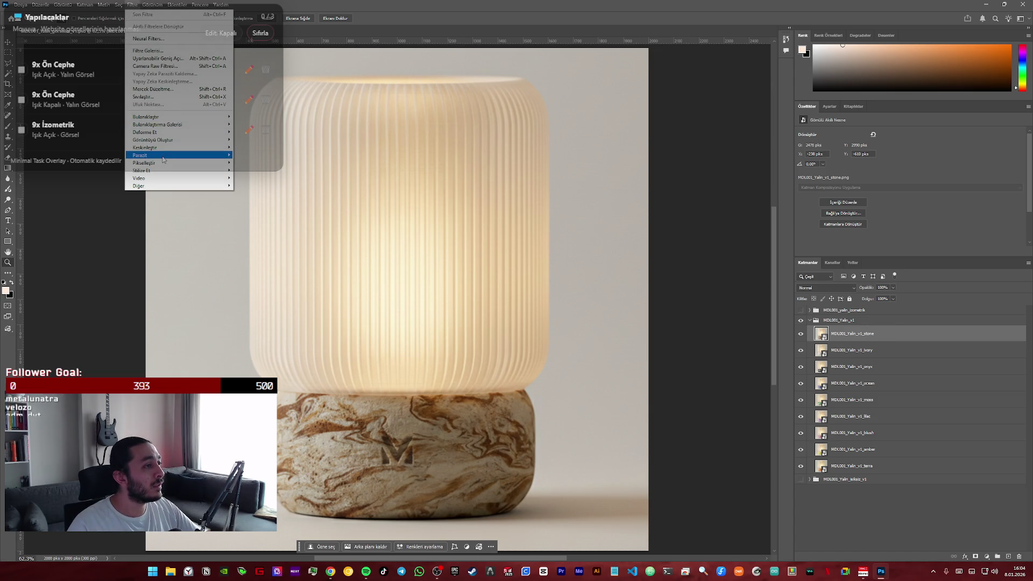
pyautogui.moveTo(204, 147)
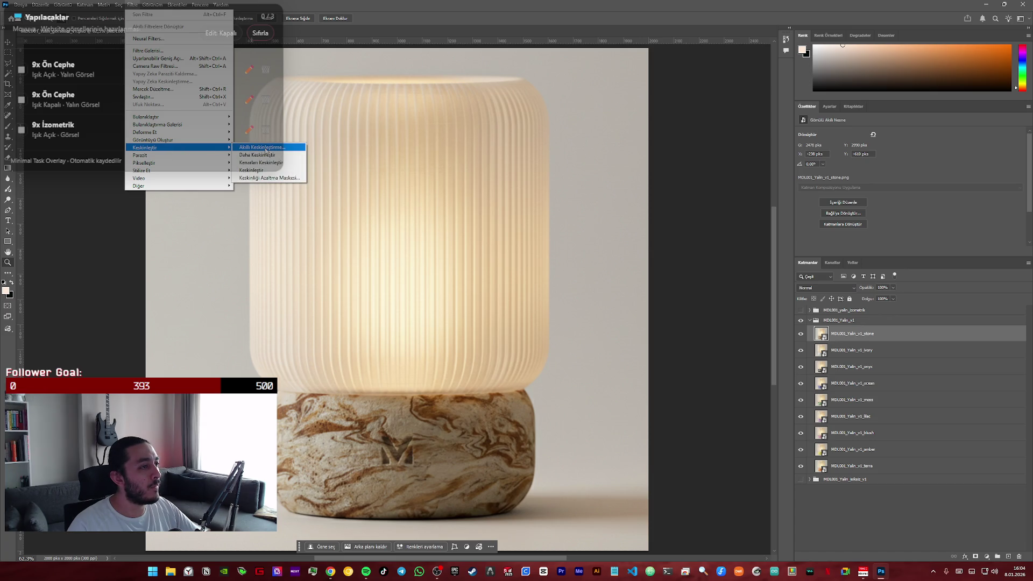
pyautogui.click(265, 151)
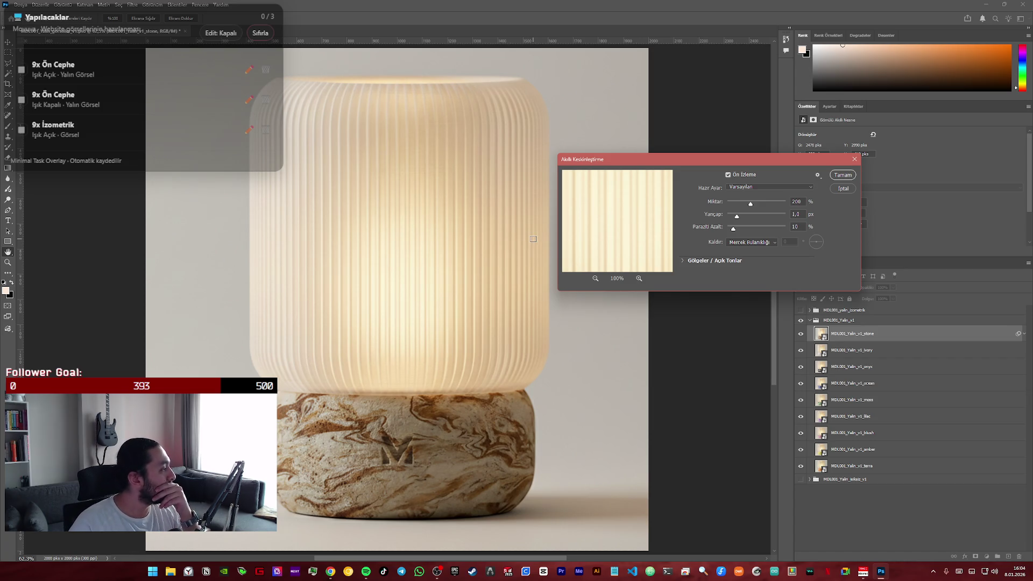
pyautogui.moveTo(621, 241); pyautogui.dragTo(657, 245)
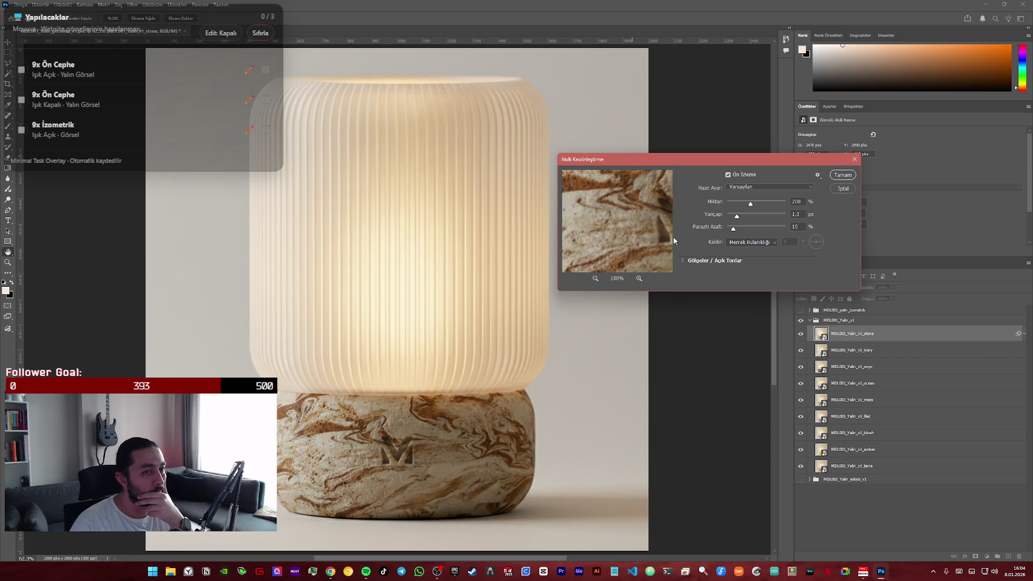
pyautogui.click(729, 176)
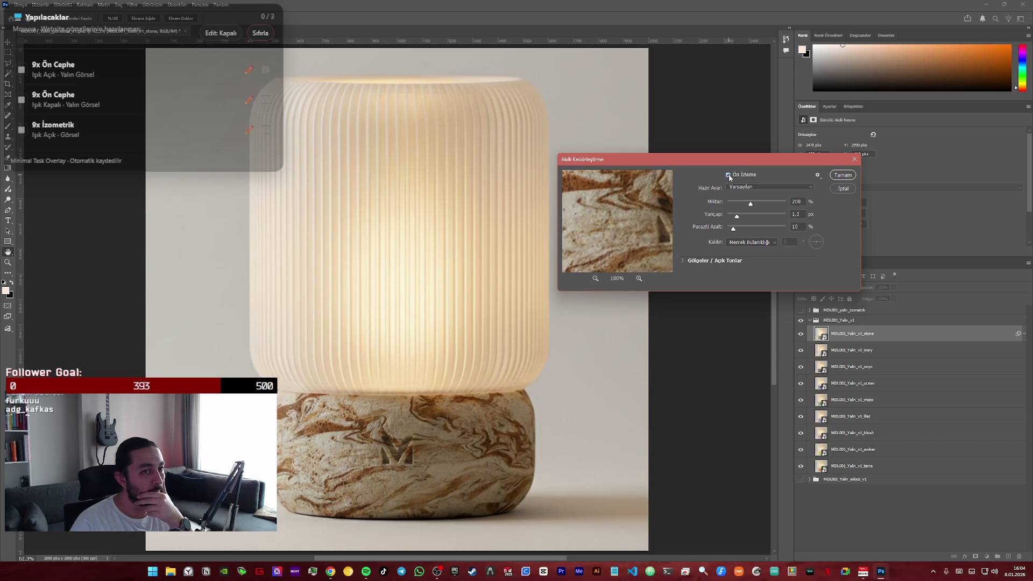
pyautogui.click(729, 175)
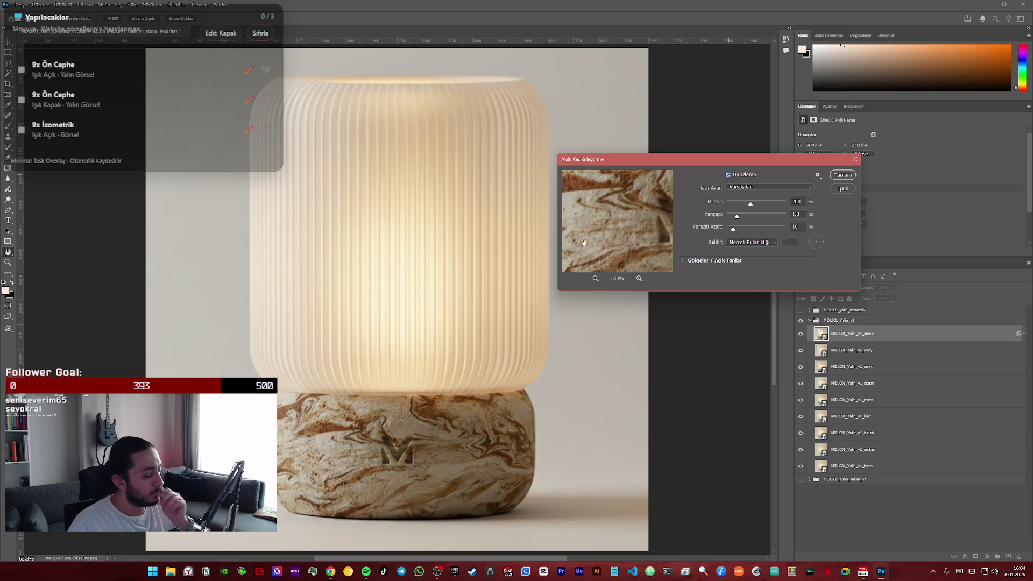
pyautogui.click(376, 434)
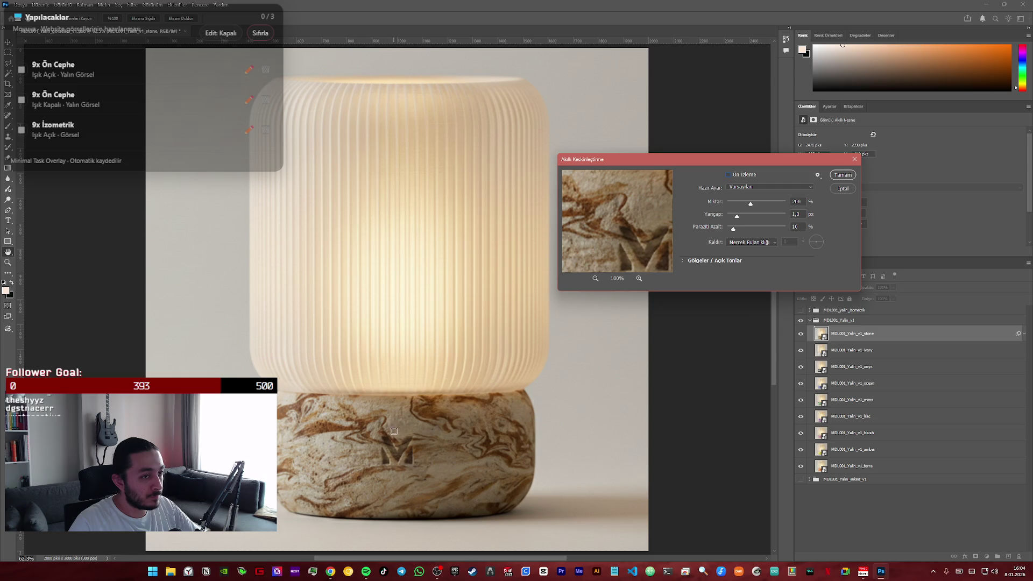
pyautogui.click(843, 189)
pyautogui.click(132, 4)
pyautogui.click(259, 240)
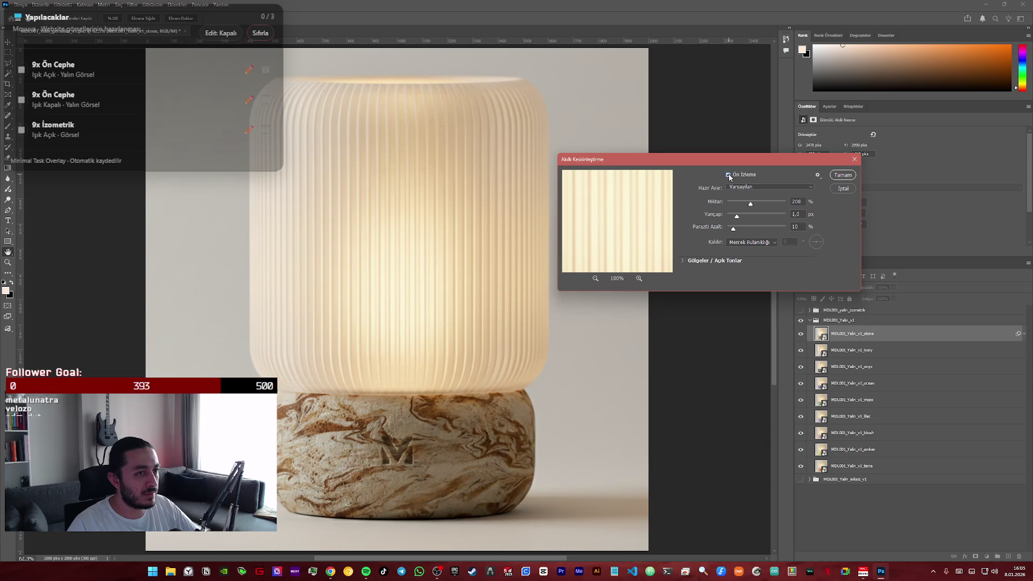
pyautogui.click(729, 175)
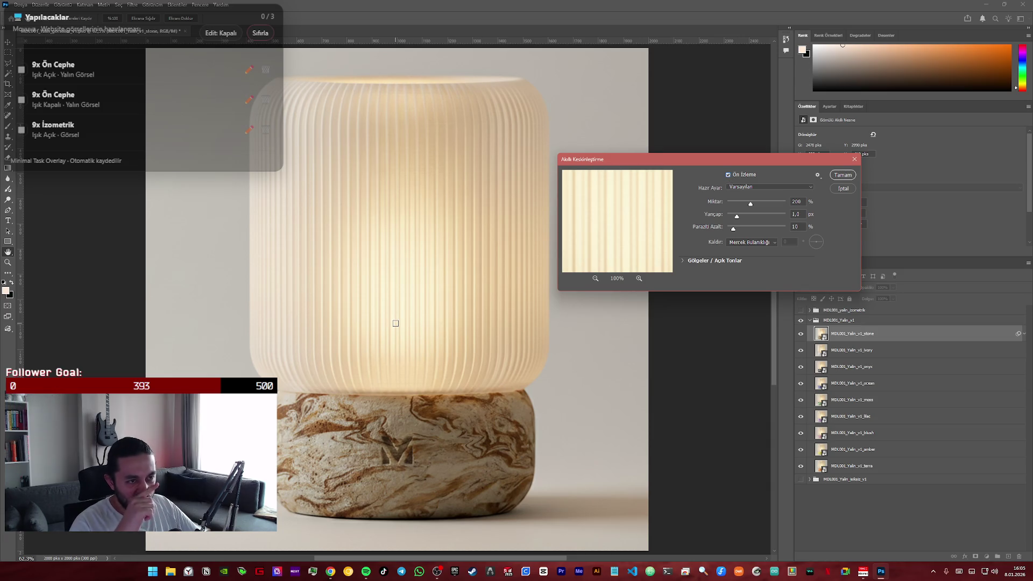
# Step: Apply Smart Sharpen with the Default preset (200%, 1.0 px) to the stone layer as a smart filter
pyautogui.moveTo(627, 229); pyautogui.dragTo(577, 183)
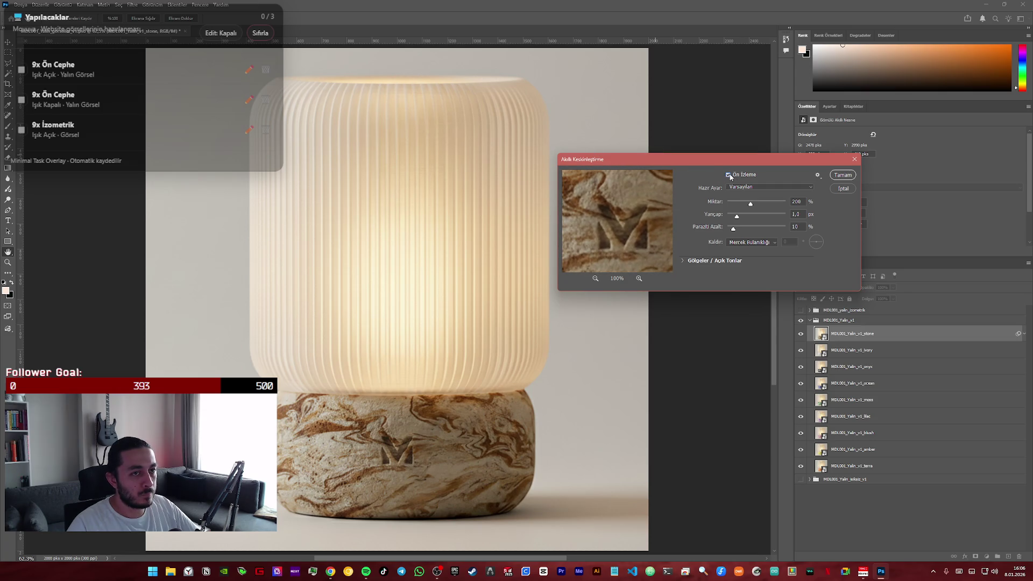
pyautogui.click(745, 188)
pyautogui.click(745, 187)
pyautogui.click(842, 175)
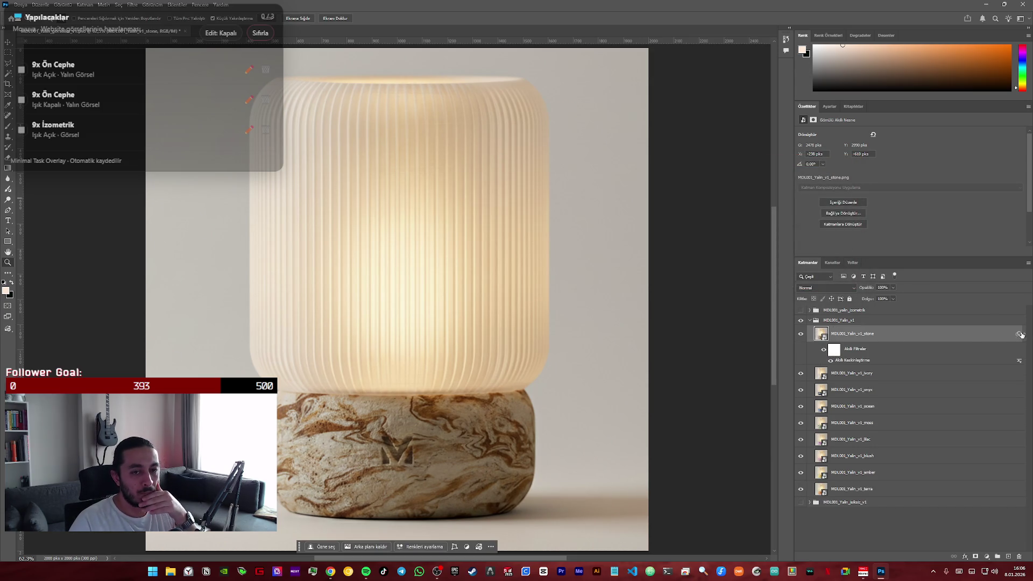
pyautogui.click(810, 334)
# Step: Hide the stone and ivory layers so the onyx lamp shows, checking its M logo
pyautogui.click(800, 334)
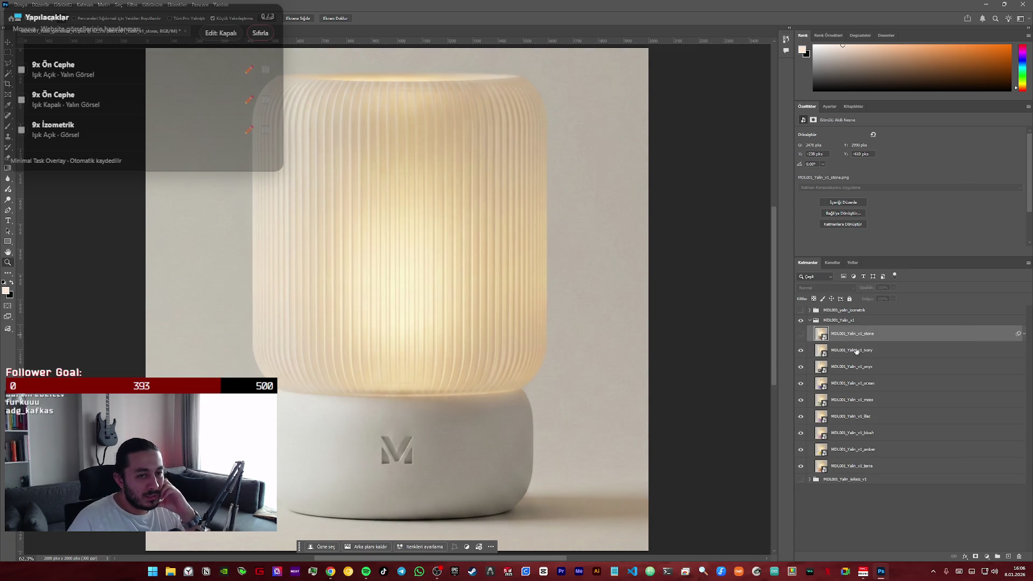
pyautogui.click(837, 352)
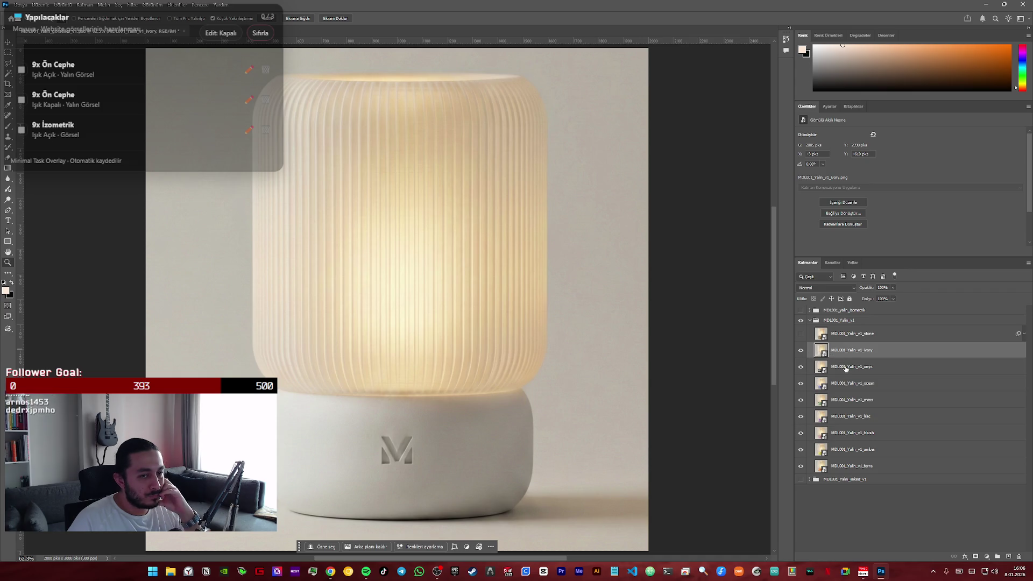
pyautogui.rightClick(857, 335)
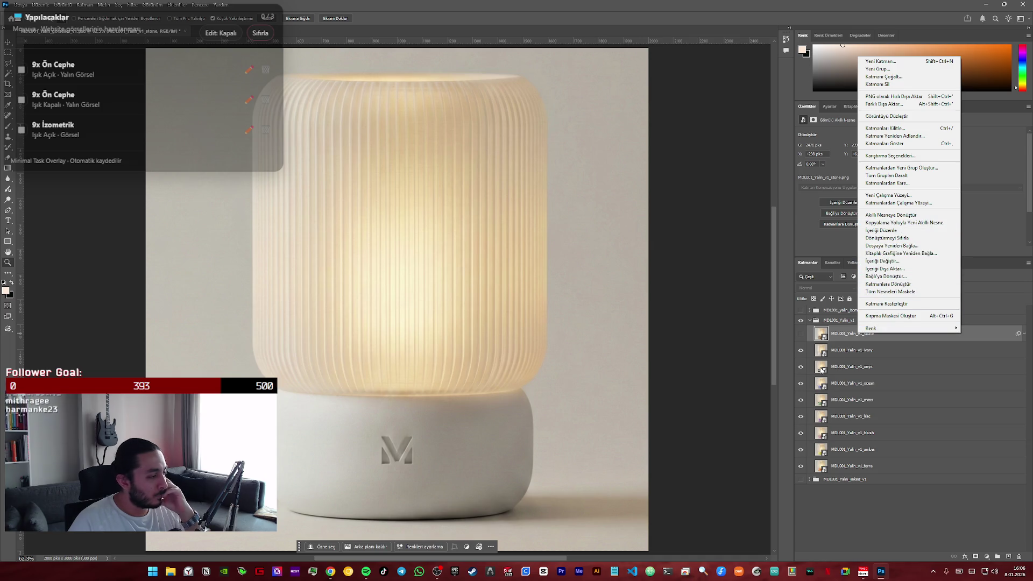
pyautogui.click(849, 354)
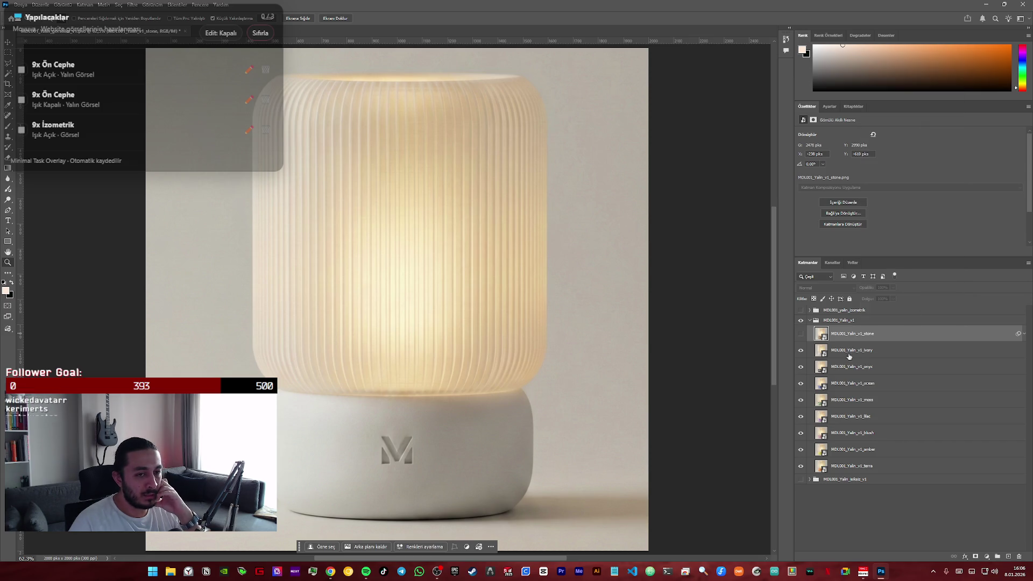
pyautogui.click(850, 354)
pyautogui.click(800, 352)
pyautogui.click(852, 371)
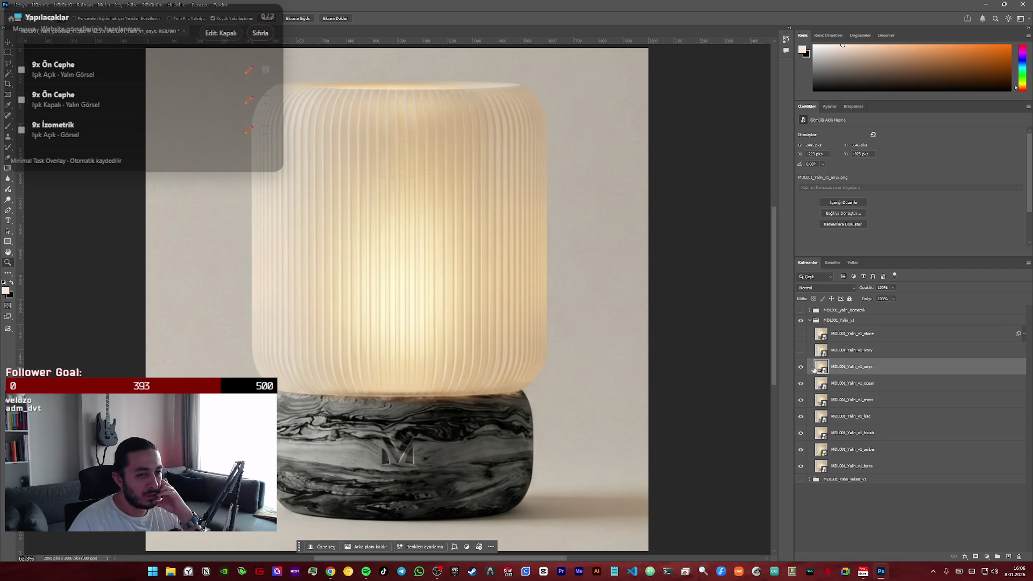
pyautogui.click(800, 369)
pyautogui.click(800, 368)
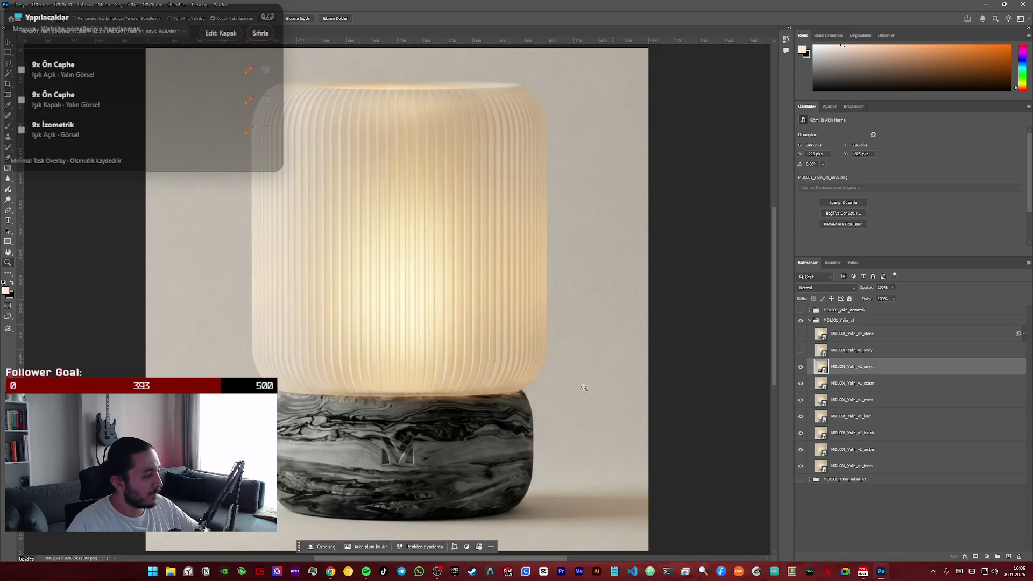
pyautogui.moveTo(371, 452); pyautogui.dragTo(518, 431)
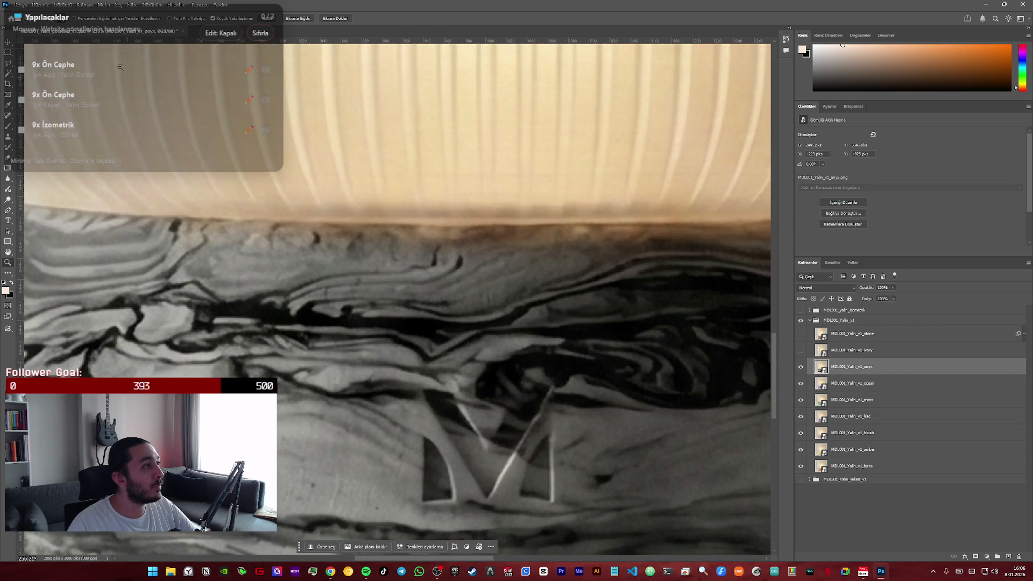
pyautogui.hotkey('ctrl', '0')
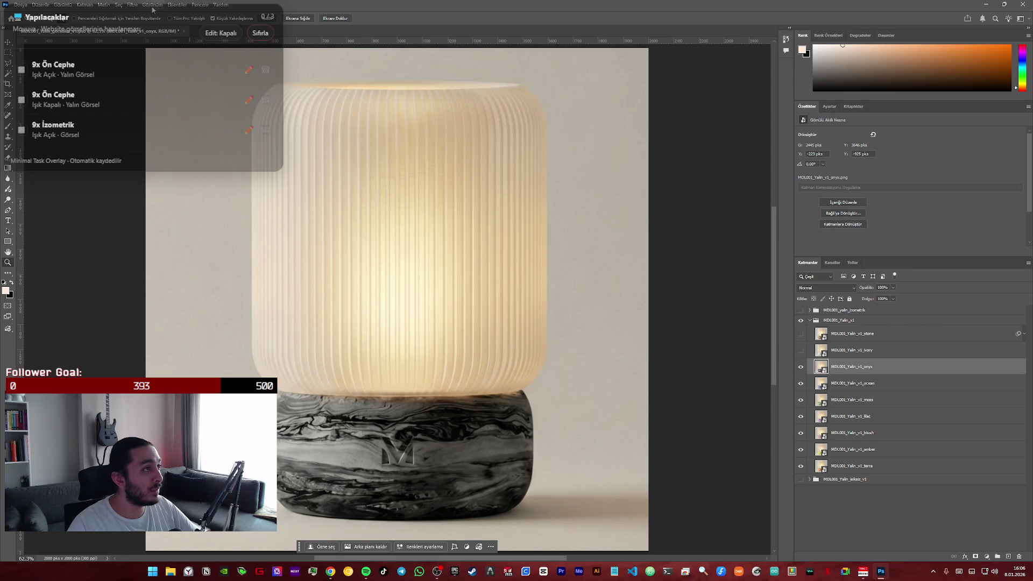
# Step: Open Smart Sharpen for the onyx layer (200% amount, 1.0 px radius, 10% noise reduction)
pyautogui.click(132, 5)
pyautogui.moveTo(184, 151)
pyautogui.click(258, 173)
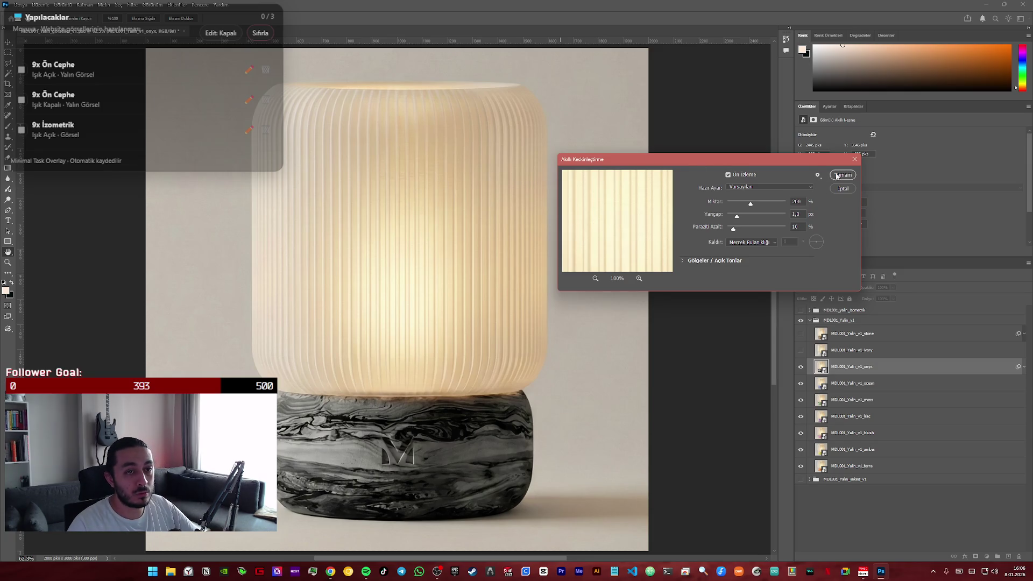
# Step: Confirm Smart Sharpen on the onyx layer, then sharpen the ocean layer, hiding each afterward
pyautogui.click(842, 175)
pyautogui.click(847, 410)
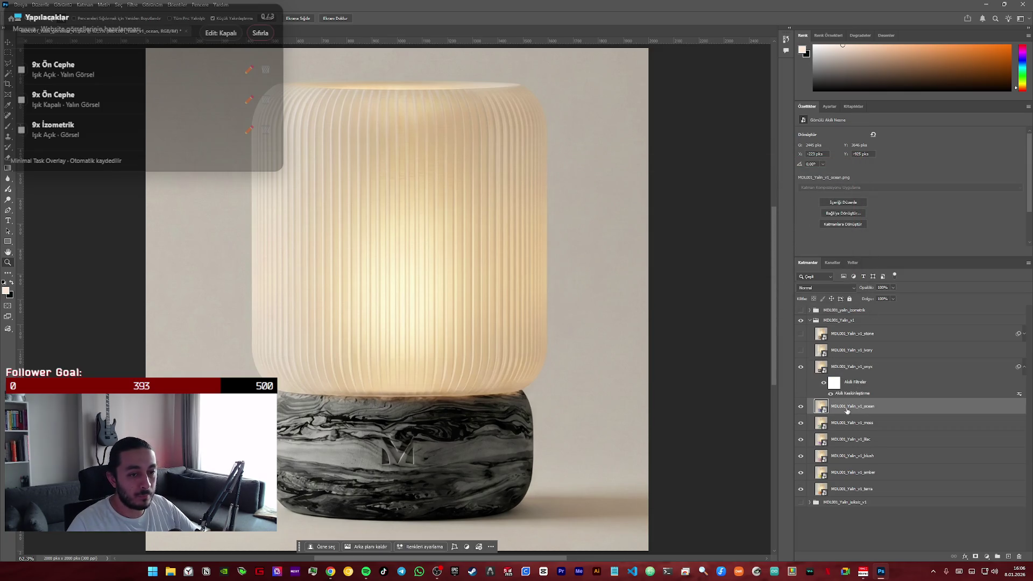
pyautogui.click(801, 368)
pyautogui.click(133, 5)
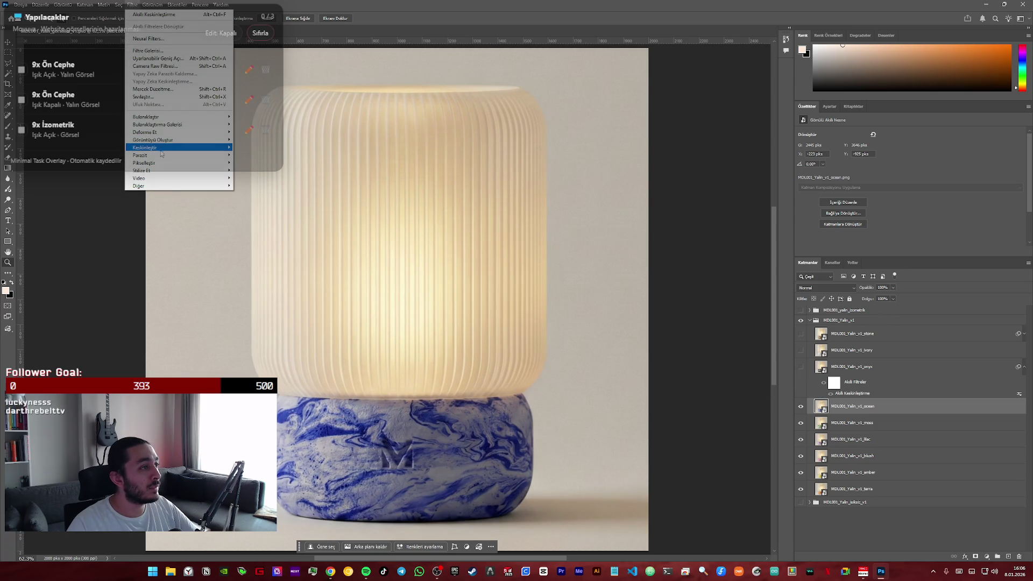
pyautogui.moveTo(215, 147)
pyautogui.click(280, 149)
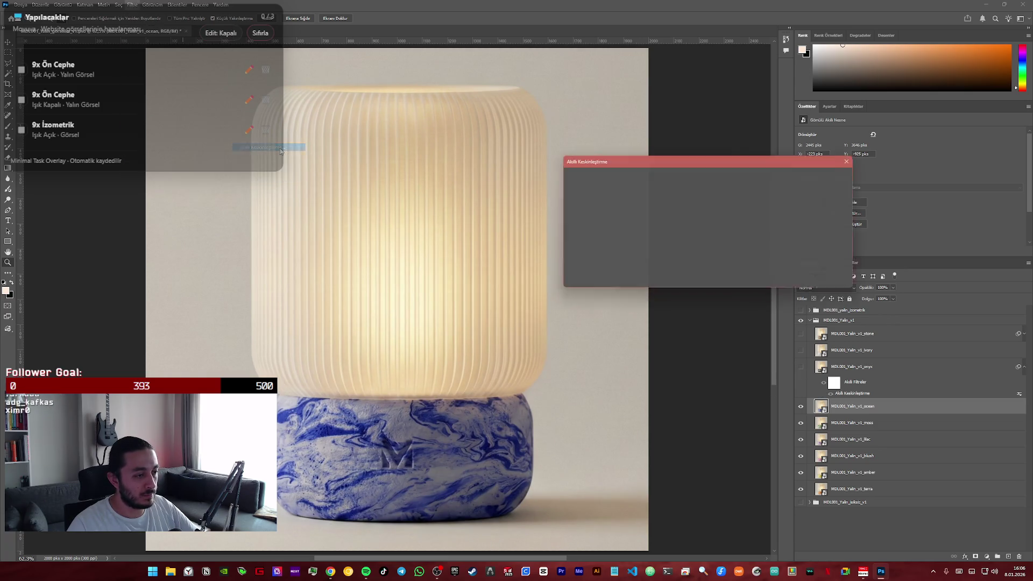
pyautogui.click(843, 175)
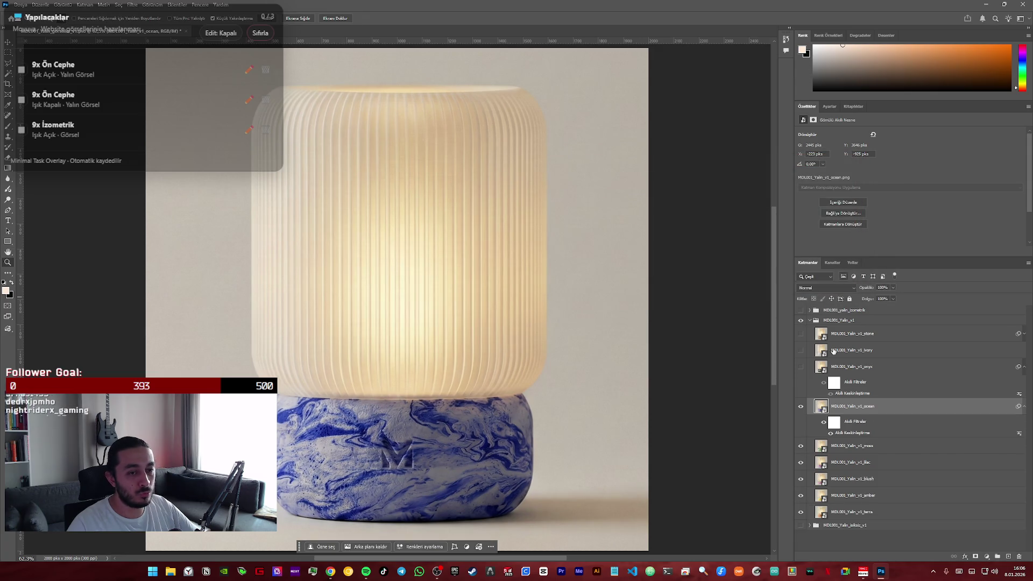
pyautogui.click(801, 406)
# Step: Apply Smart Sharpen to the moss layer
pyautogui.click(859, 450)
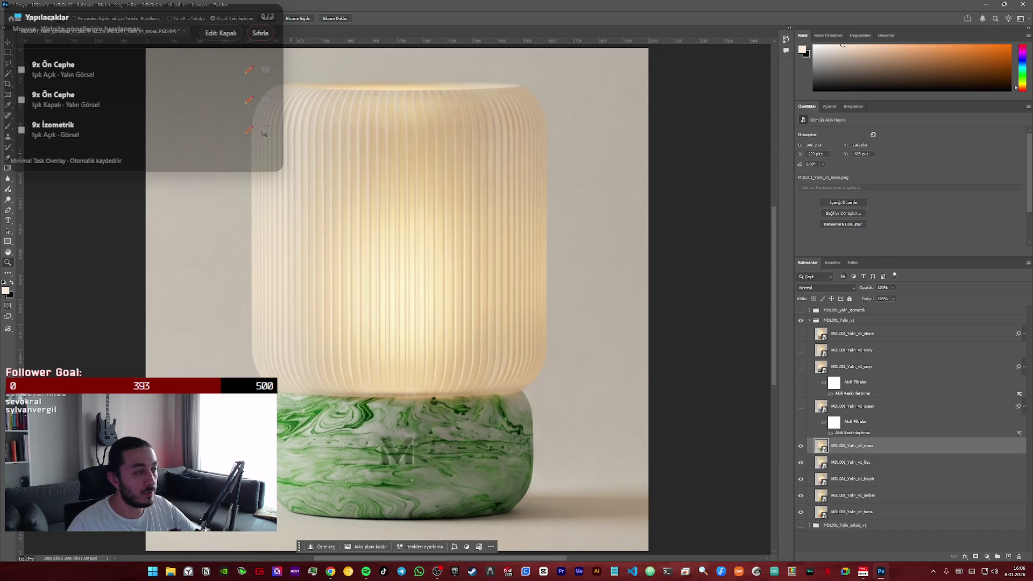
pyautogui.click(132, 5)
pyautogui.moveTo(184, 149)
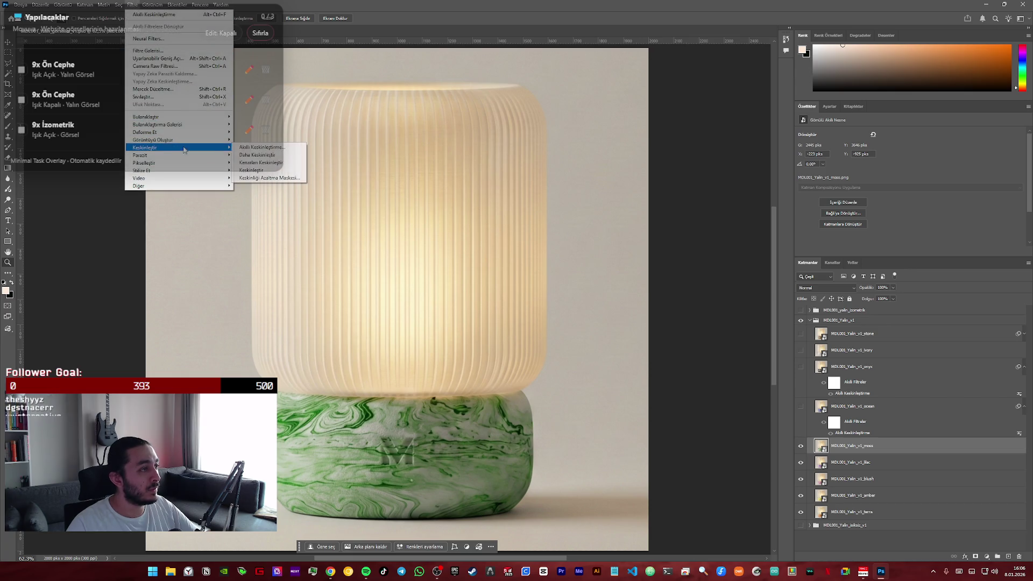
pyautogui.click(262, 147)
pyautogui.click(836, 181)
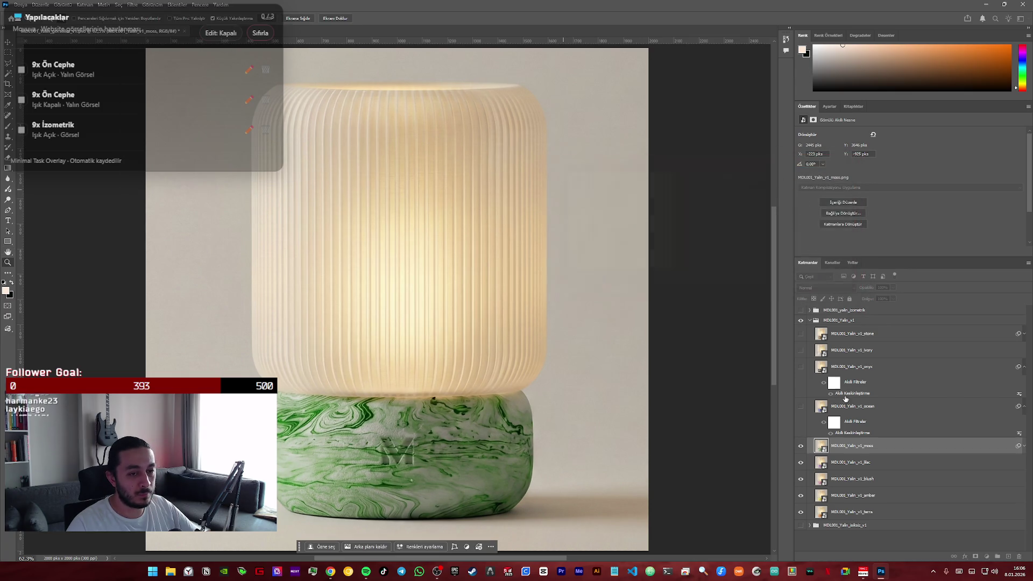
# Step: Sharpen the lilac layer with preview off, then hide moss to reveal the purple lilac base
pyautogui.click(859, 485)
pyautogui.click(132, 5)
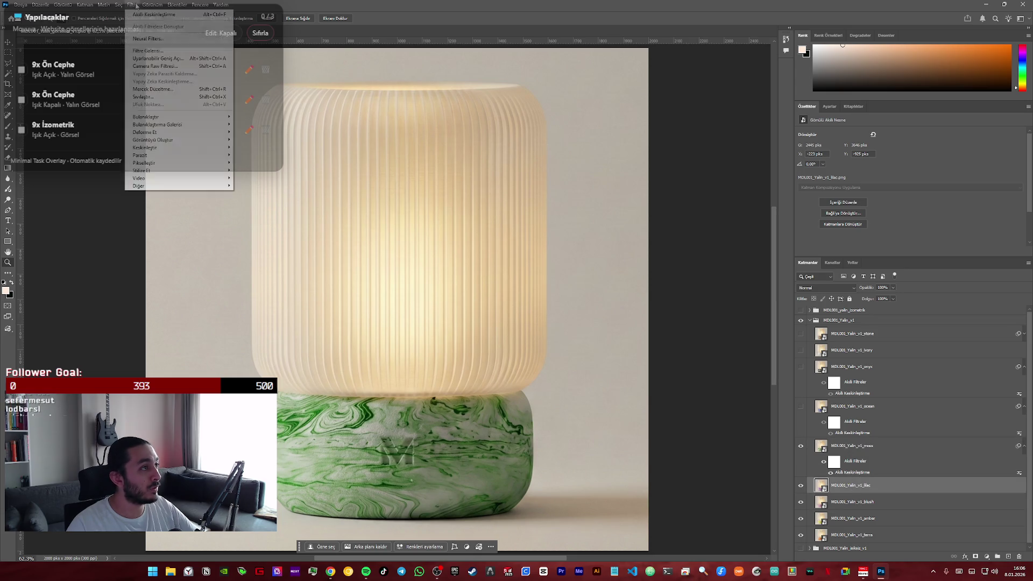
pyautogui.moveTo(184, 147)
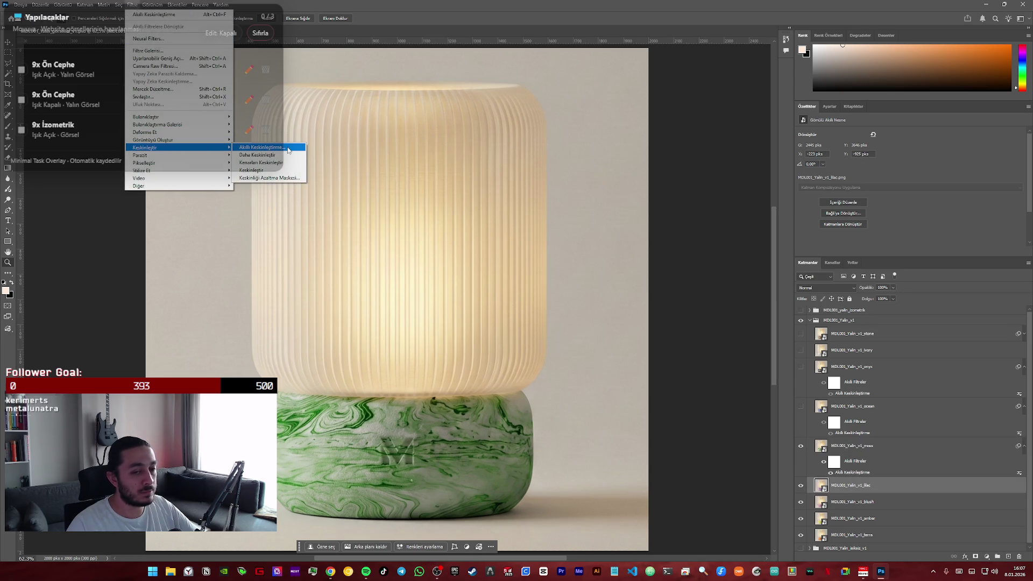
pyautogui.click(289, 149)
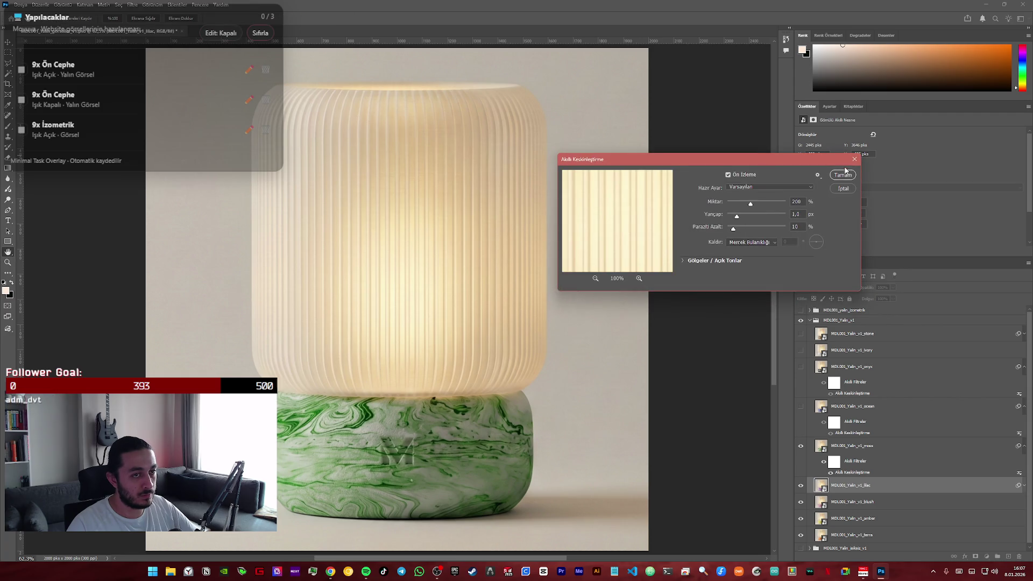
pyautogui.click(729, 175)
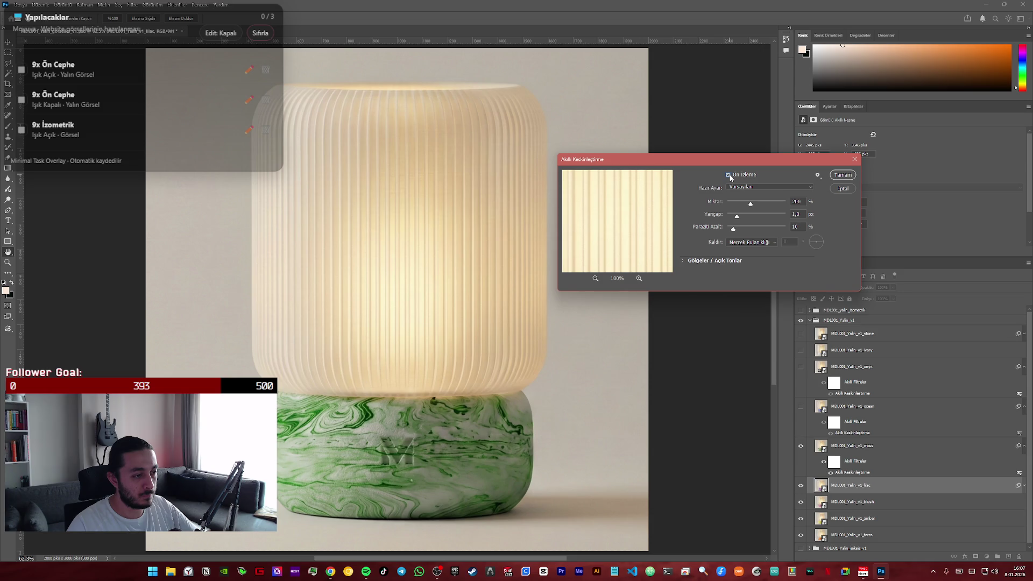
pyautogui.click(843, 175)
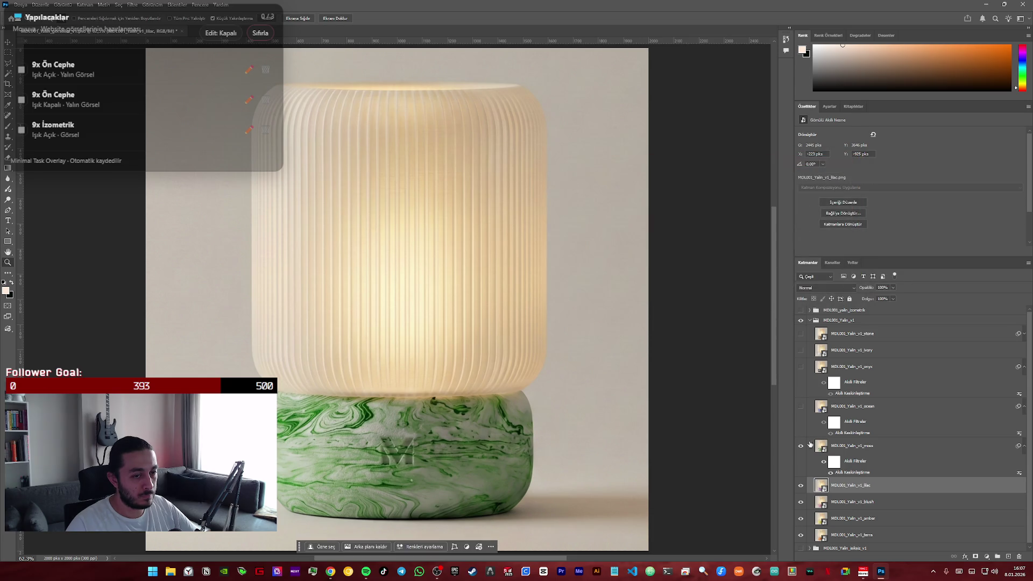
pyautogui.click(800, 446)
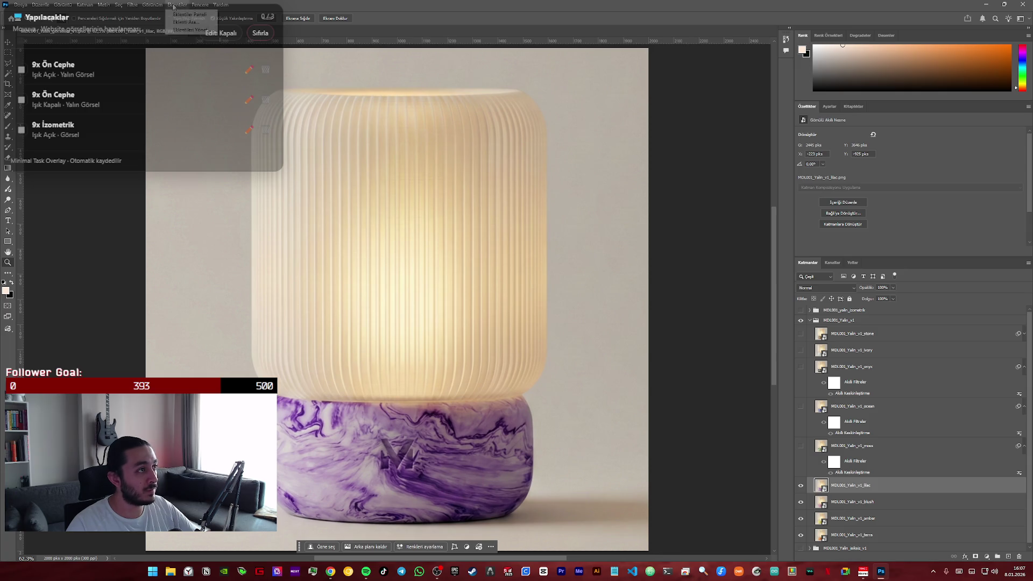
# Step: Apply Smart Sharpen to the lilac layer, then hide it to show the pink blush base
pyautogui.click(130, 5)
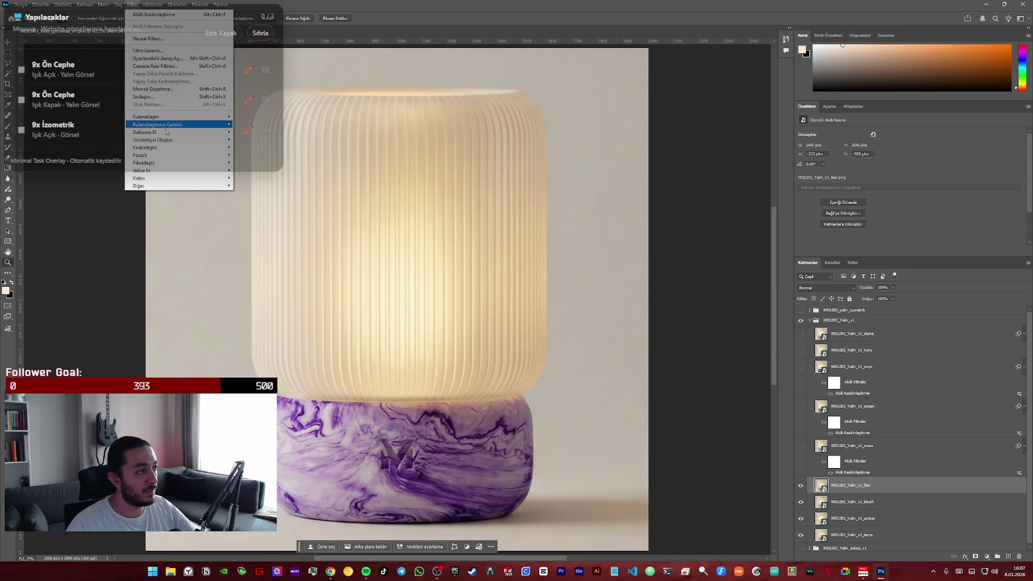
pyautogui.moveTo(218, 149)
pyautogui.click(261, 147)
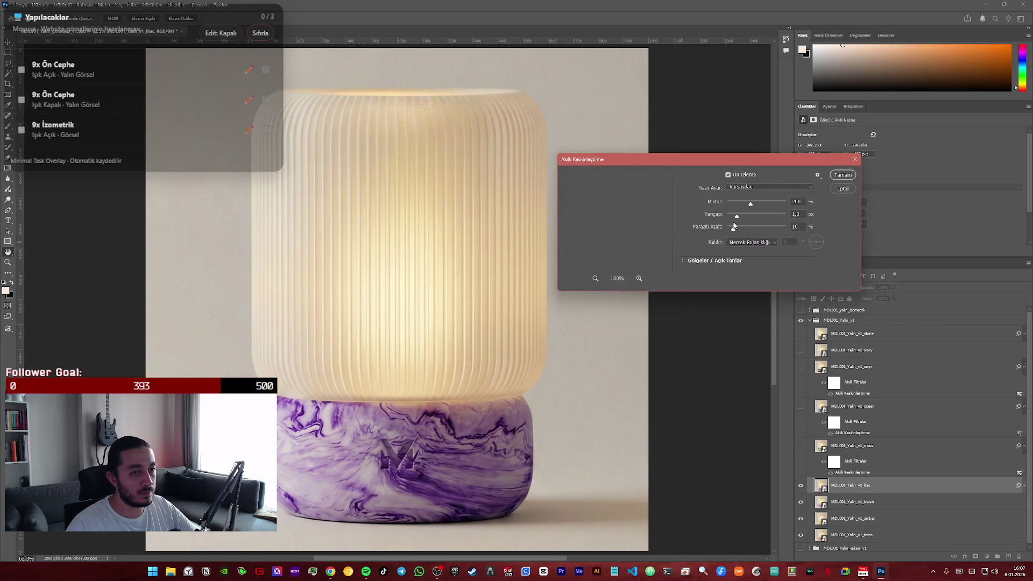
pyautogui.click(728, 176)
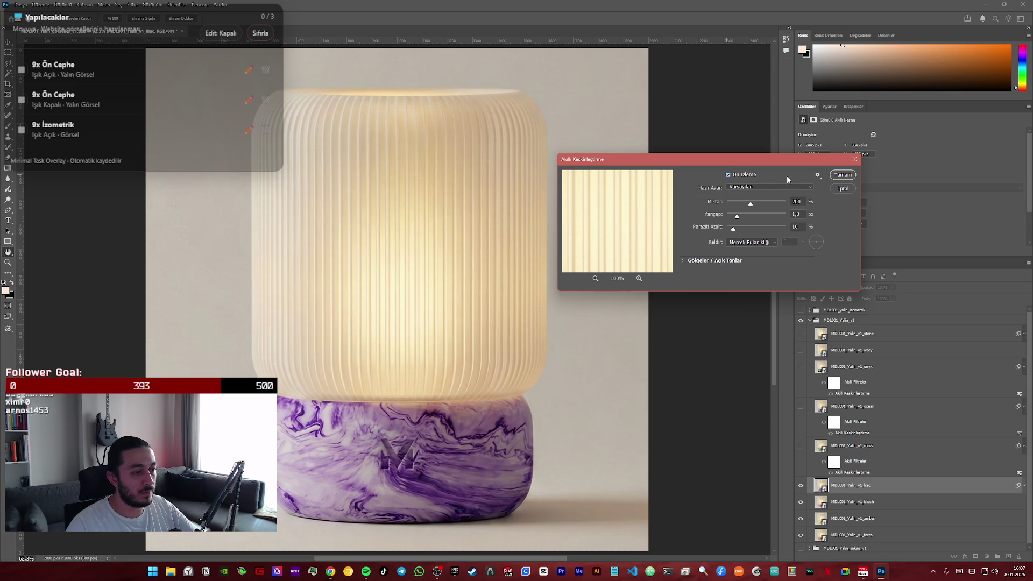
pyautogui.click(842, 175)
pyautogui.click(800, 461)
# Step: Select the blush layer and apply Smart Sharpen to it
pyautogui.click(853, 501)
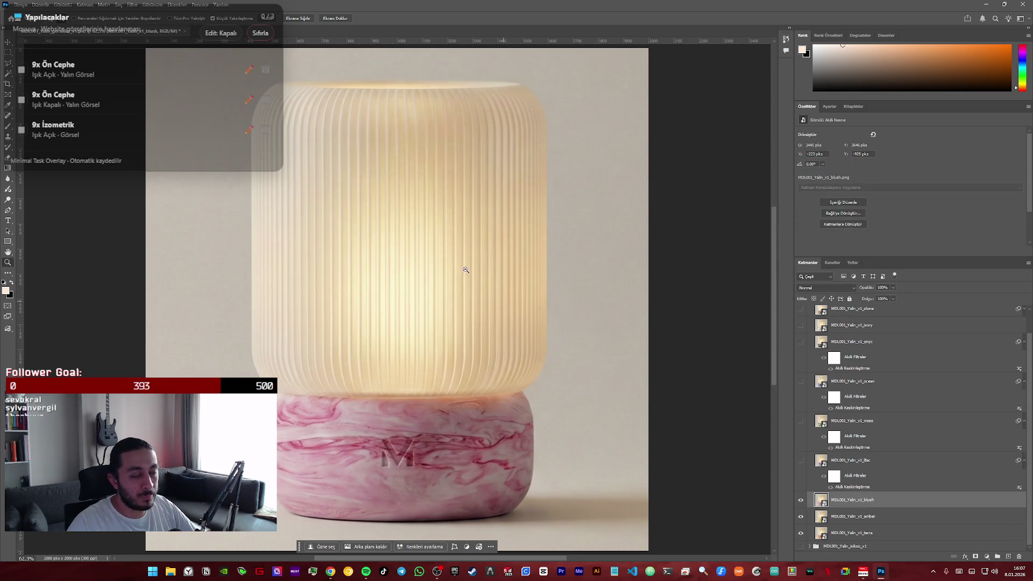
pyautogui.click(132, 5)
pyautogui.moveTo(183, 117)
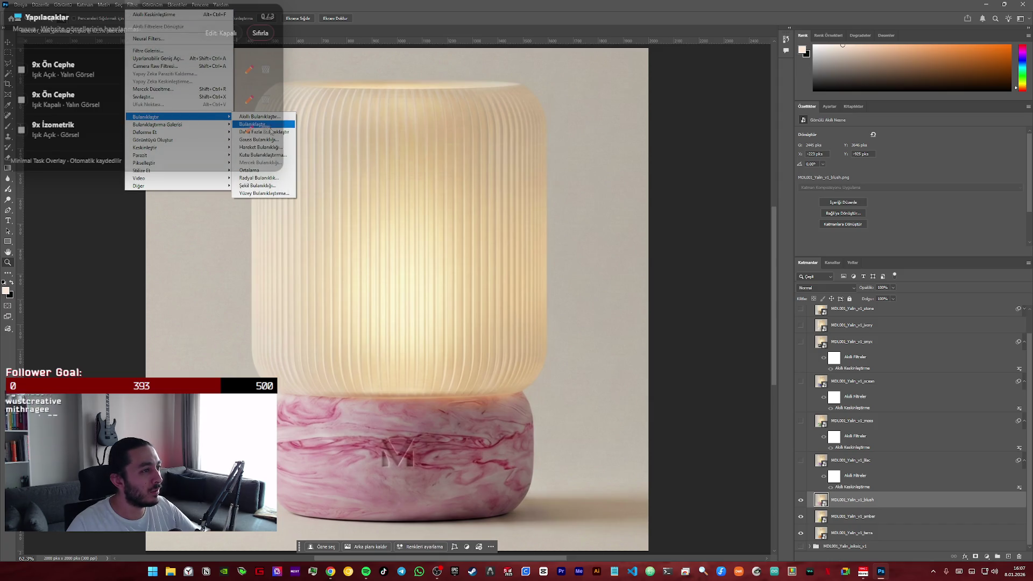
pyautogui.moveTo(180, 151)
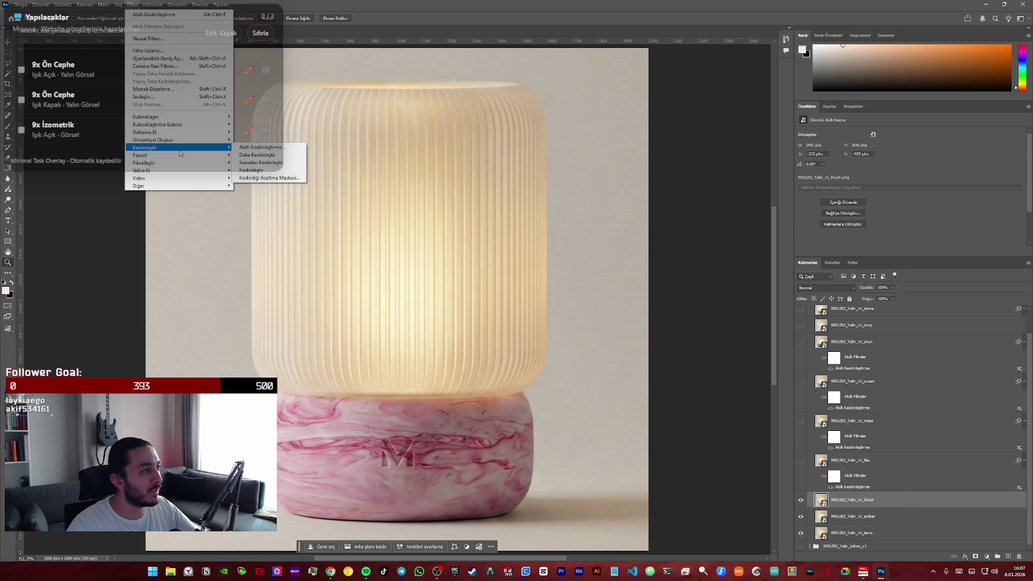
pyautogui.click(262, 148)
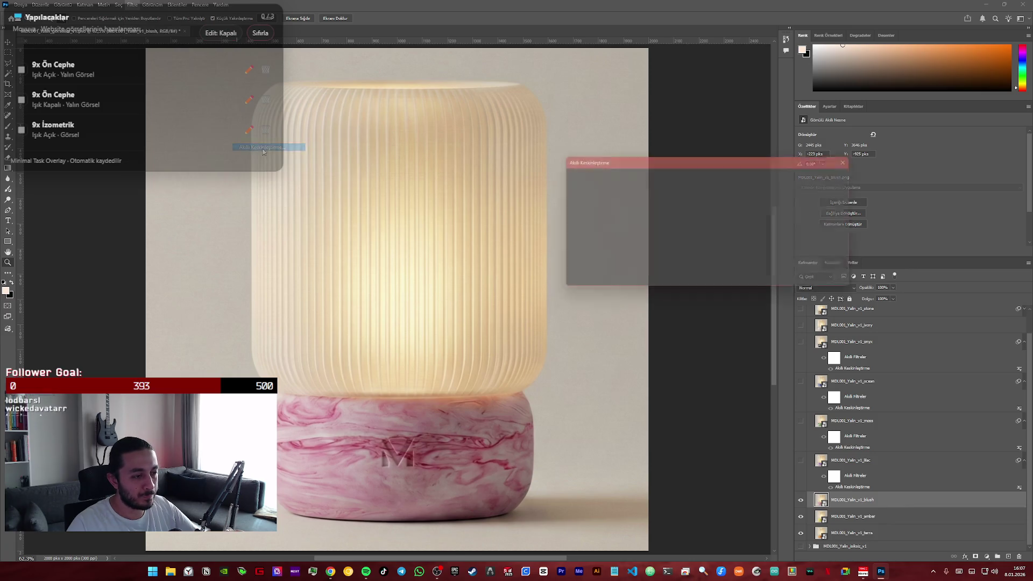
pyautogui.click(728, 176)
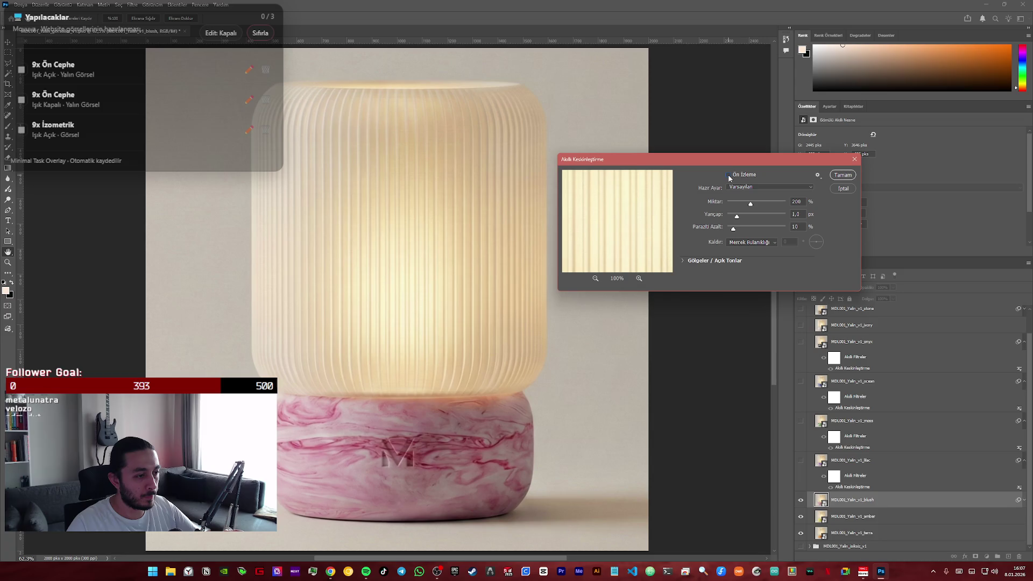
pyautogui.click(842, 175)
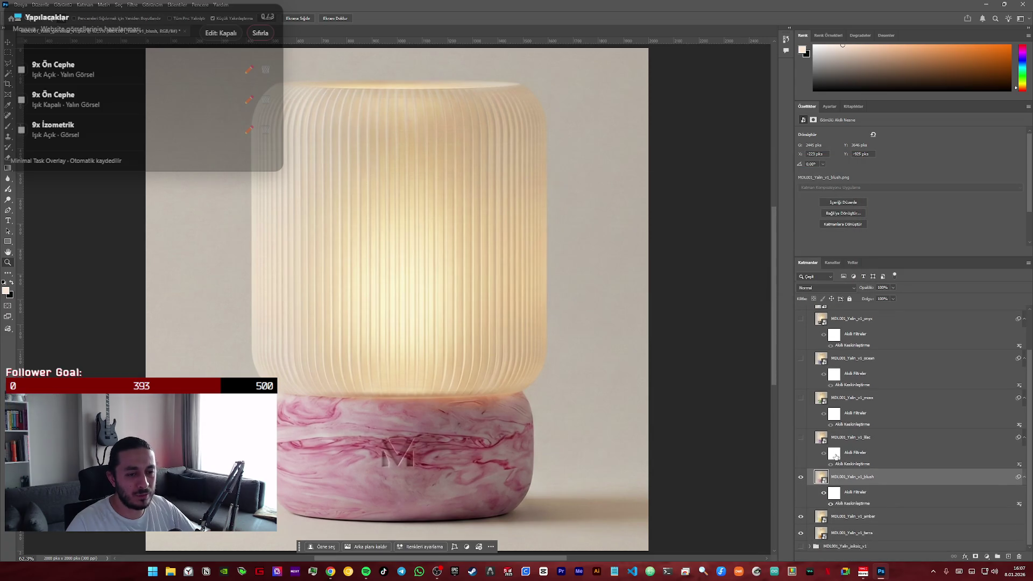
# Step: Hide blush and apply Smart Sharpen to the yellow amber layer
pyautogui.click(850, 524)
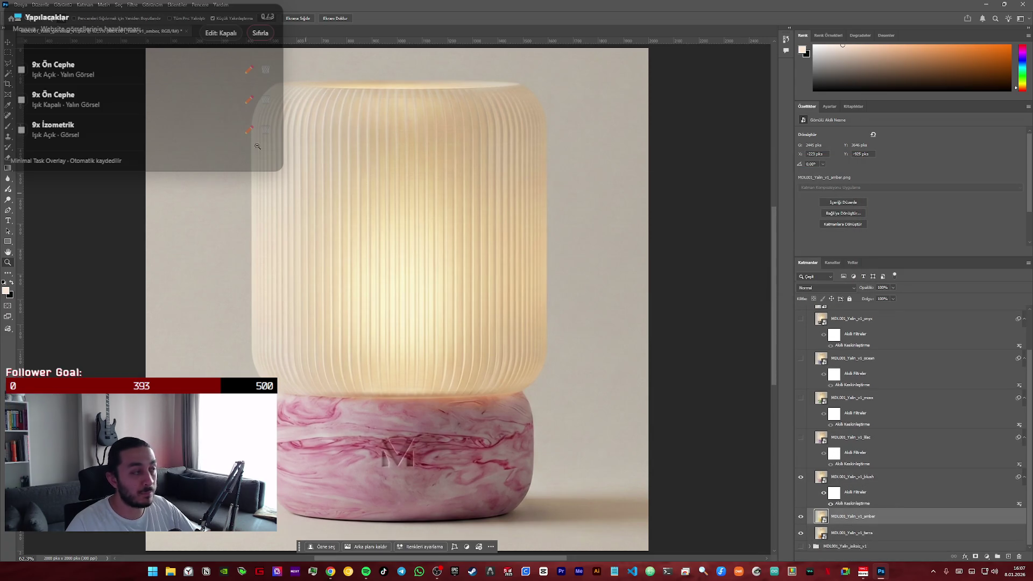
pyautogui.click(800, 476)
pyautogui.click(136, 6)
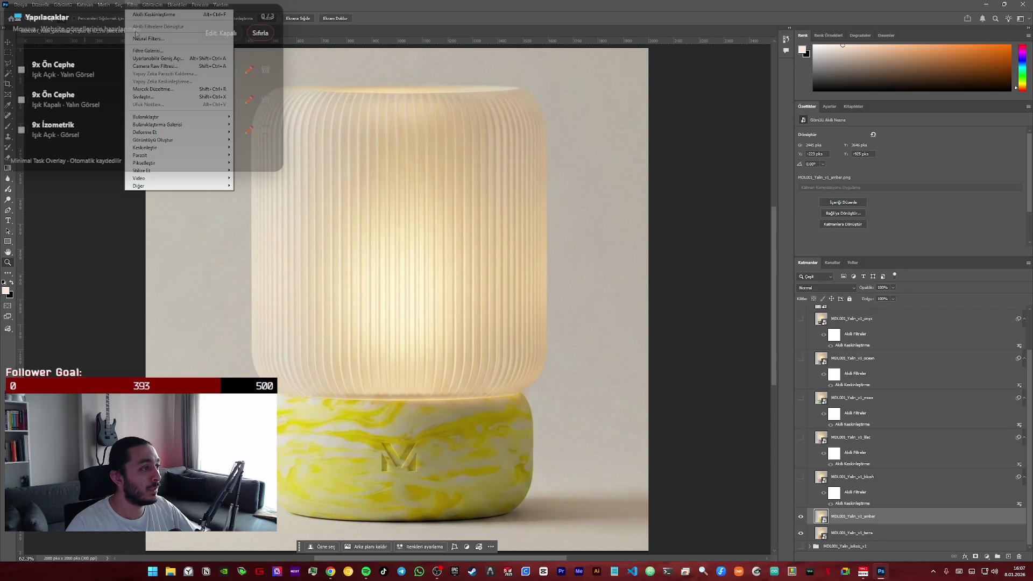
pyautogui.moveTo(211, 136)
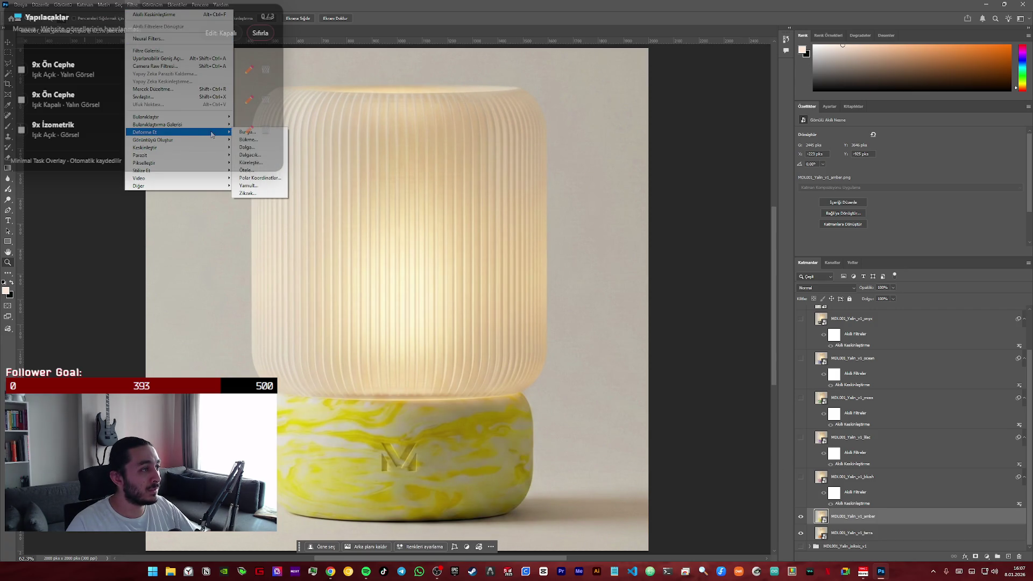
pyautogui.click(204, 157)
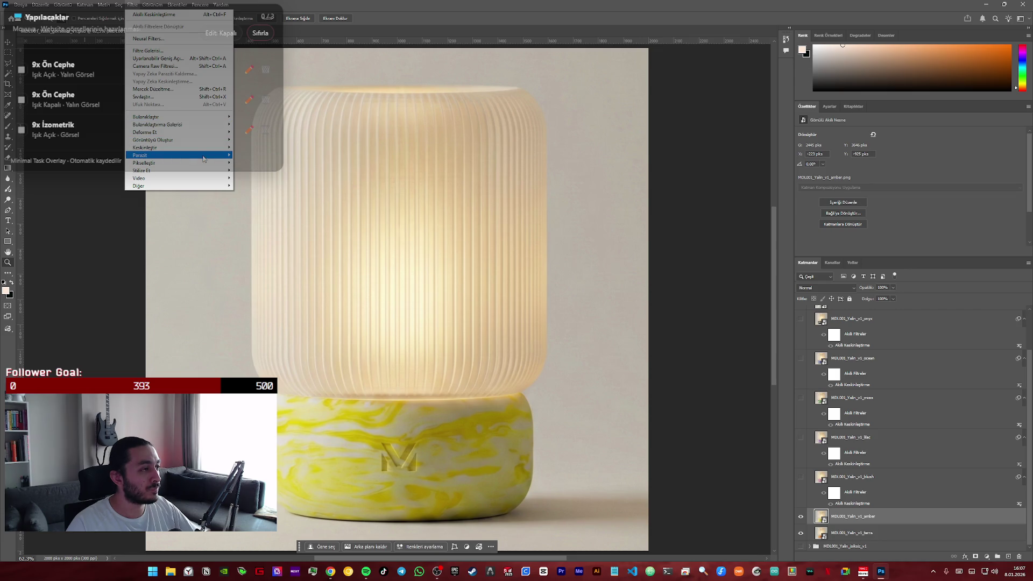
pyautogui.click(261, 147)
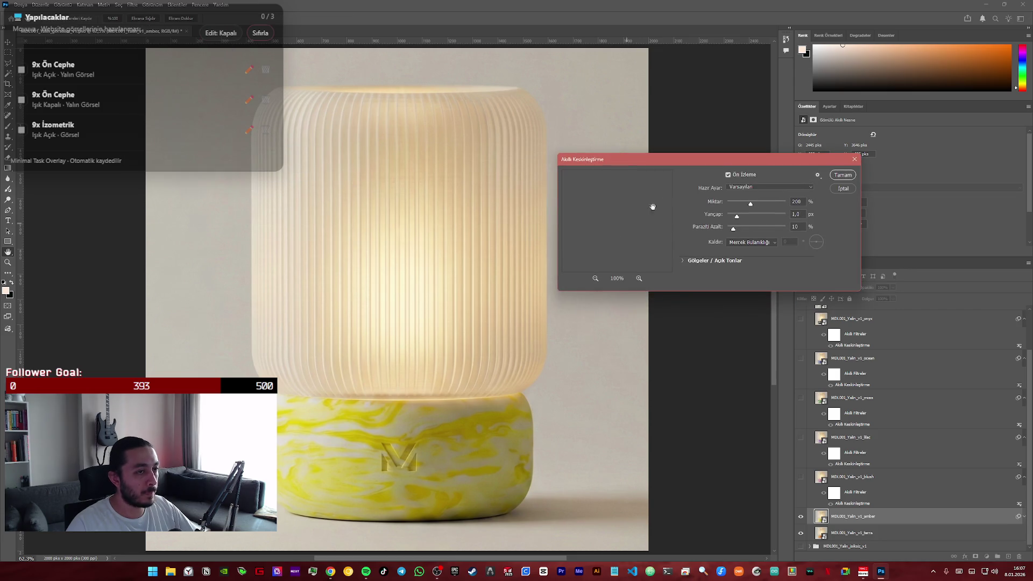
pyautogui.click(728, 175)
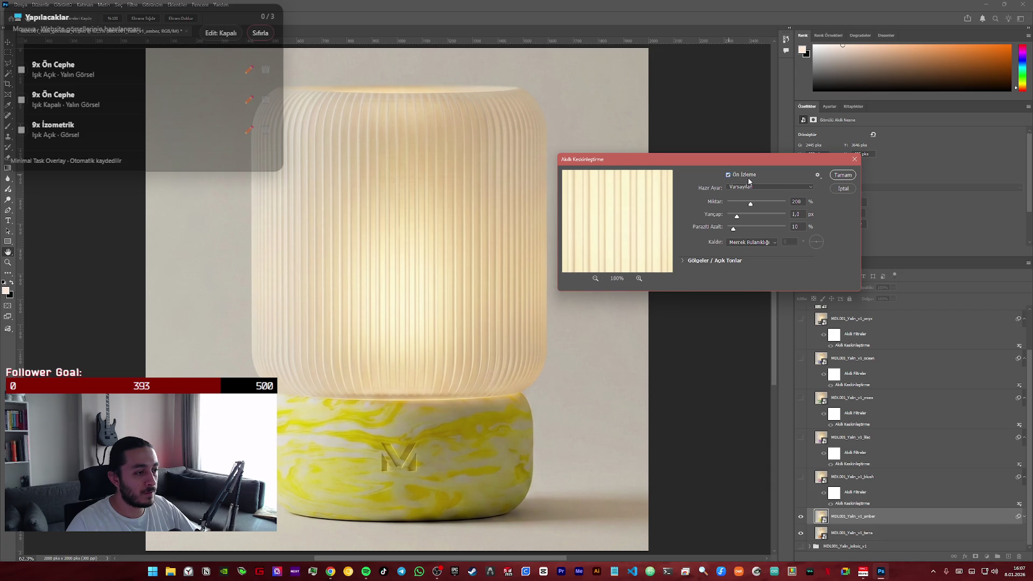
pyautogui.click(843, 175)
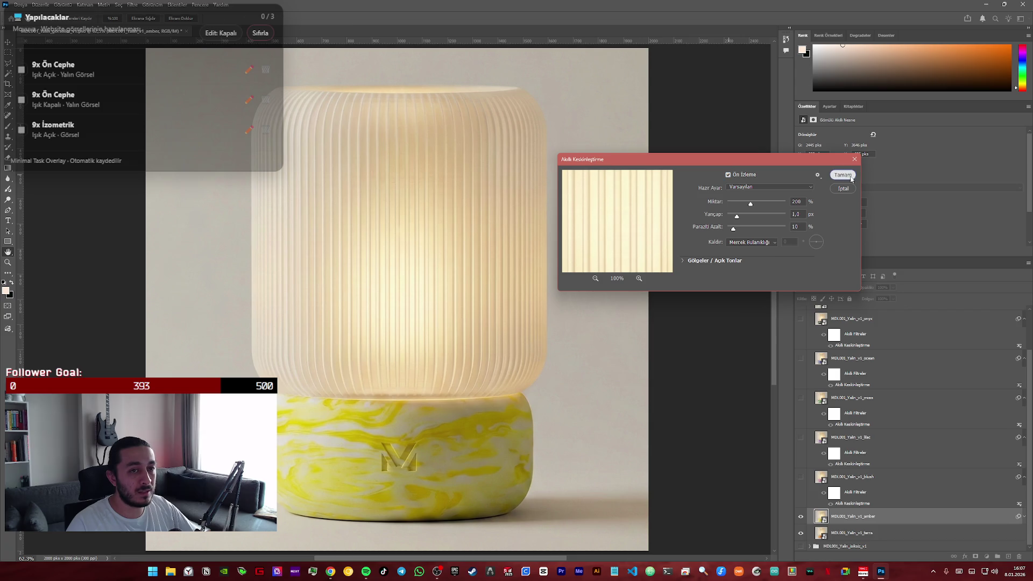
# Step: Hide amber, select the orange terra layer, and apply Smart Sharpen to it
pyautogui.scroll(-1, 808, 512)
pyautogui.click(800, 493)
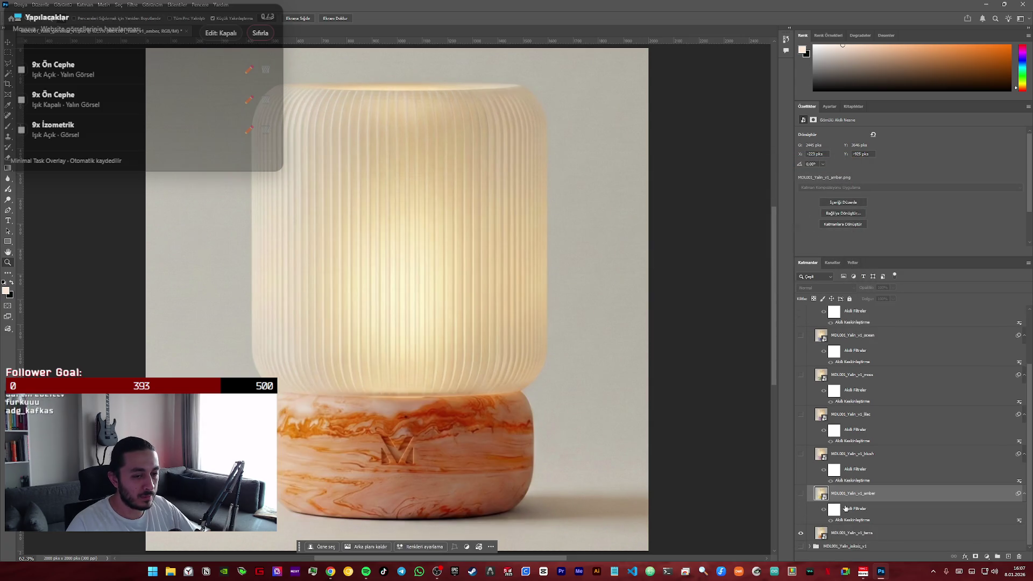
pyautogui.click(847, 535)
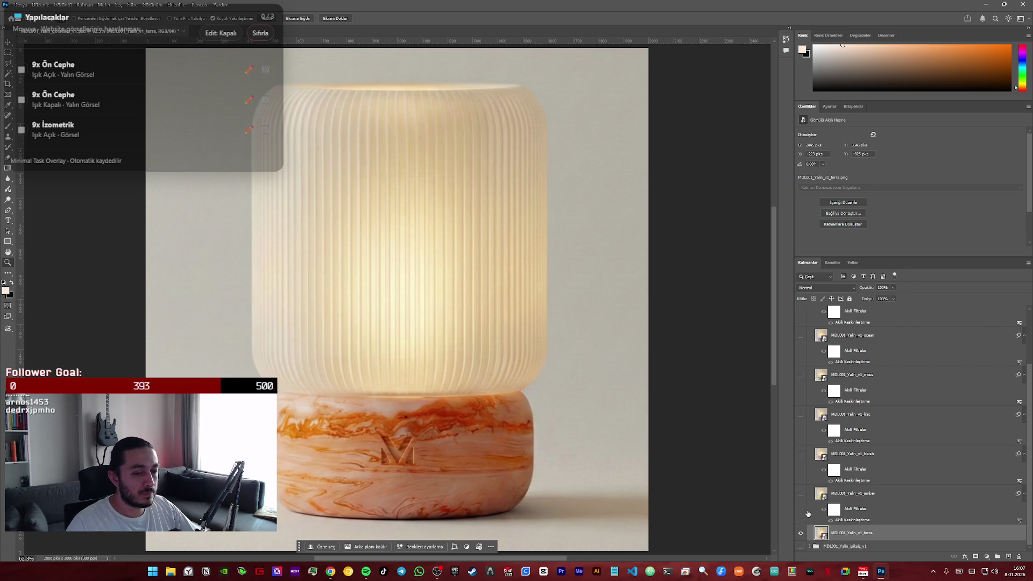
pyautogui.click(131, 4)
pyautogui.moveTo(160, 153)
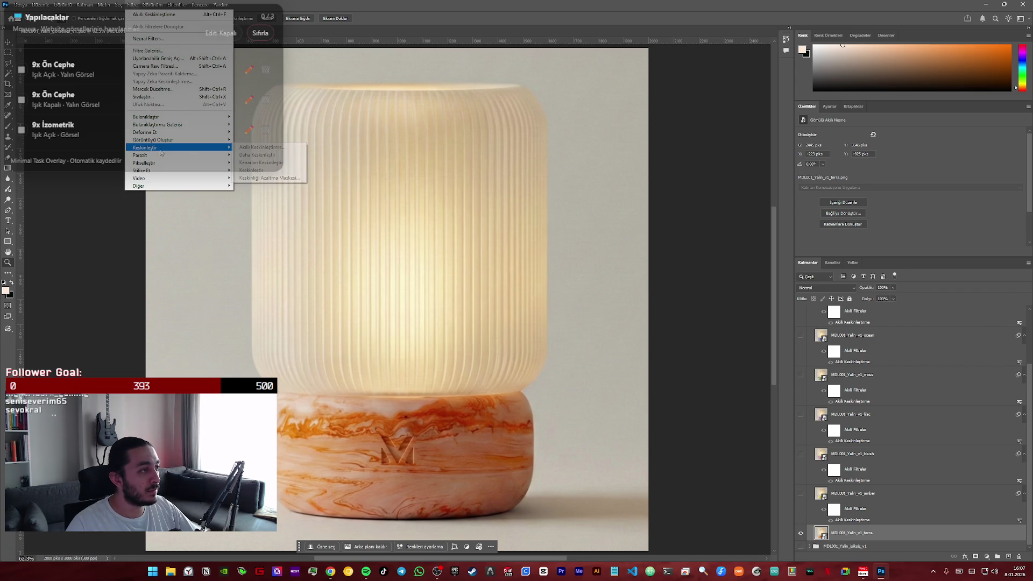
pyautogui.click(262, 147)
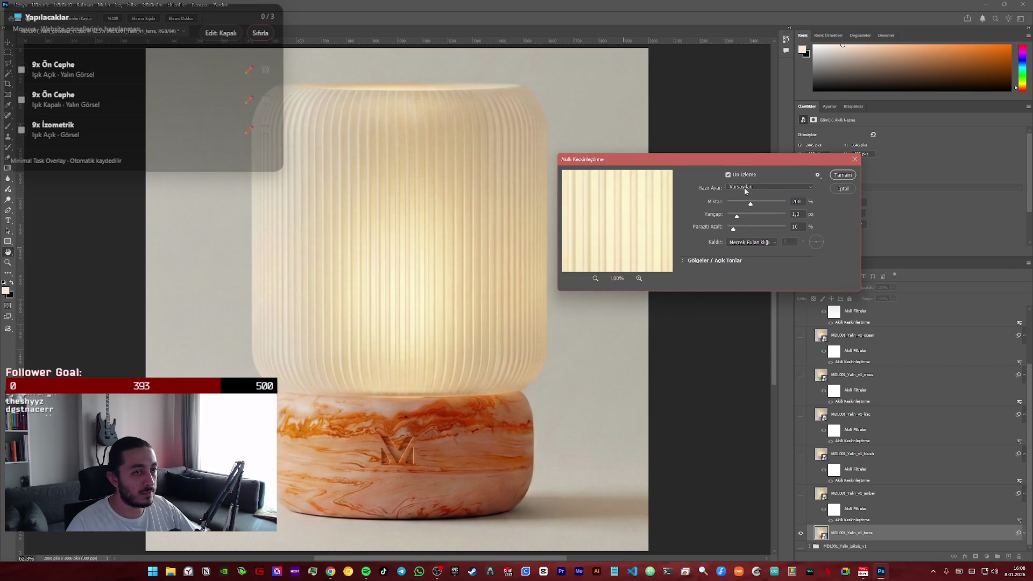
pyautogui.click(728, 175)
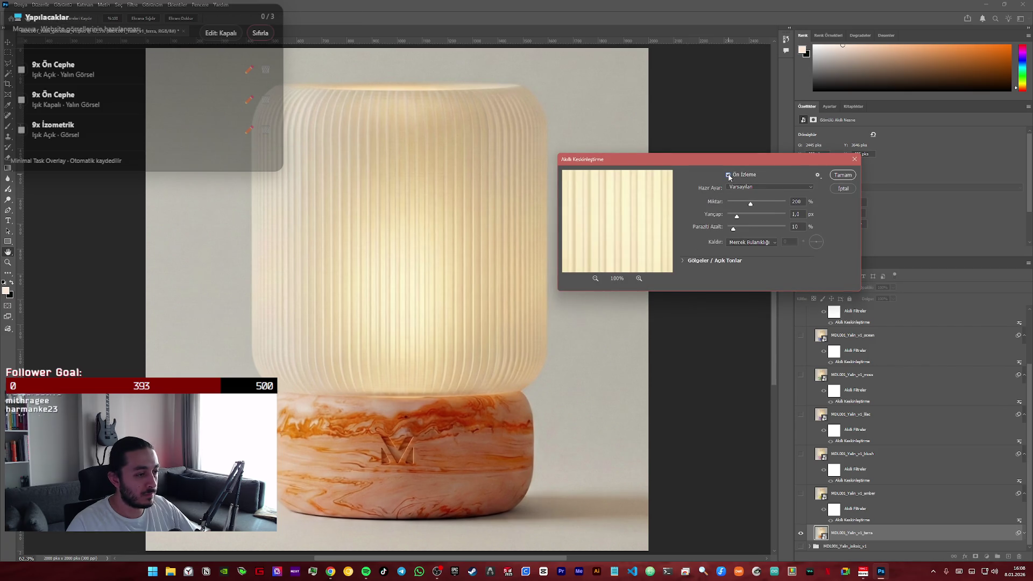
pyautogui.click(835, 176)
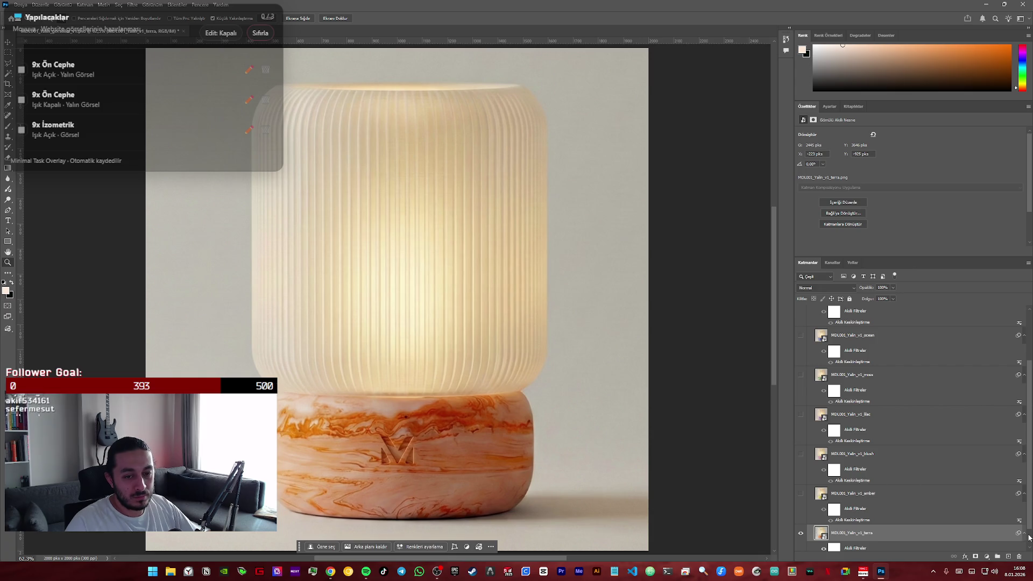
# Step: Collapse the smart-filter lists of the amber, blush, lilac, moss, ocean, onyx and stone layers
pyautogui.click(1023, 494)
pyautogui.click(1023, 477)
pyautogui.click(1023, 461)
pyautogui.click(1024, 452)
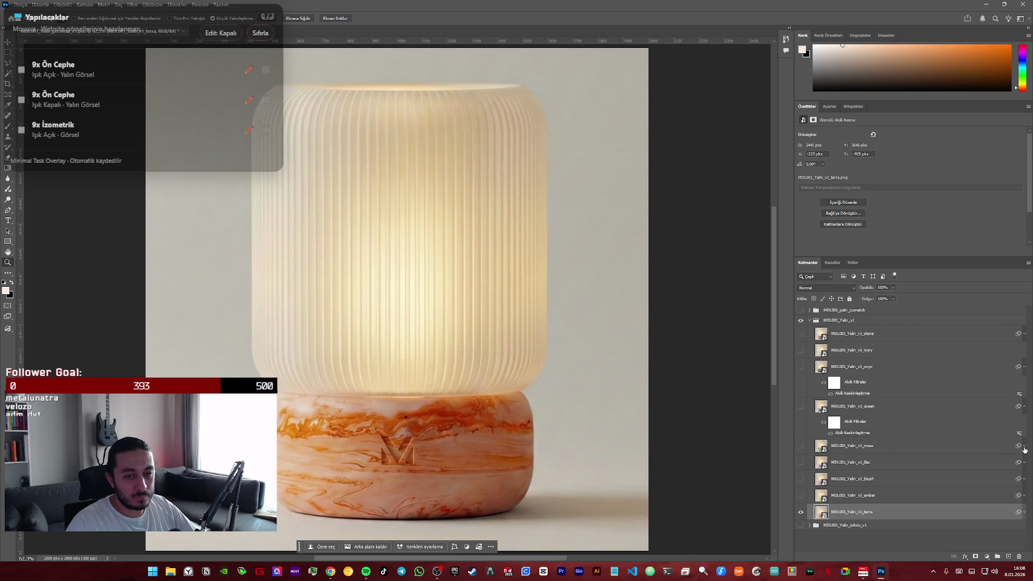
pyautogui.click(1024, 407)
pyautogui.click(1024, 367)
pyautogui.click(1024, 334)
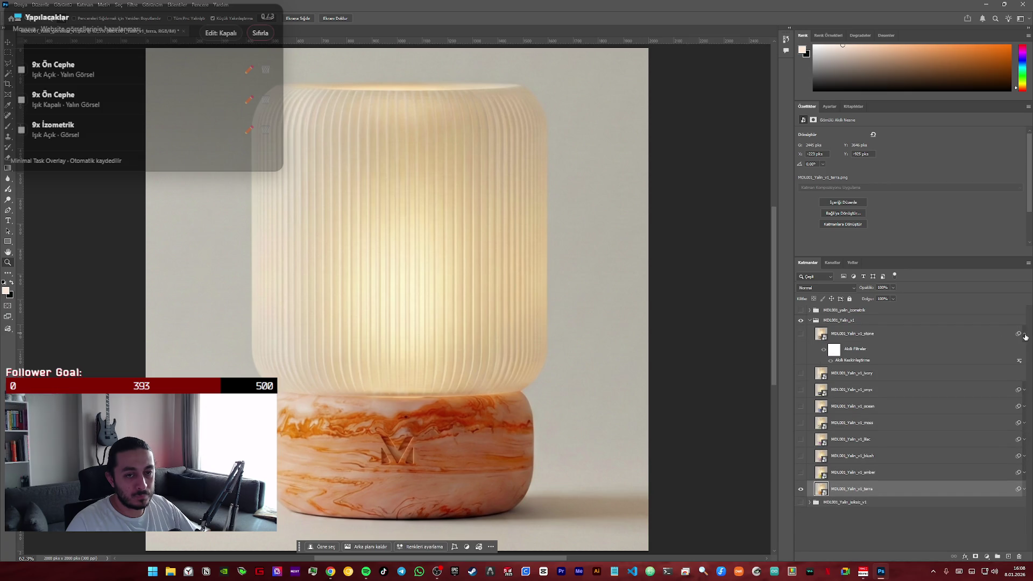
pyautogui.click(1025, 336)
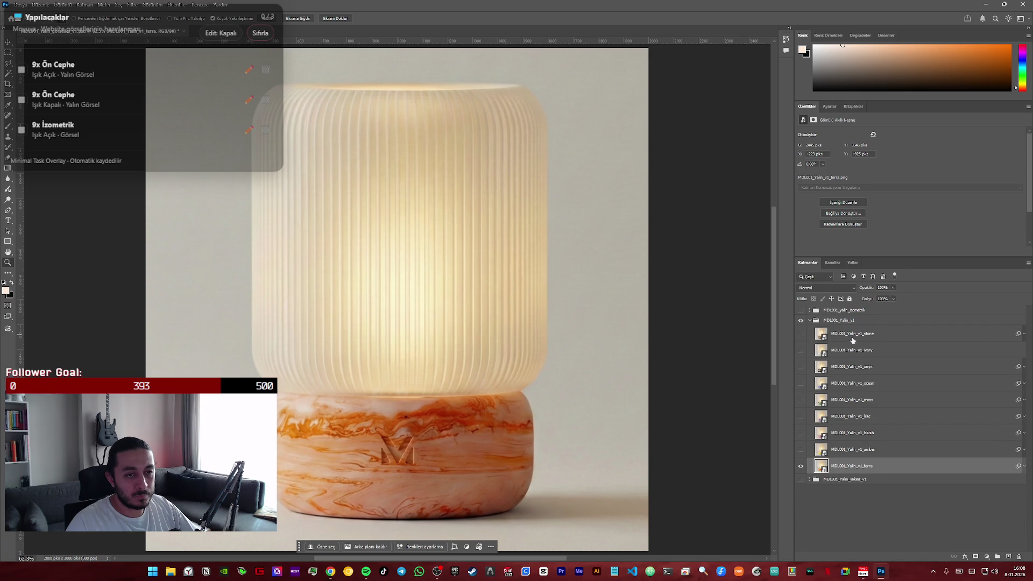
# Step: Show the amber, blush, lilac, moss, ocean, onyx, ivory and stone lamp bases in turn
pyautogui.click(801, 450)
pyautogui.click(801, 434)
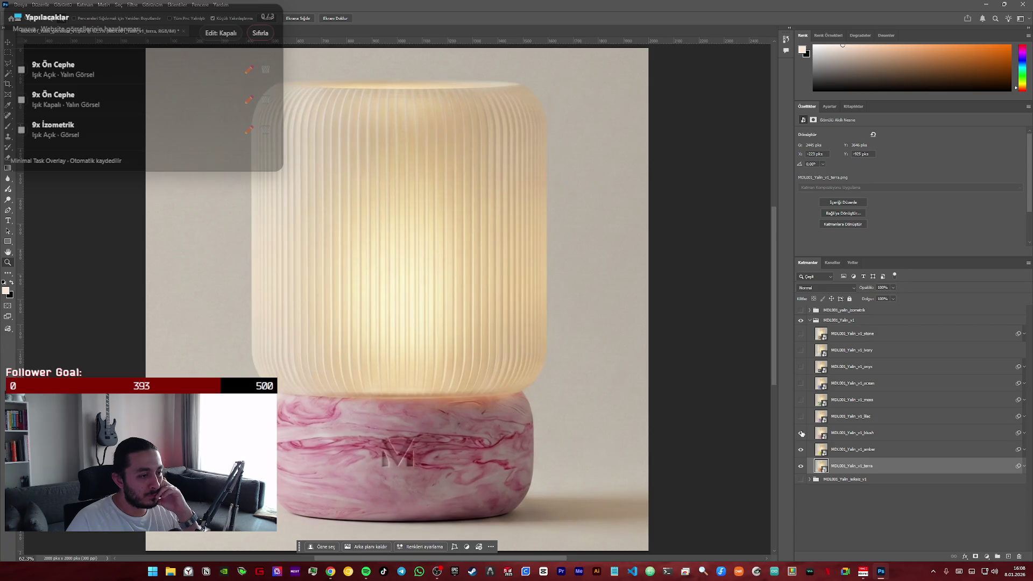
pyautogui.click(801, 417)
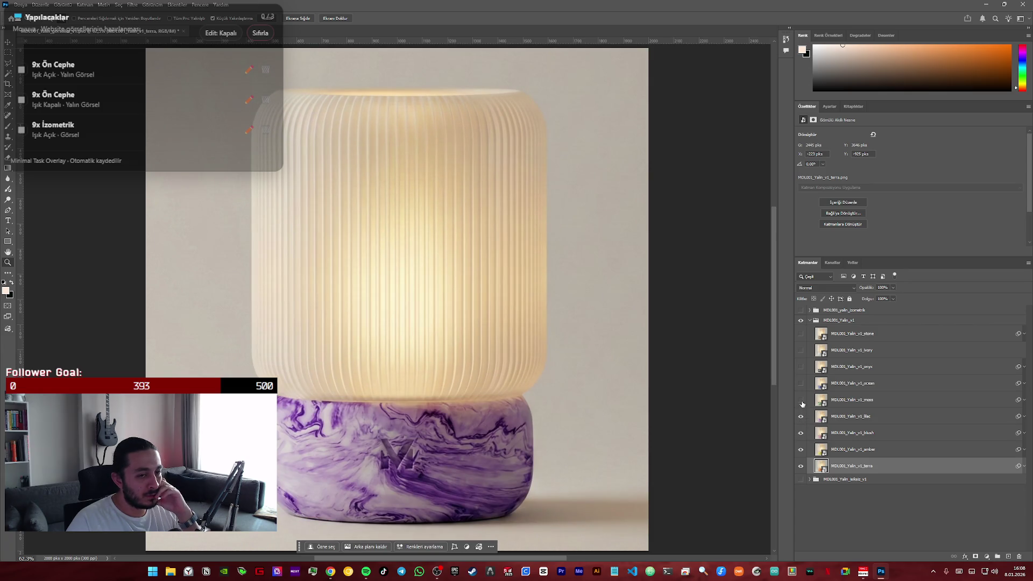
pyautogui.click(801, 400)
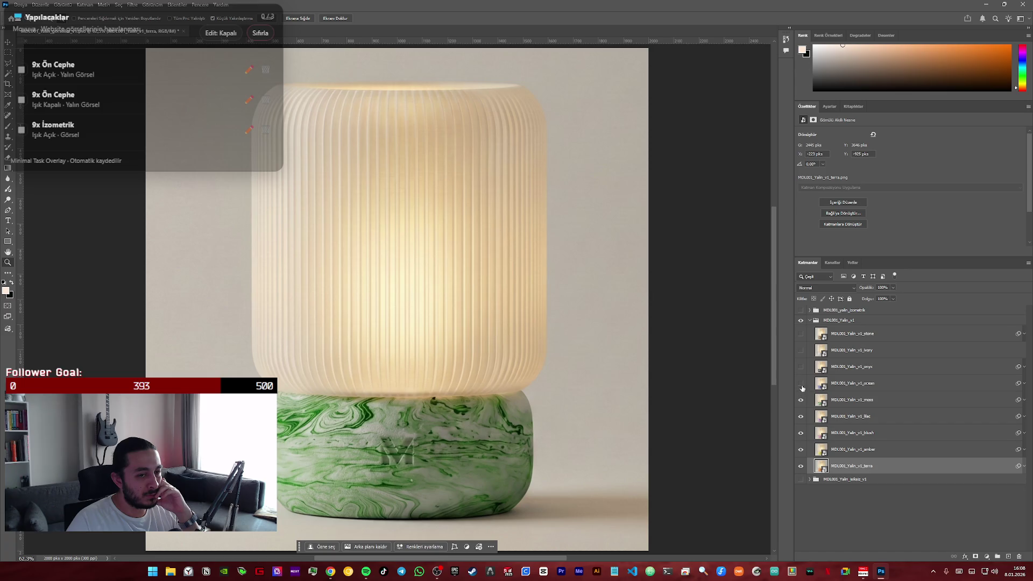
pyautogui.click(801, 383)
pyautogui.click(801, 367)
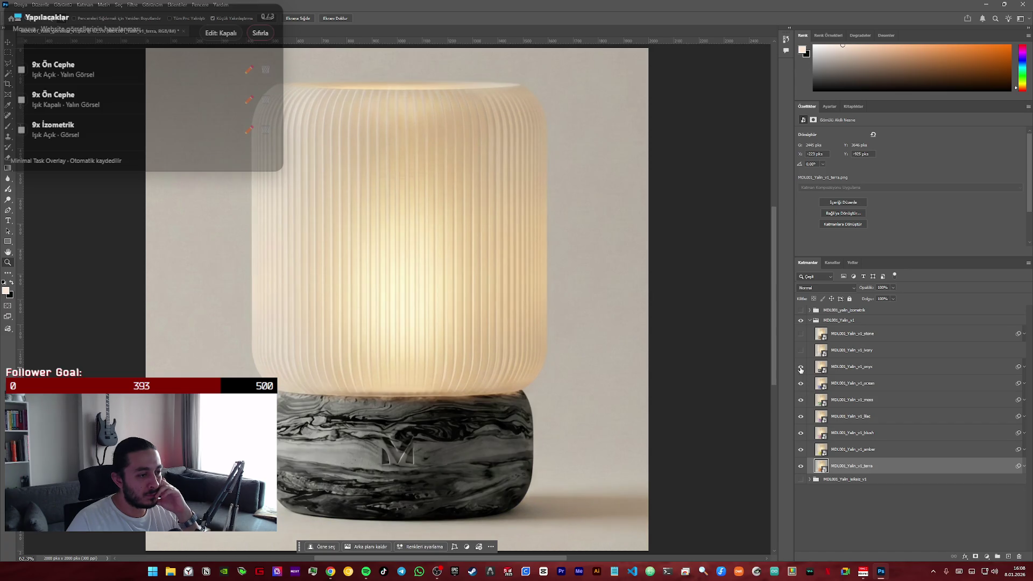
pyautogui.click(801, 351)
pyautogui.click(801, 334)
# Step: Hide the stone and other variants, then hide and collapse the MDL001_Yalın_v1 group
pyautogui.click(802, 335)
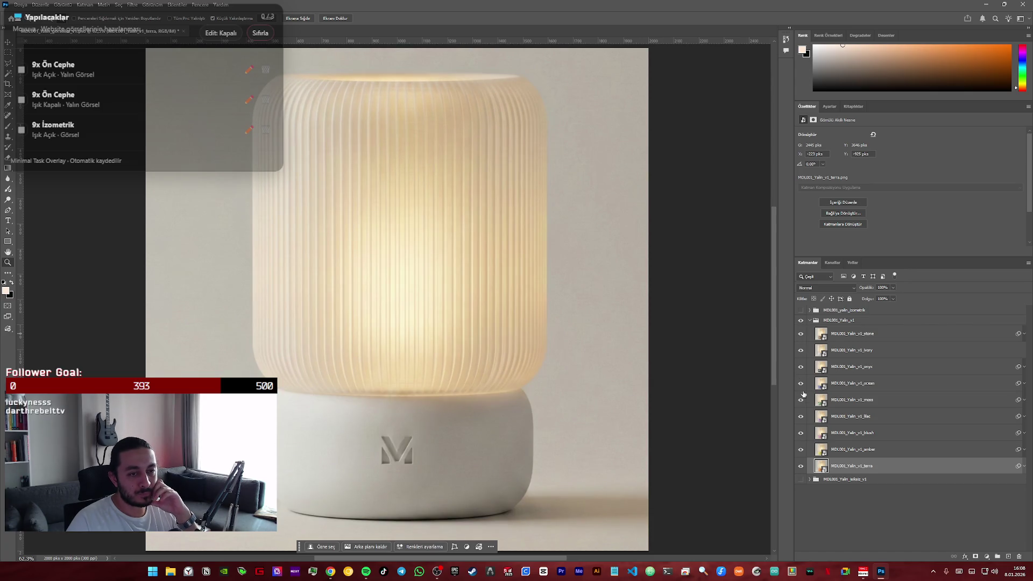
pyautogui.keyDown('alt'); pyautogui.click(800, 466); pyautogui.keyUp('alt')
pyautogui.click(800, 320)
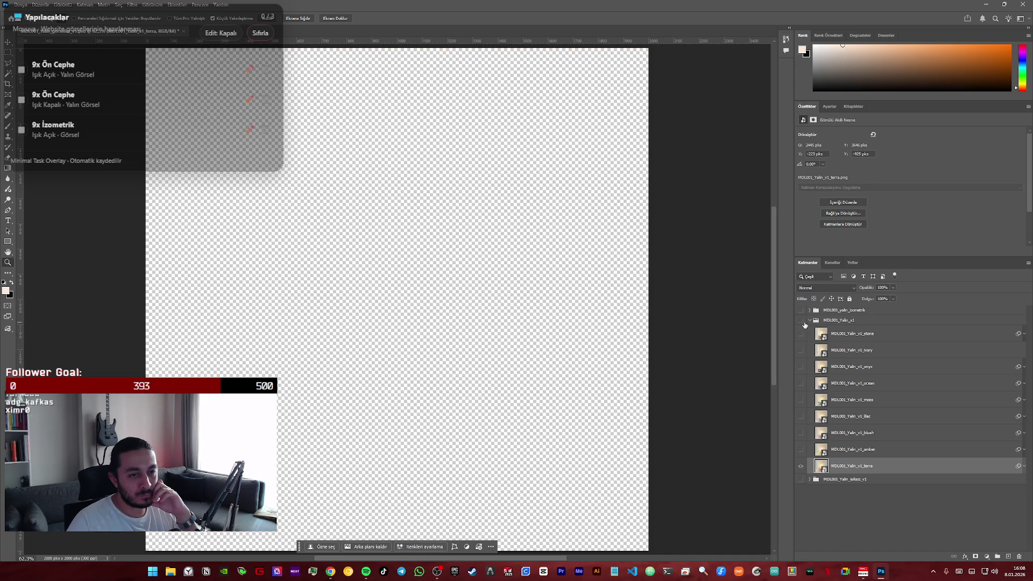
pyautogui.click(810, 320)
# Step: Reveal the unlit MDL001_Yalın_ışıksız_v1 group and apply Smart Sharpen to its terra layer
pyautogui.click(810, 330)
pyautogui.click(801, 330)
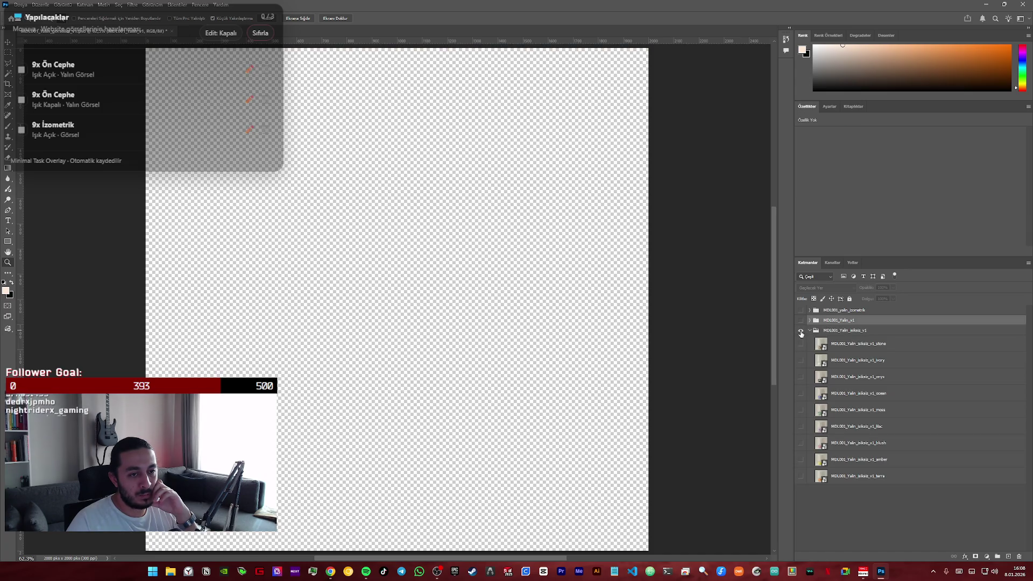
pyautogui.click(801, 477)
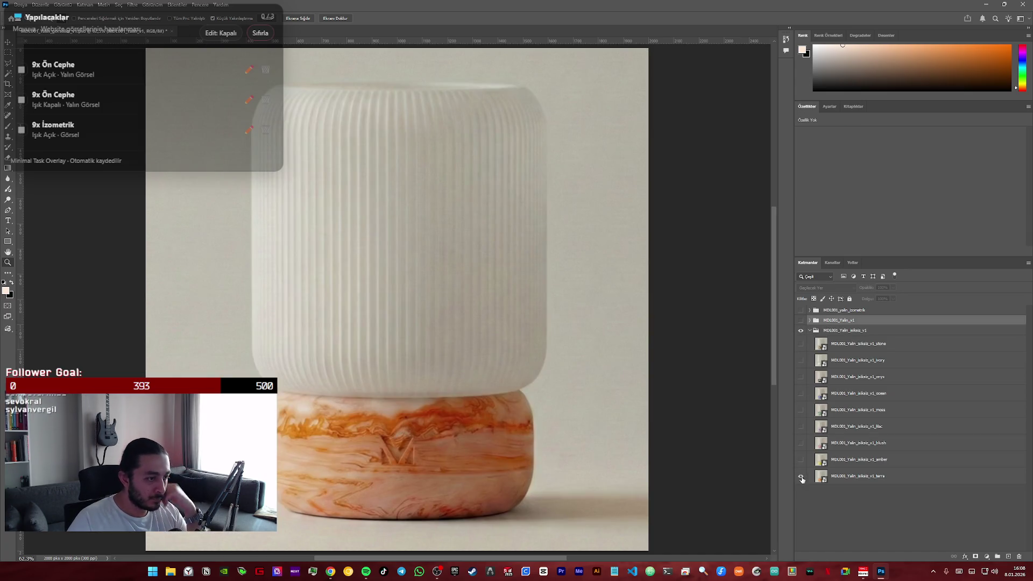
pyautogui.click(846, 476)
pyautogui.click(133, 5)
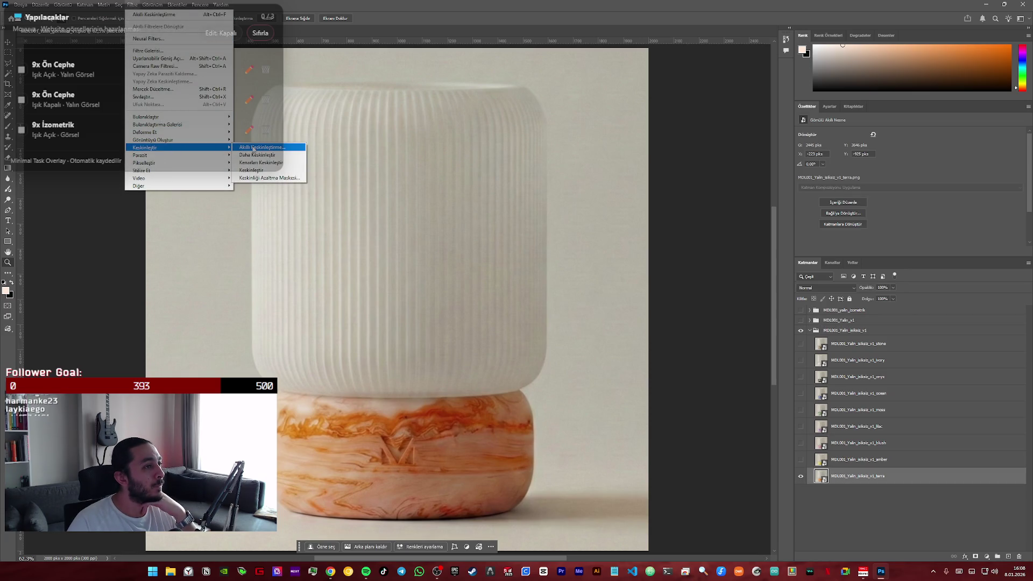
pyautogui.click(419, 19)
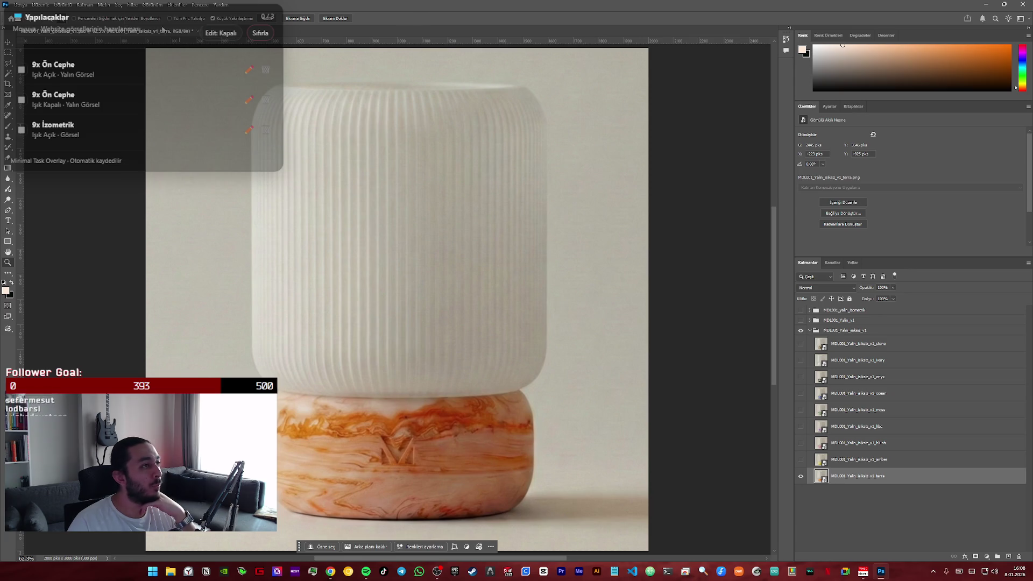
pyautogui.click(132, 5)
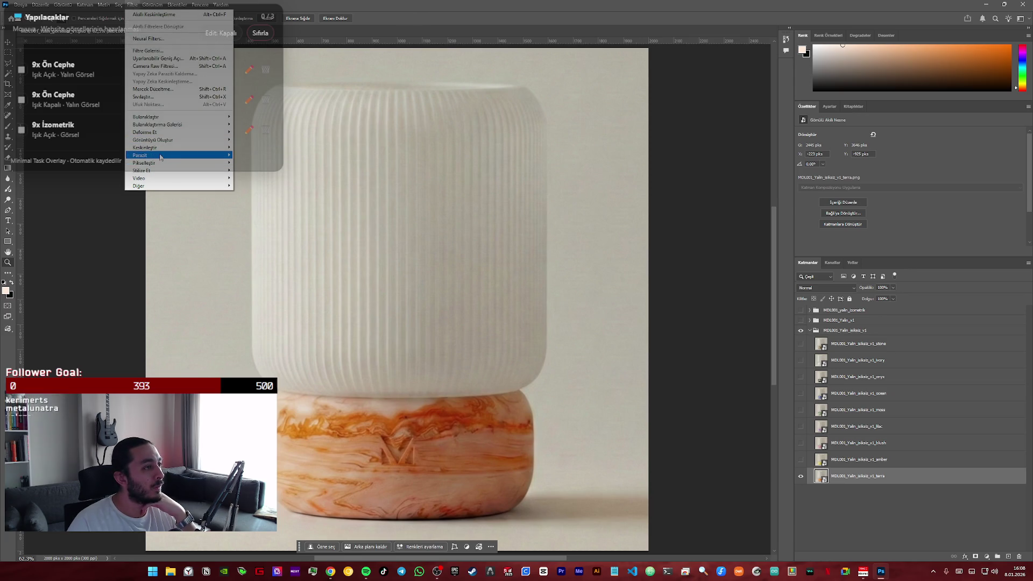
pyautogui.moveTo(167, 159)
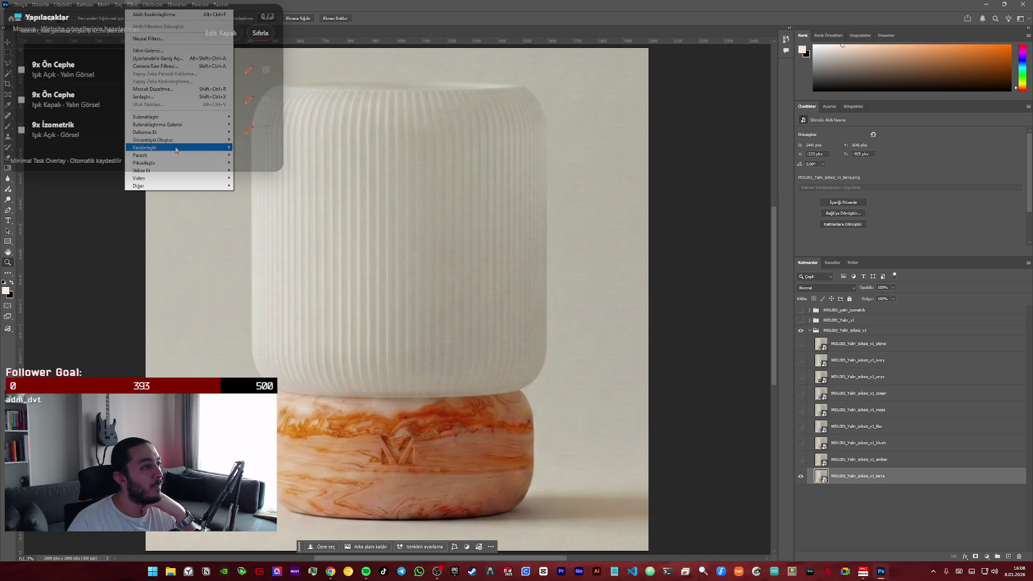
pyautogui.click(273, 149)
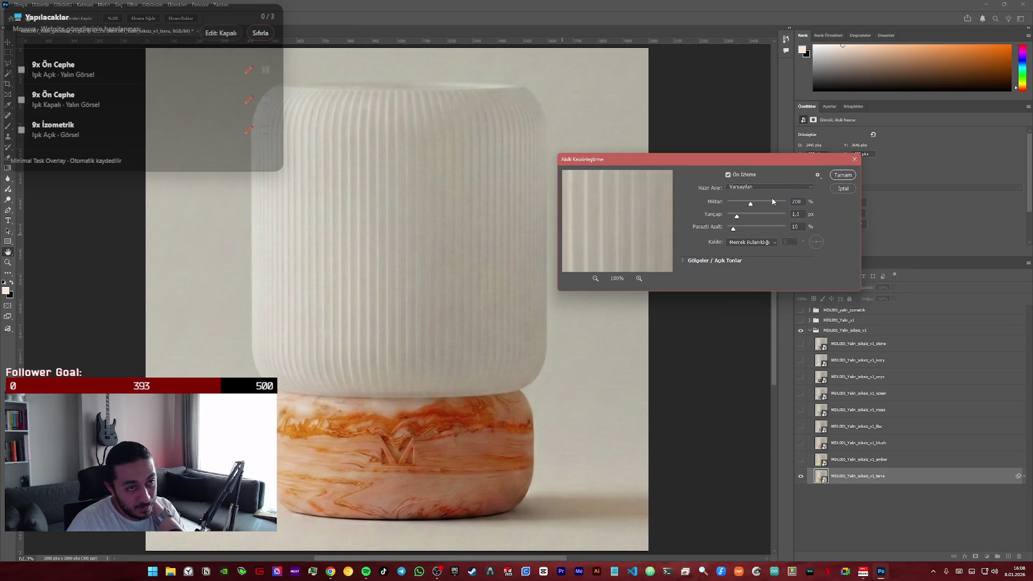
pyautogui.click(728, 175)
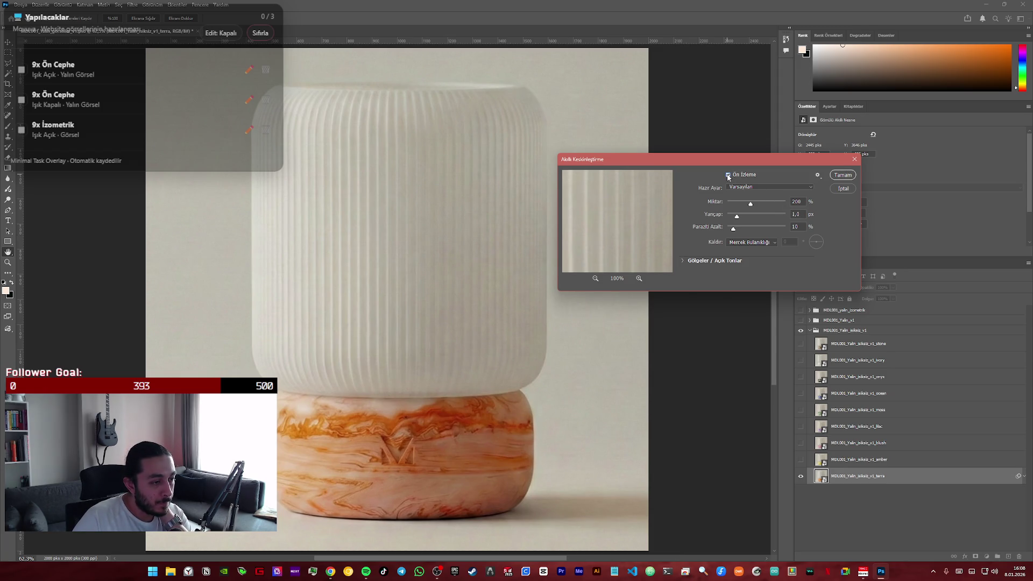
pyautogui.click(843, 177)
# Step: Show the unlit amber variant, hide terra, and apply Smart Sharpen to amber
pyautogui.click(844, 459)
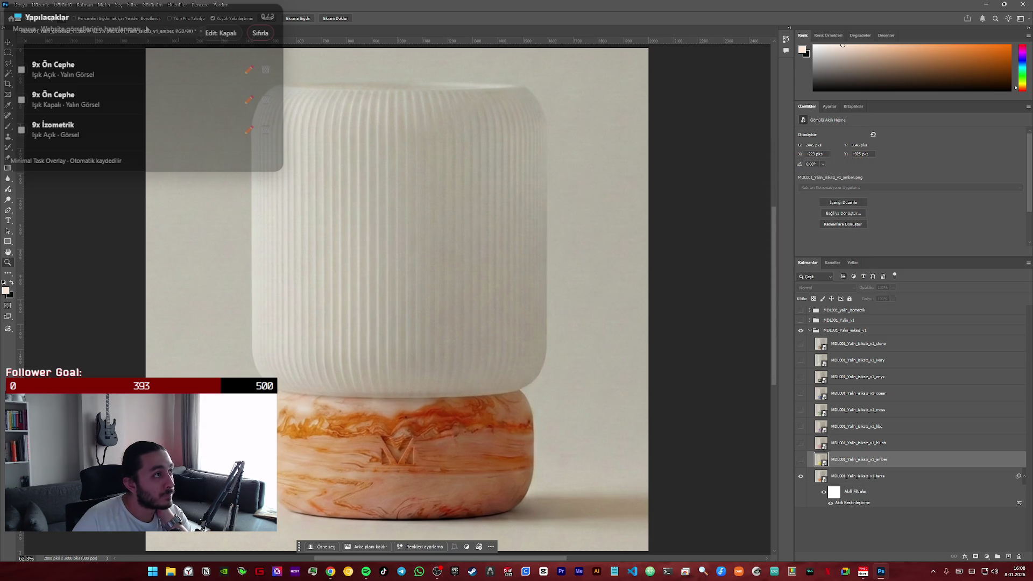
pyautogui.click(801, 459)
pyautogui.click(801, 476)
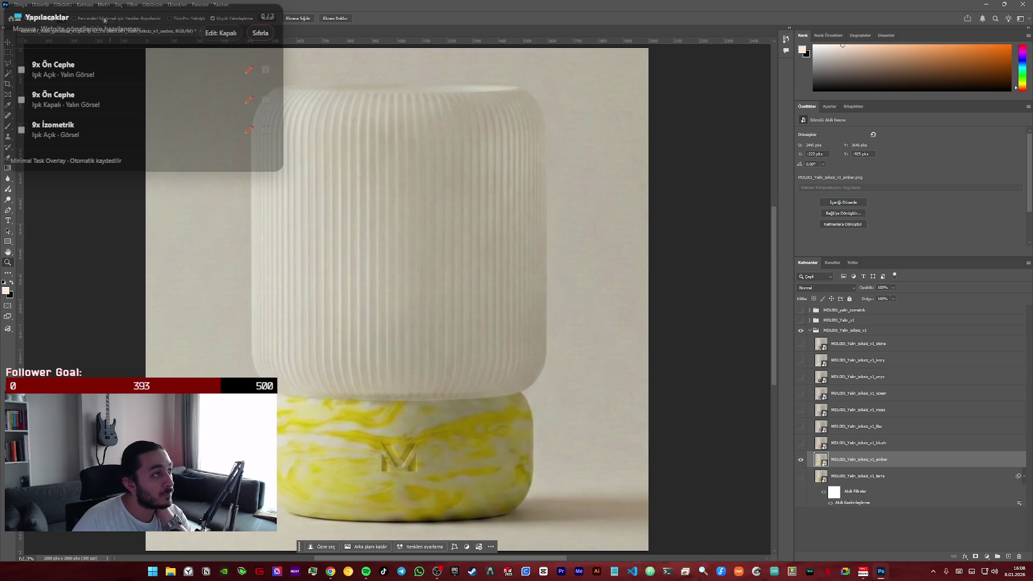
pyautogui.click(132, 5)
pyautogui.moveTo(177, 145)
pyautogui.click(253, 148)
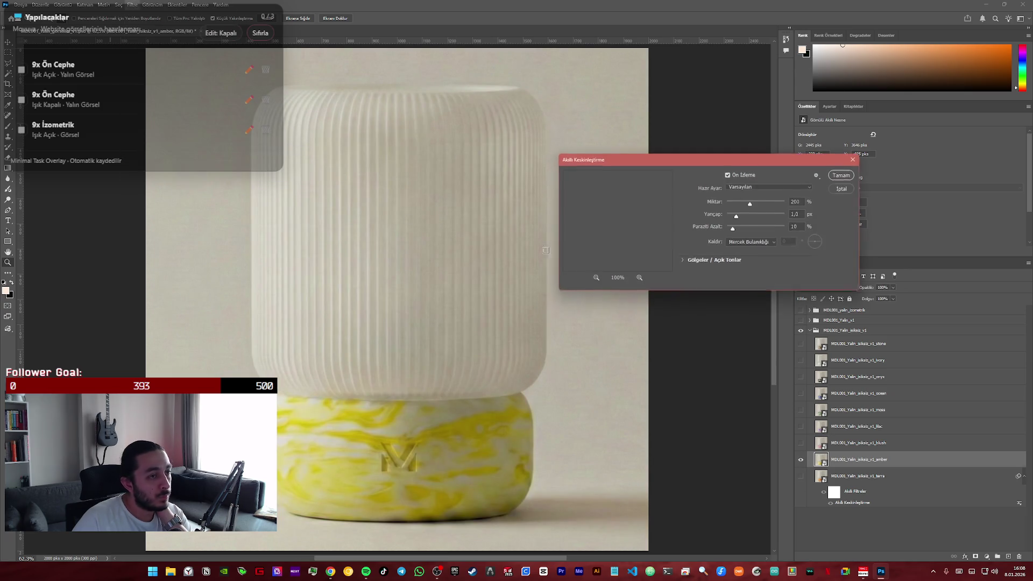
pyautogui.click(728, 175)
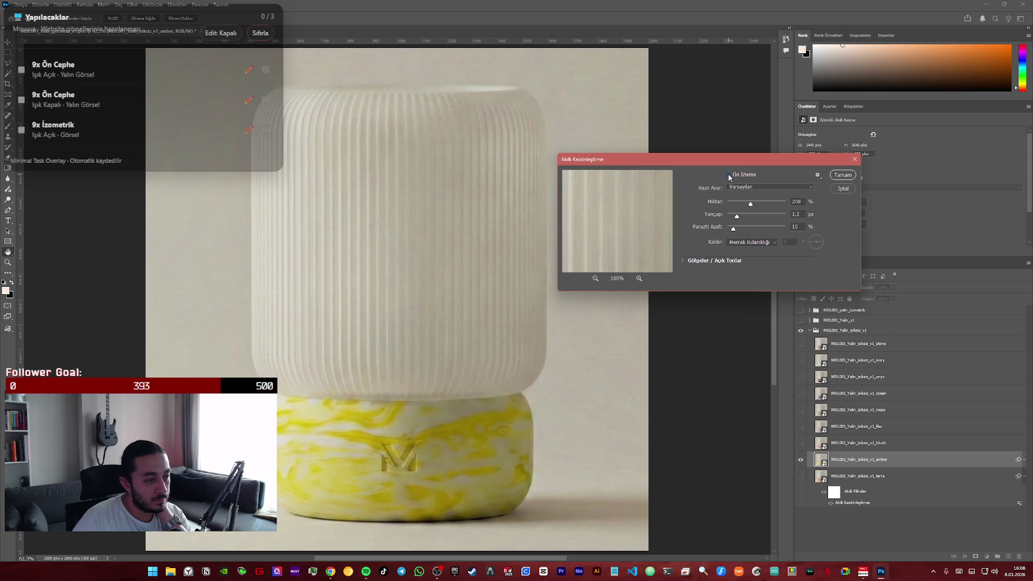
pyautogui.click(843, 175)
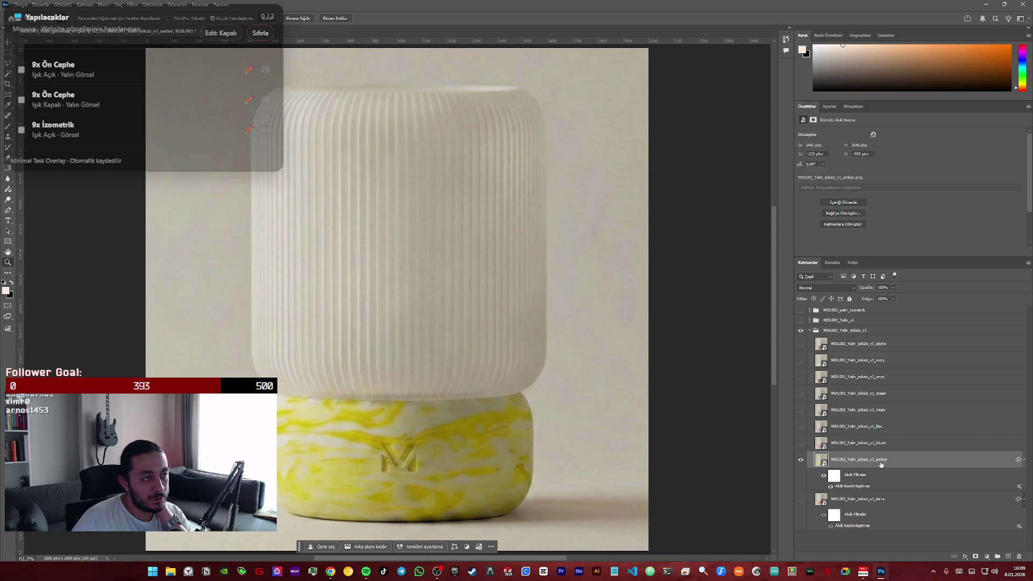
# Step: Hide amber, show the pink blush variant, and apply Smart Sharpen to it
pyautogui.click(1023, 459)
pyautogui.click(800, 459)
pyautogui.click(800, 443)
pyautogui.click(823, 442)
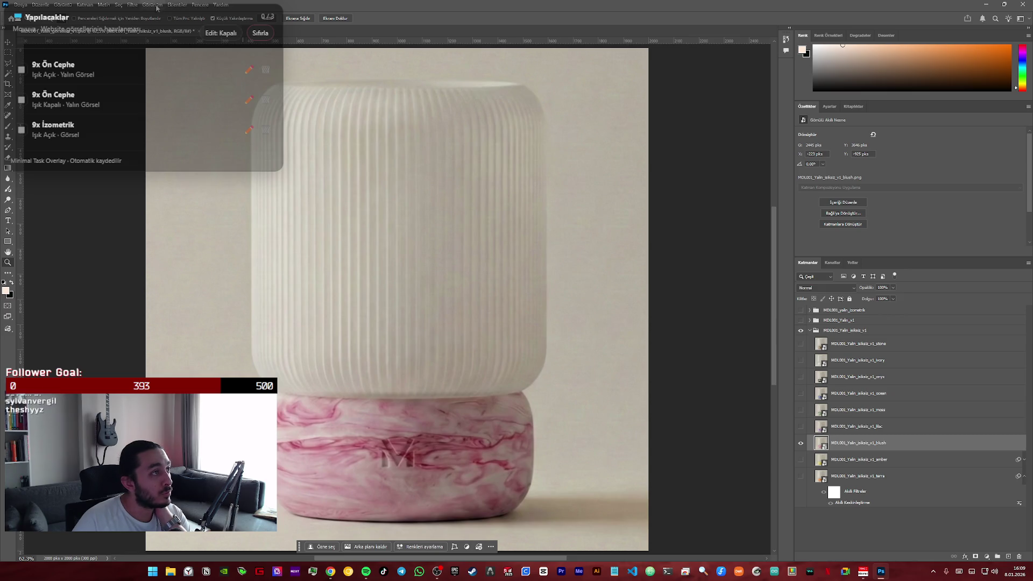
pyautogui.click(132, 5)
pyautogui.moveTo(183, 147)
pyautogui.click(278, 148)
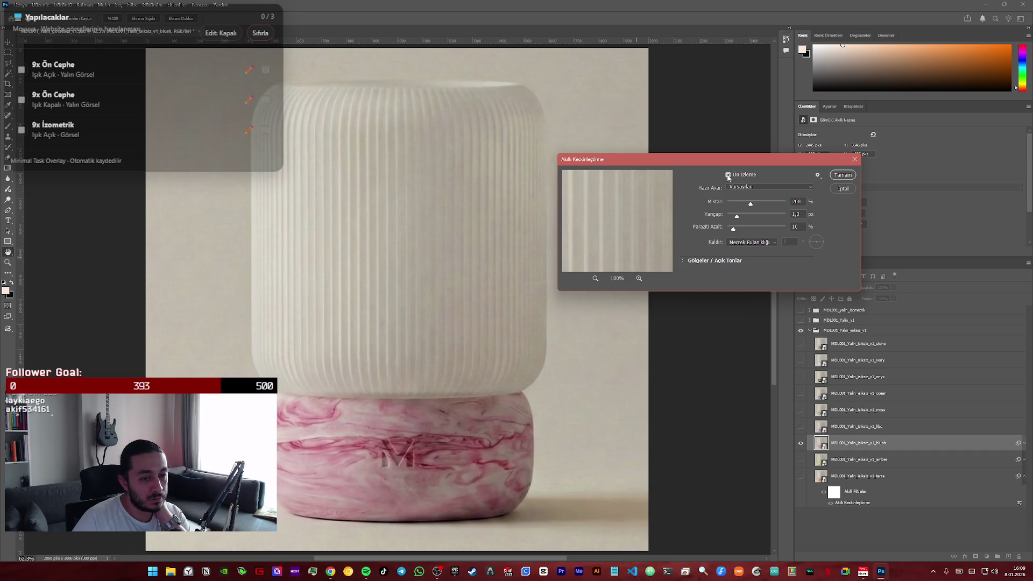
pyautogui.click(728, 175)
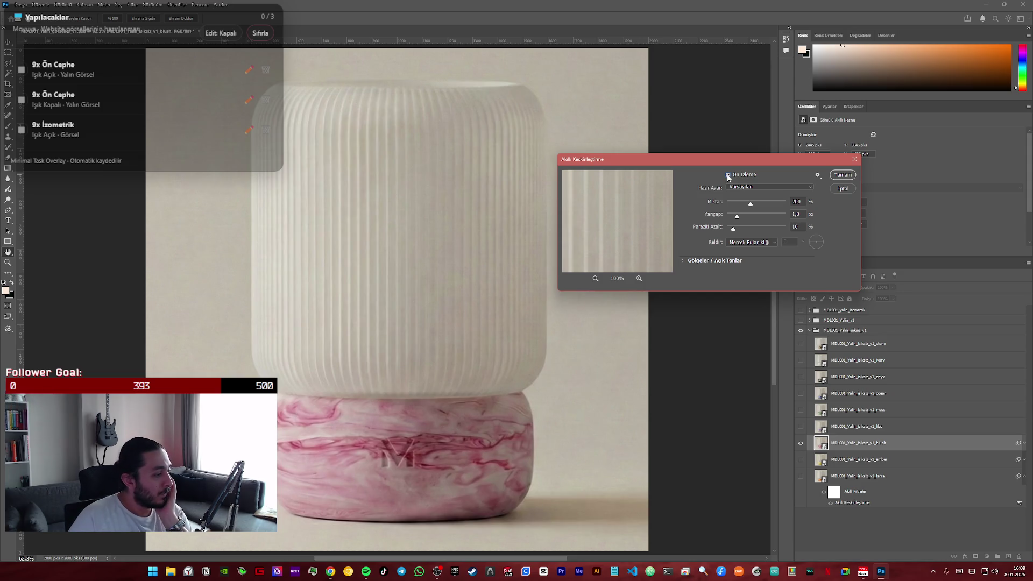
pyautogui.click(843, 177)
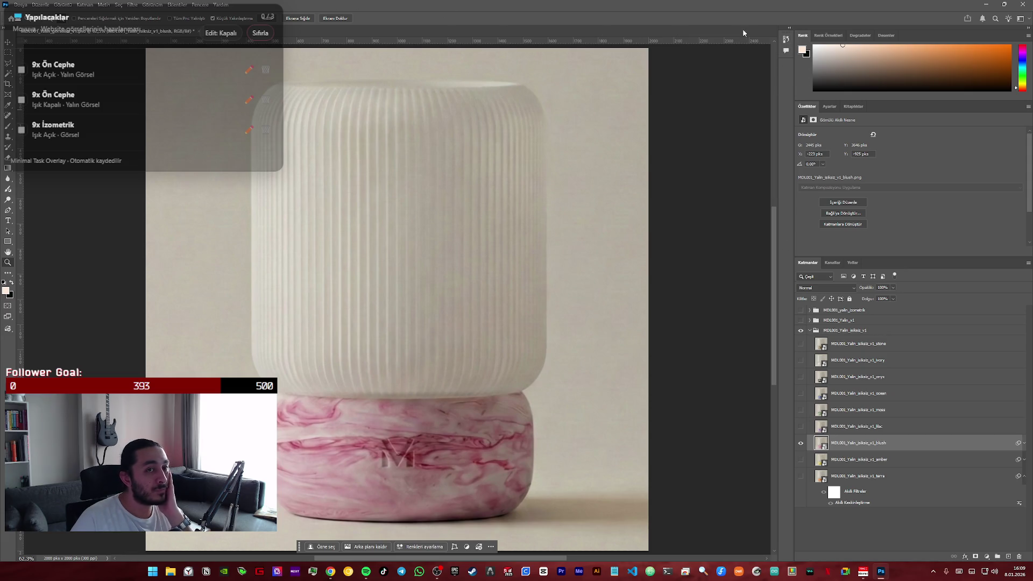
# Step: Hide blush, collapse terra's smart filters, and show the purple lilac variant
pyautogui.click(802, 444)
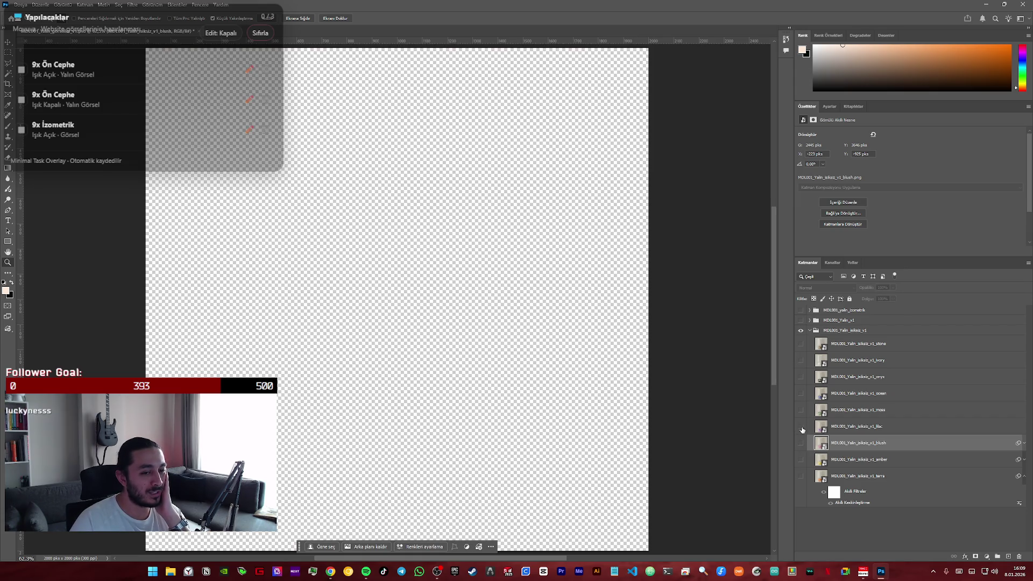
pyautogui.click(839, 432)
pyautogui.click(802, 443)
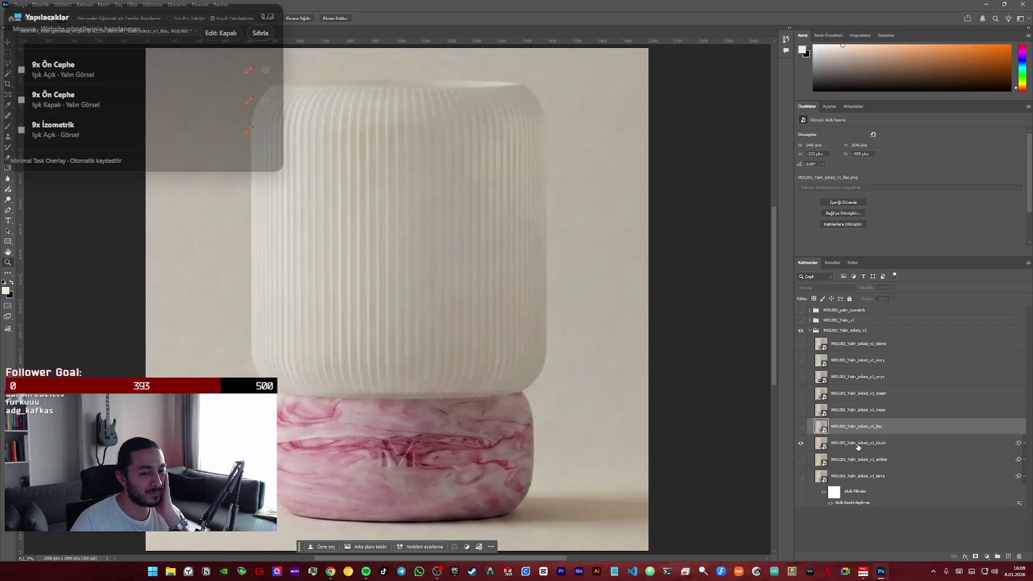
pyautogui.click(831, 446)
pyautogui.click(802, 443)
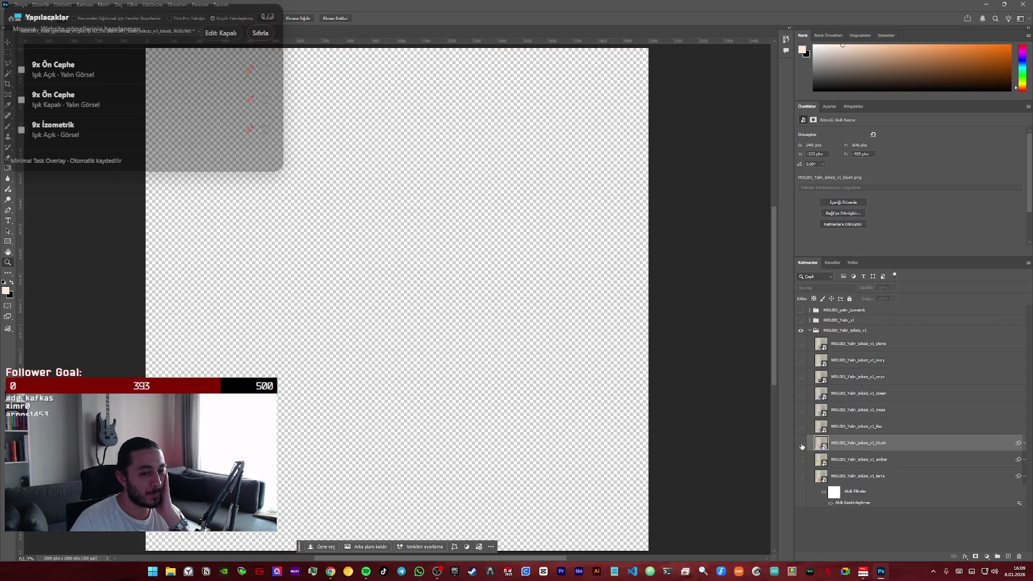
pyautogui.click(1024, 476)
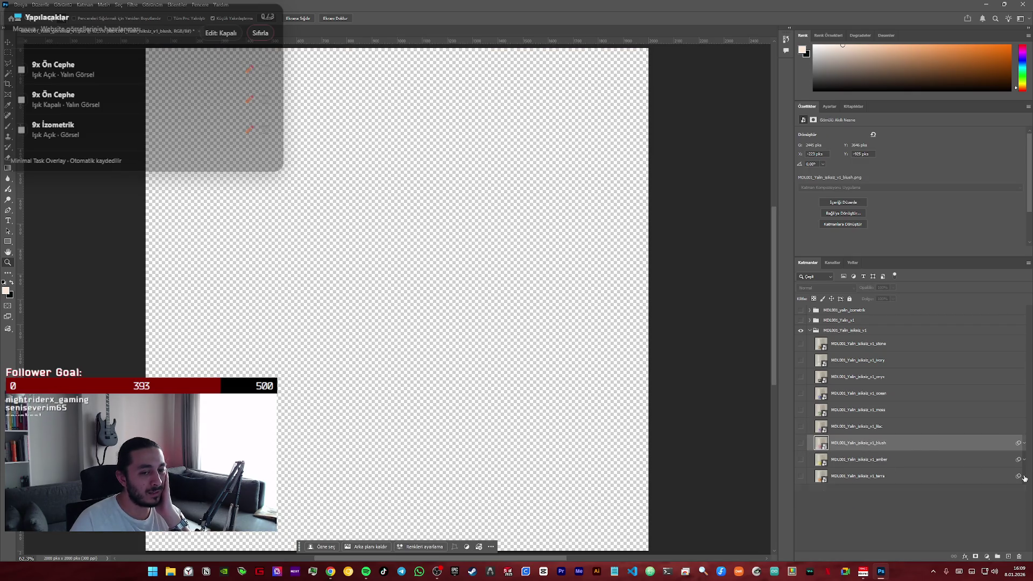
pyautogui.click(848, 429)
pyautogui.click(801, 426)
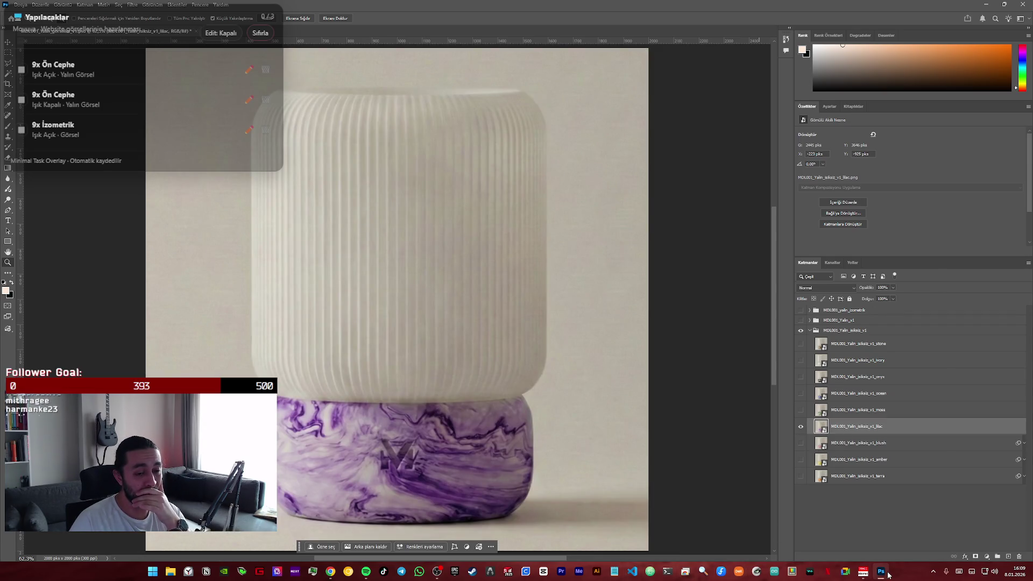
# Step: Toggle the lilac layer's visibility, dismiss the Filter menu, and open the Discover search panel
pyautogui.moveTo(888, 575)
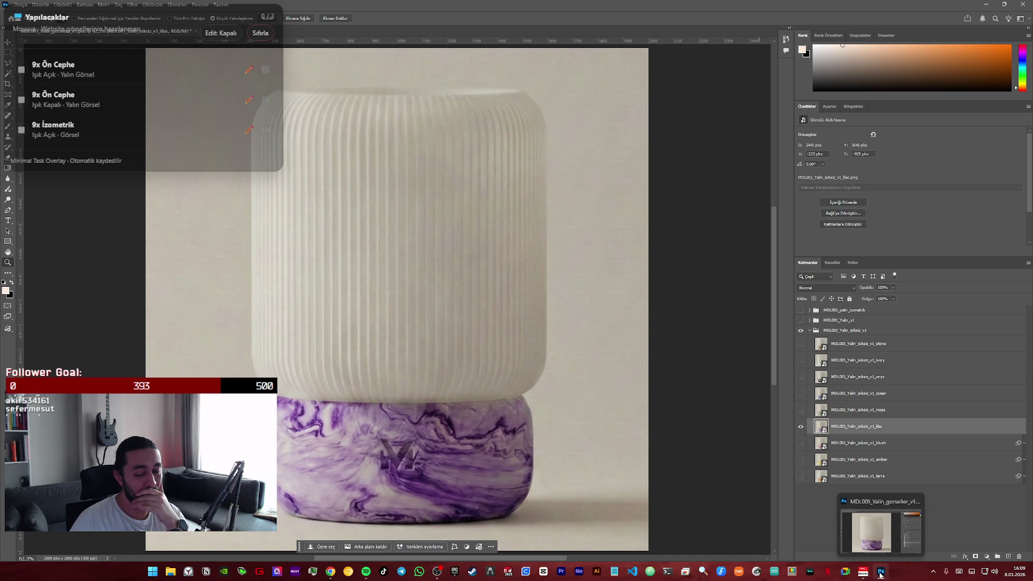
pyautogui.rightClick(880, 574)
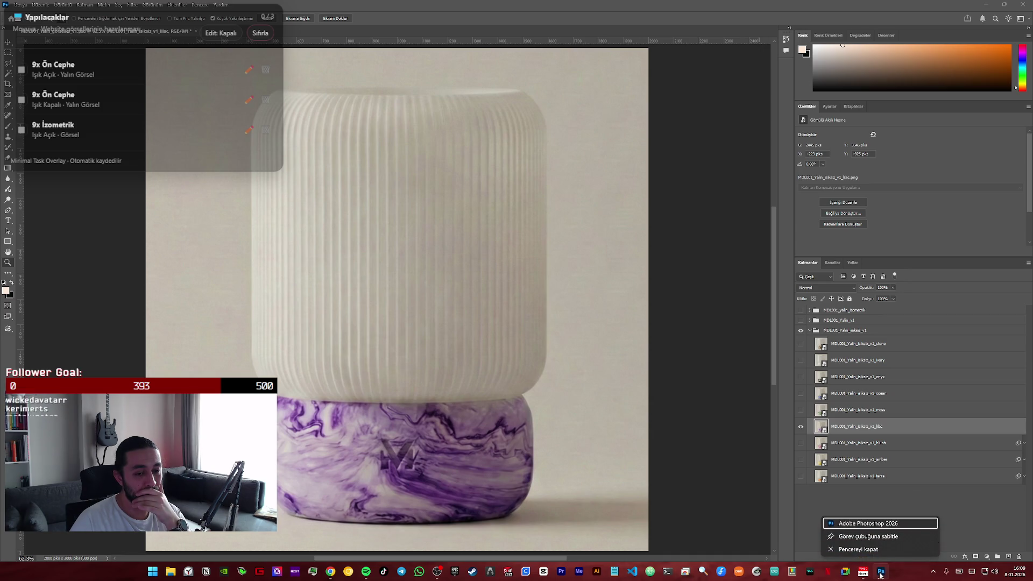
pyautogui.click(839, 426)
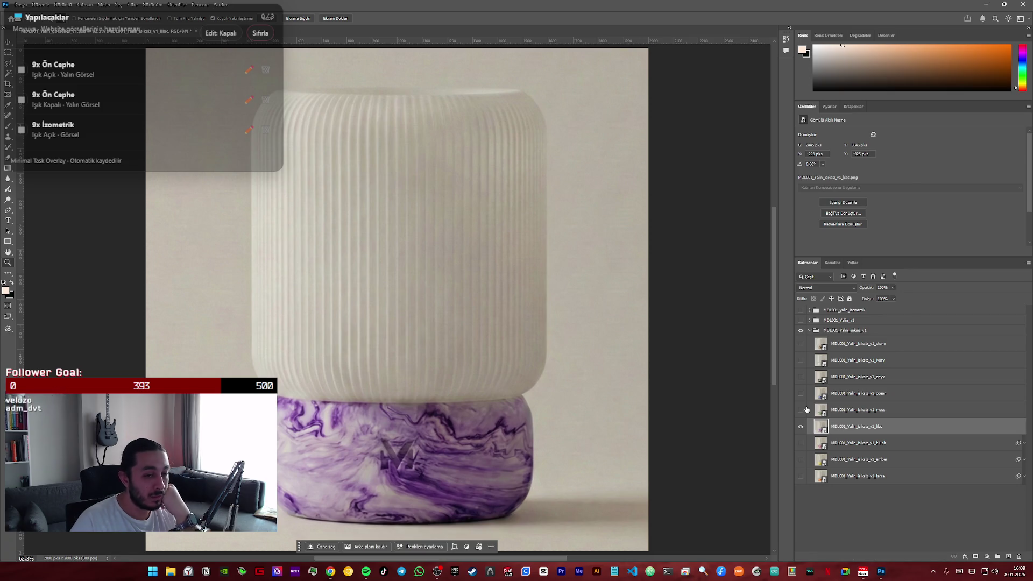
pyautogui.click(801, 426)
pyautogui.click(801, 426)
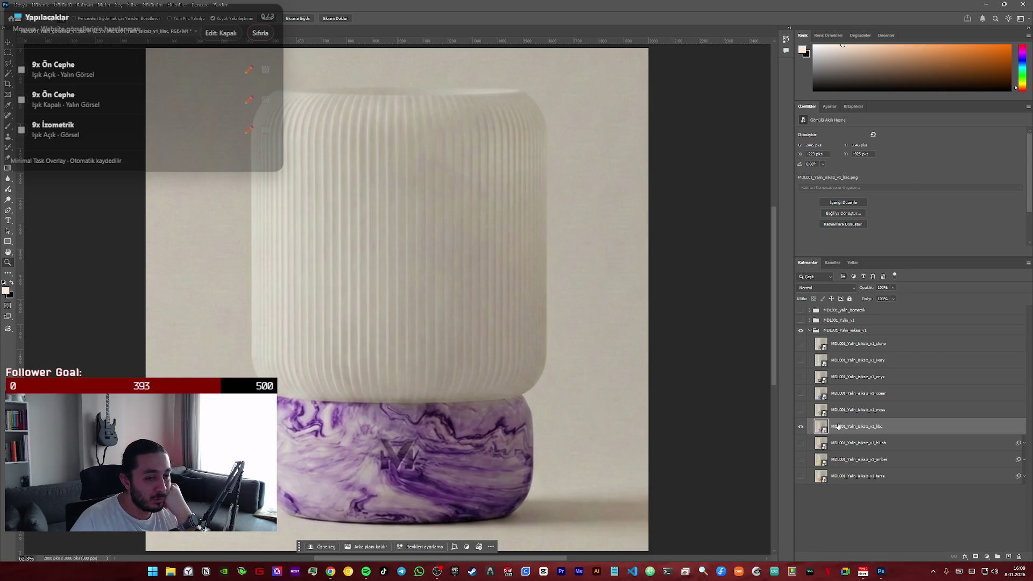
pyautogui.click(131, 4)
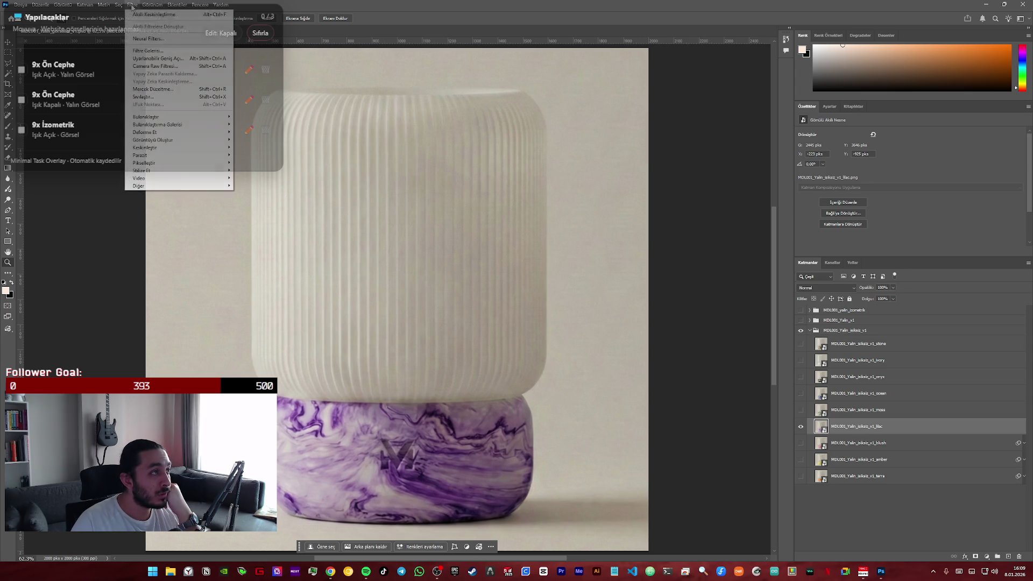
pyautogui.moveTo(223, 148)
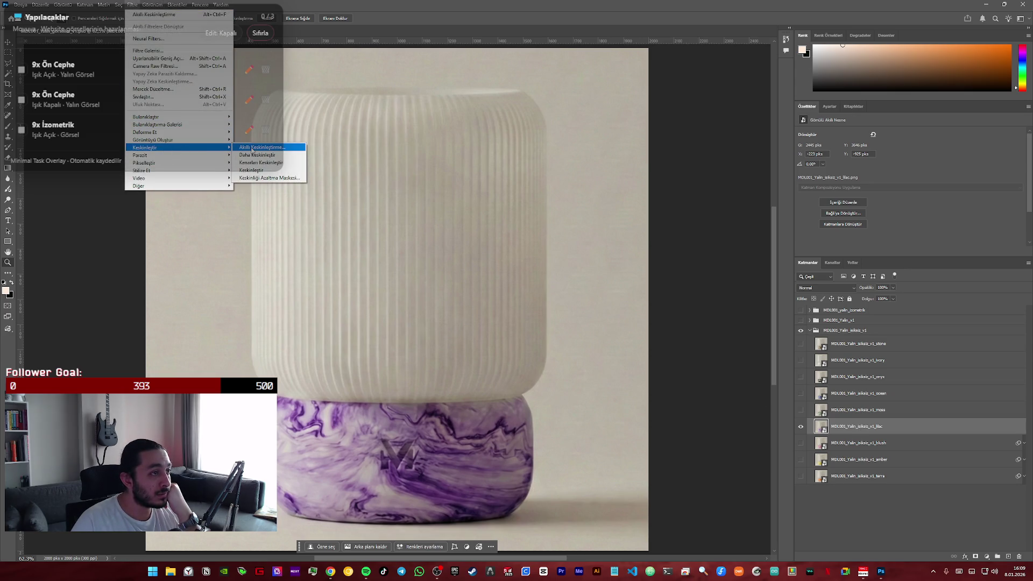
pyautogui.press('Escape')
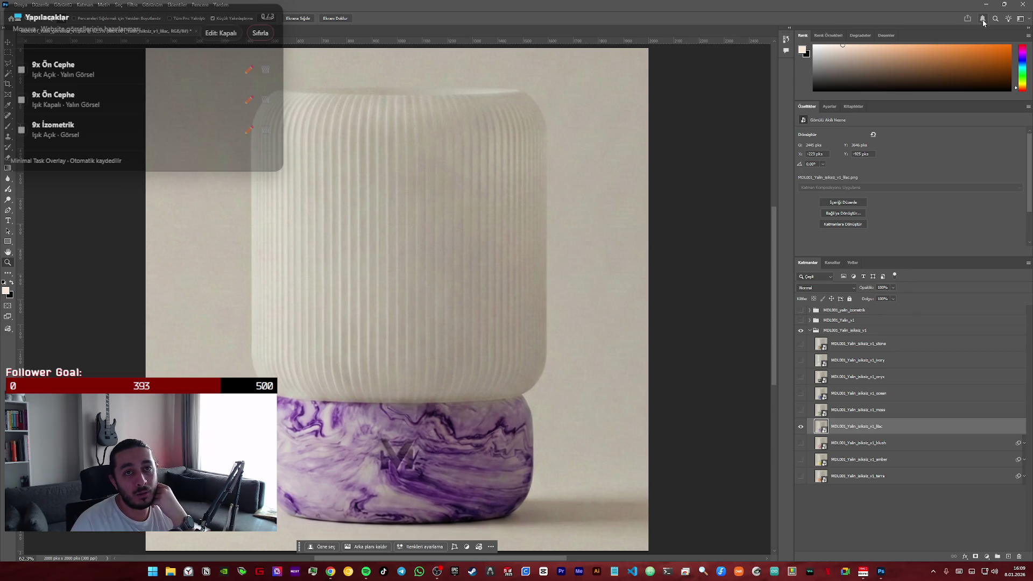
pyautogui.click(996, 18)
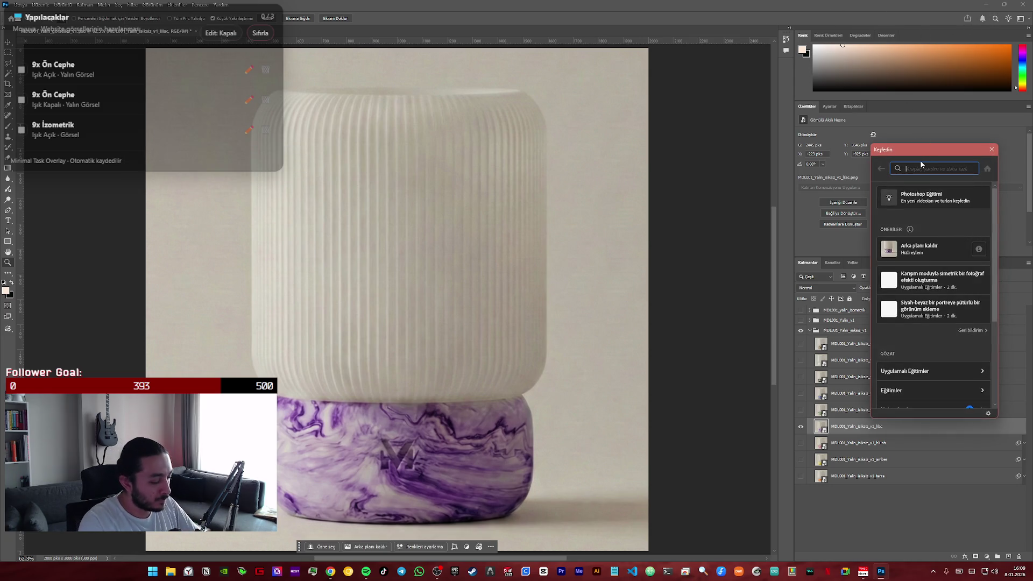
# Step: Search 'makro' to open the Actions panel and enlarge it
pyautogui.write('makro')
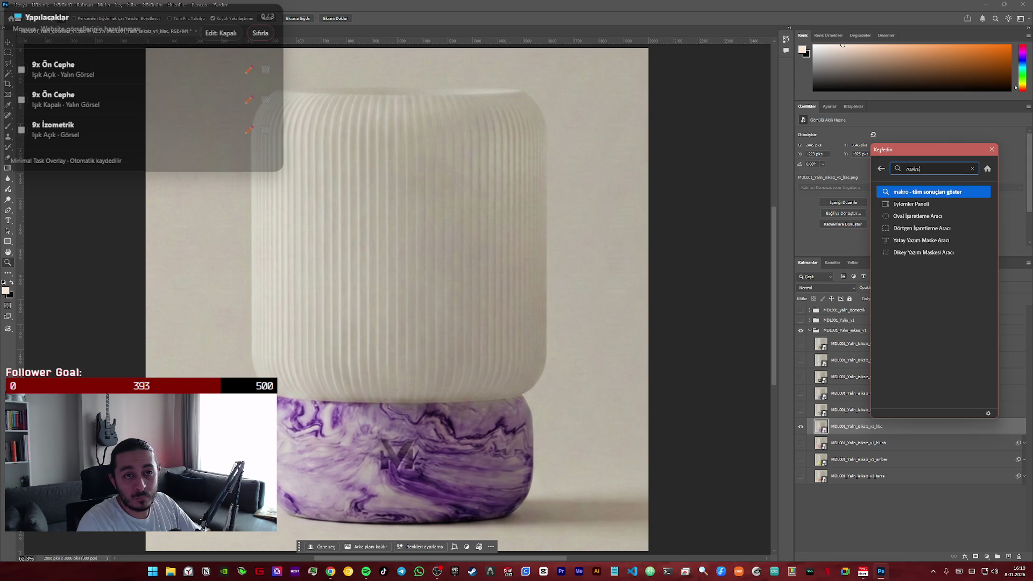
pyautogui.click(920, 205)
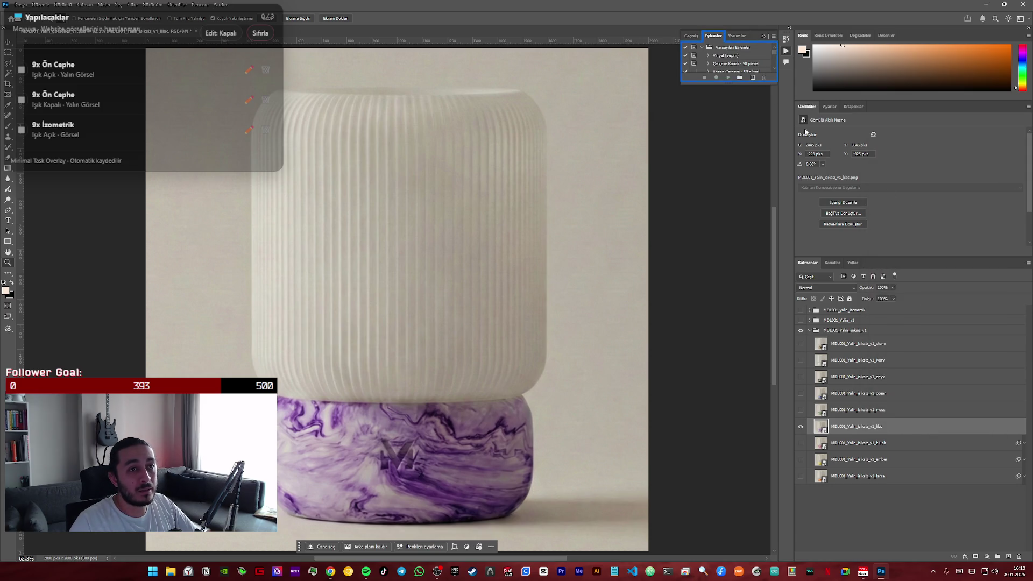
pyautogui.moveTo(717, 84); pyautogui.dragTo(719, 173)
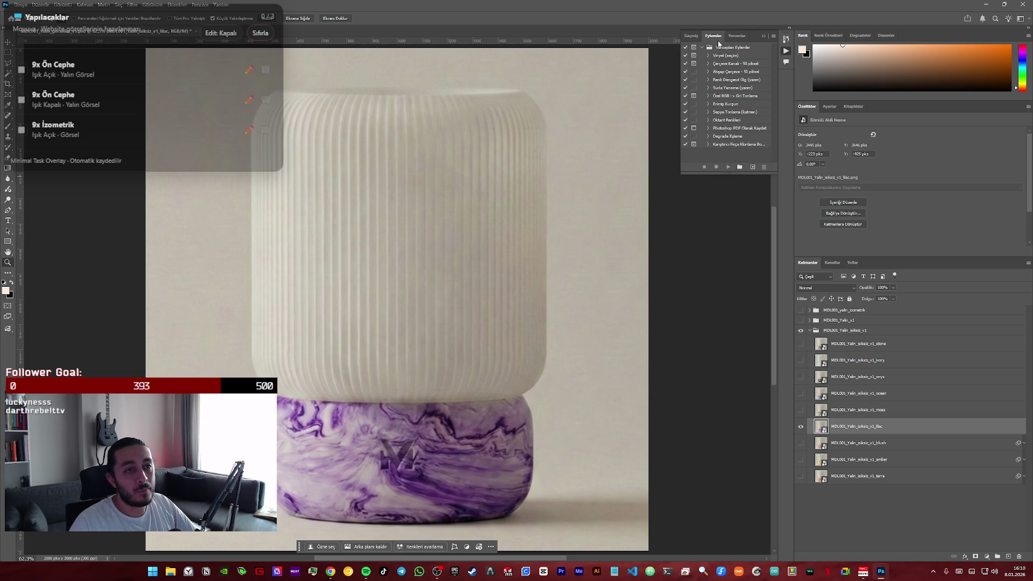
# Step: Create a new action named Akıllı Keskinleştirme in Varsayılan Eylemler and start recording
pyautogui.click(752, 168)
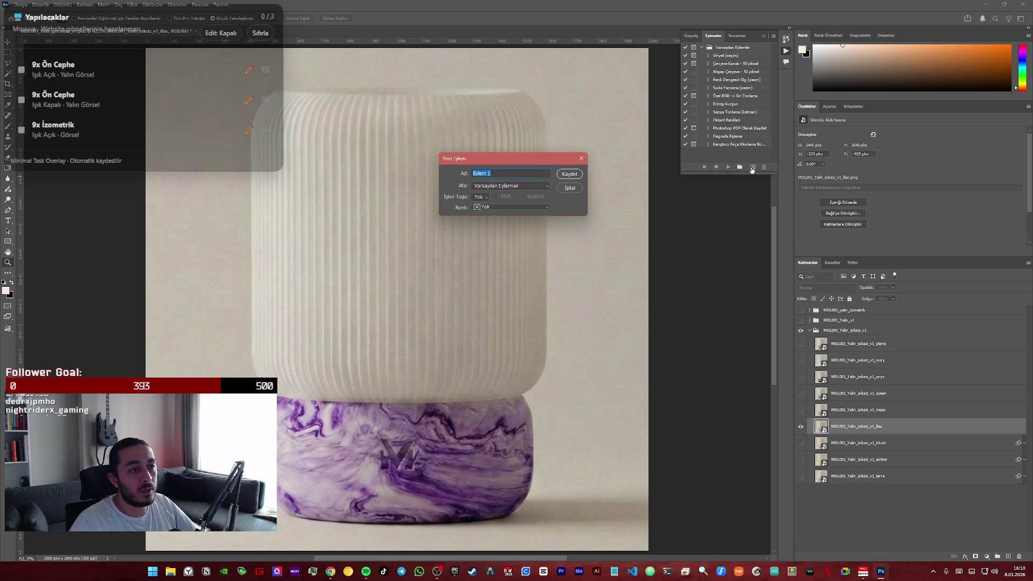
pyautogui.click(534, 188)
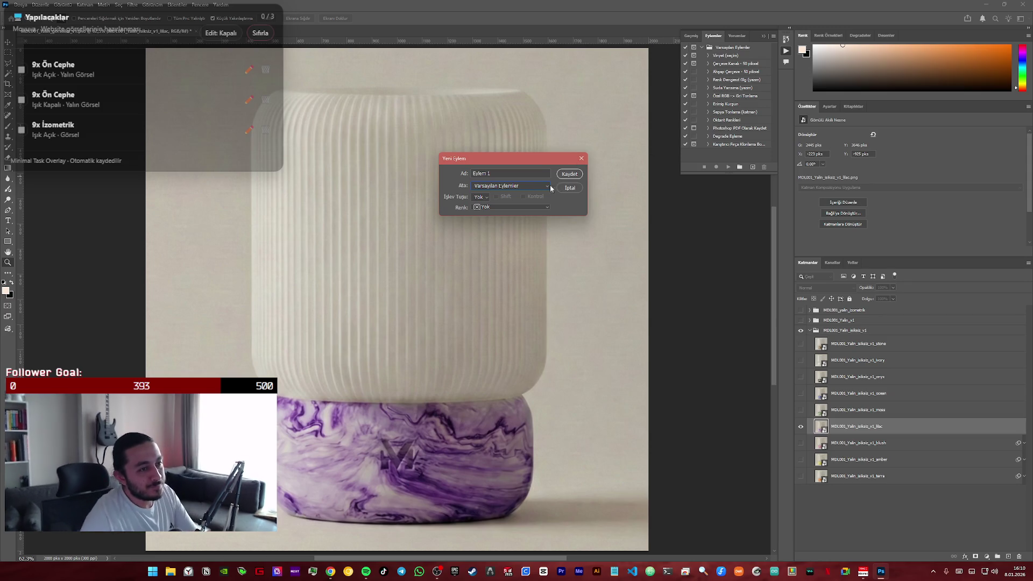
pyautogui.click(565, 188)
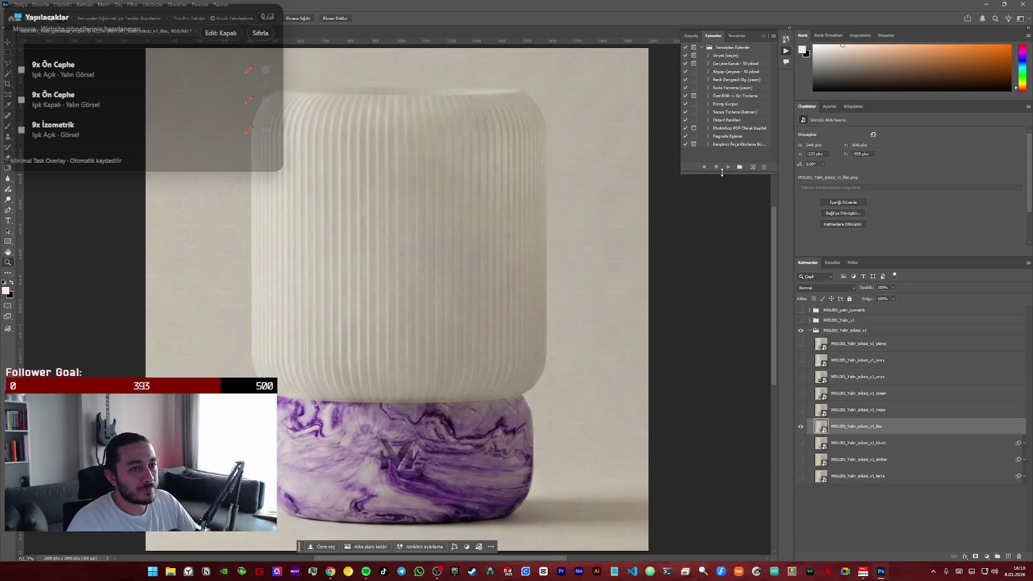
pyautogui.click(753, 167)
pyautogui.write('Akıllı Keski')
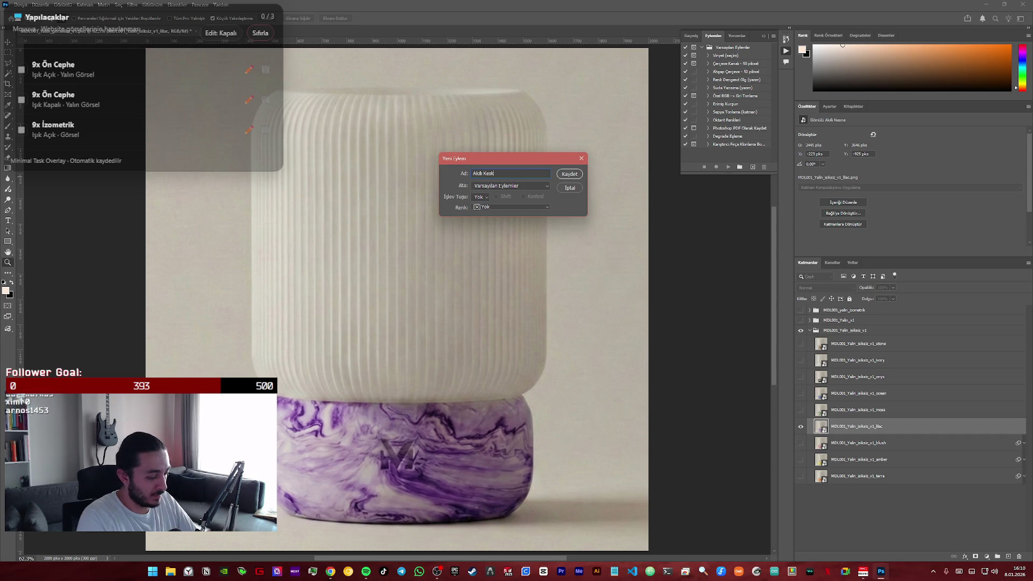
pyautogui.write('leştirm')
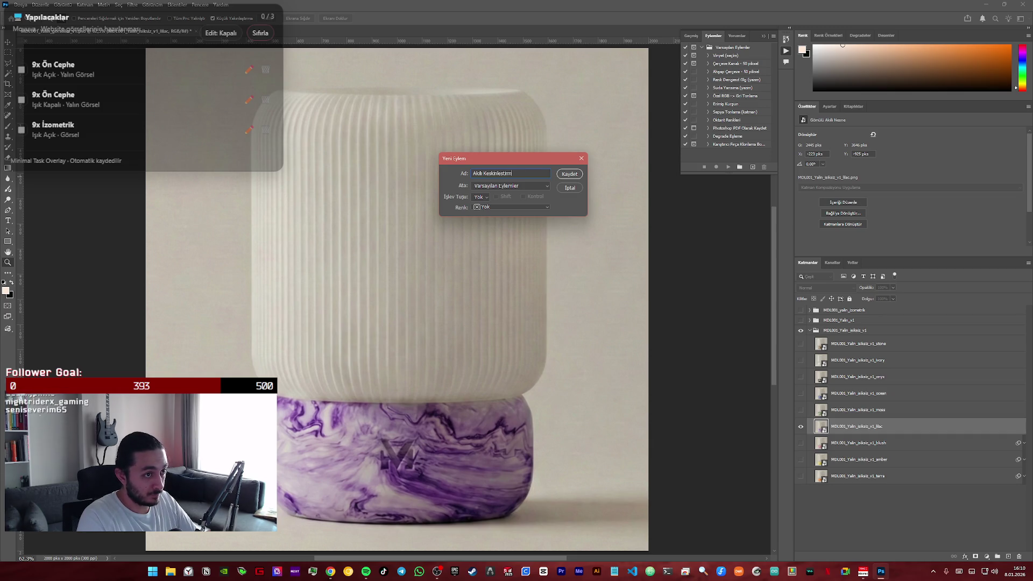
pyautogui.write('e')
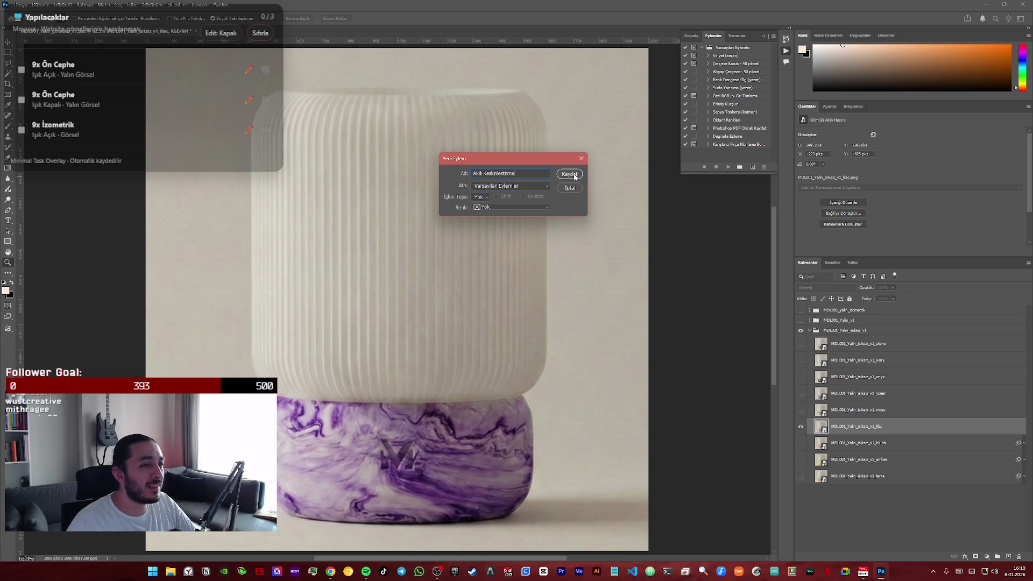
pyautogui.click(573, 175)
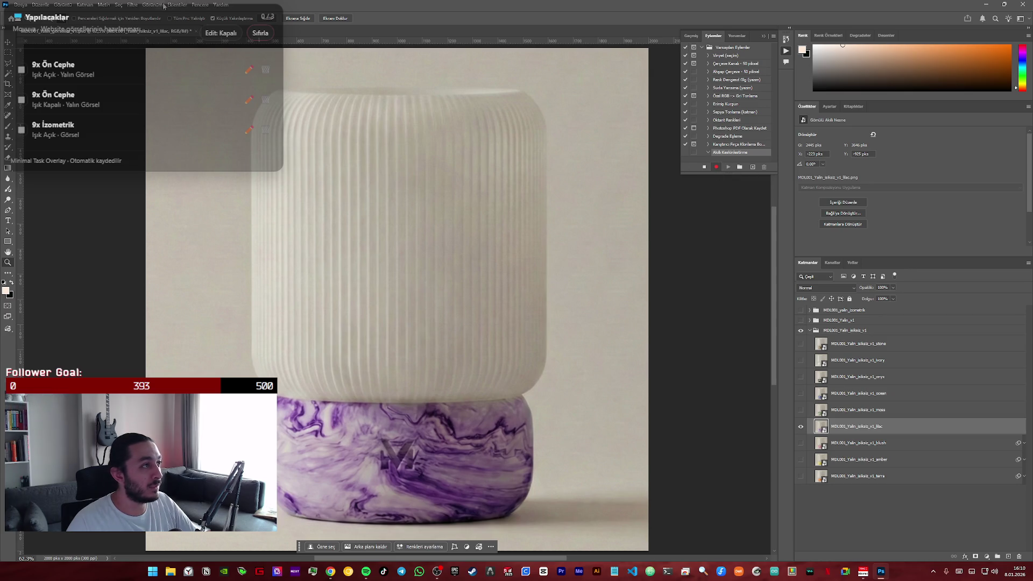
# Step: Record Smart Sharpen applied to the lilac layer, then stop recording
pyautogui.click(131, 5)
pyautogui.moveTo(178, 147)
pyautogui.click(262, 147)
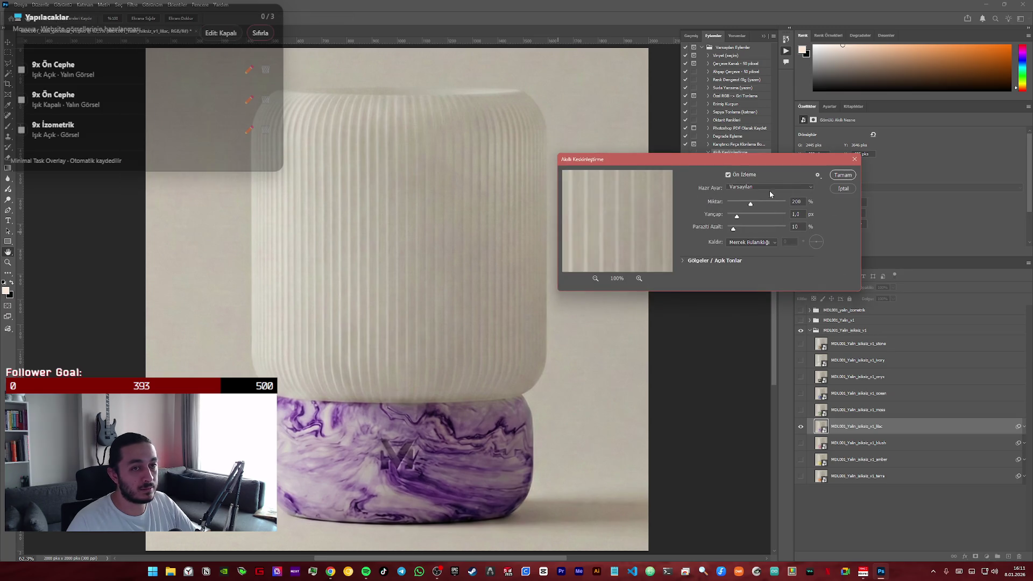
pyautogui.click(842, 174)
pyautogui.click(705, 168)
# Step: Enable the Akıllı Keskinleştirme action's dialog toggle and confirm the warning
pyautogui.click(709, 152)
pyautogui.click(725, 153)
pyautogui.click(694, 153)
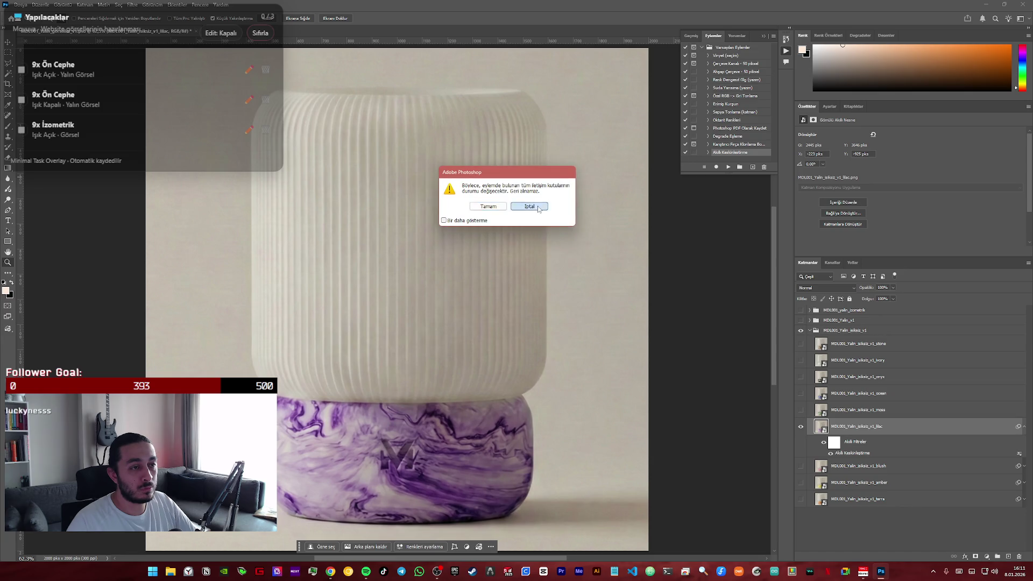
pyautogui.click(501, 207)
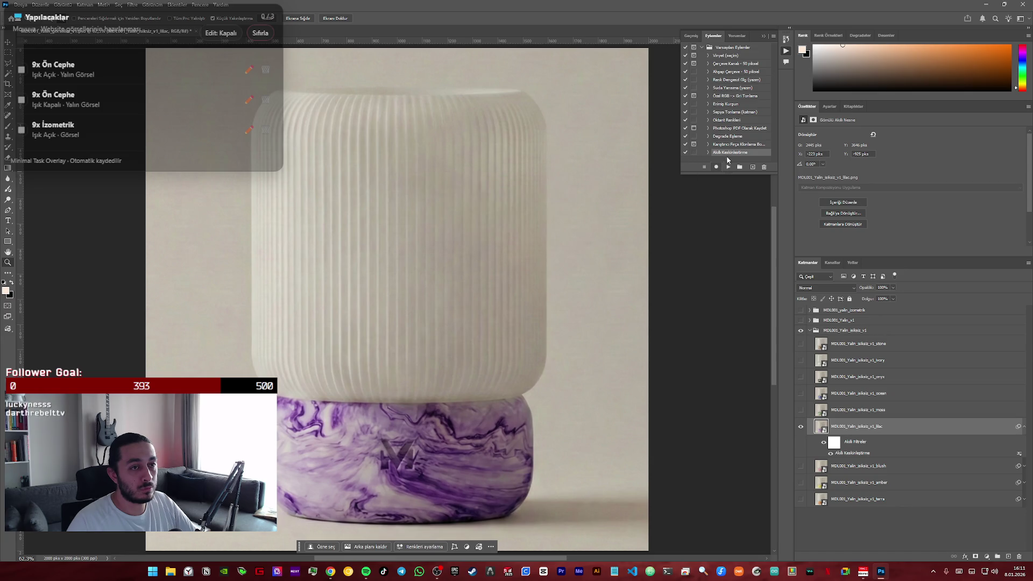
# Step: Run the sharpening action on the moss layer, retrying after the failed first playback
pyautogui.click(1023, 427)
pyautogui.click(880, 412)
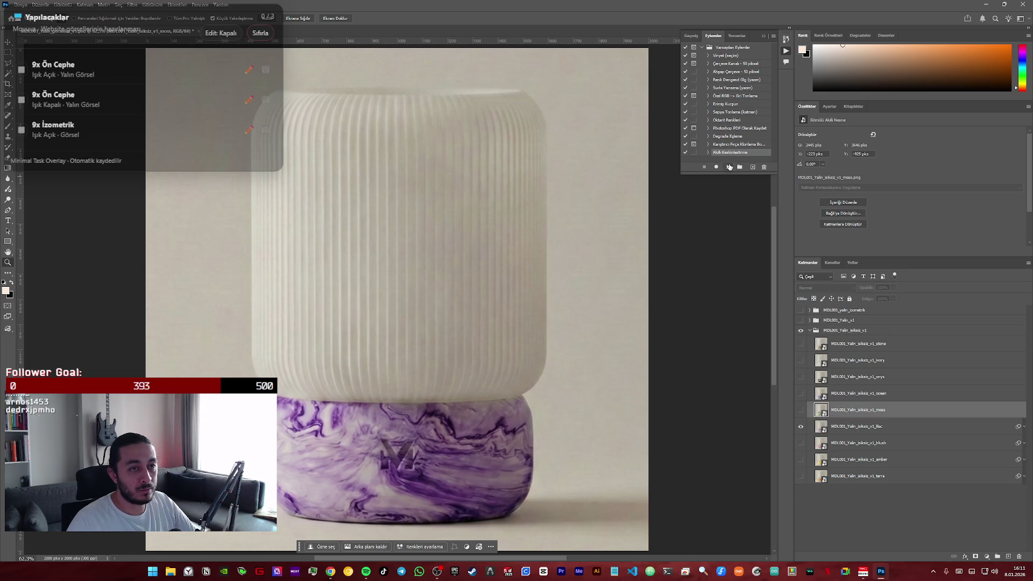
pyautogui.click(729, 167)
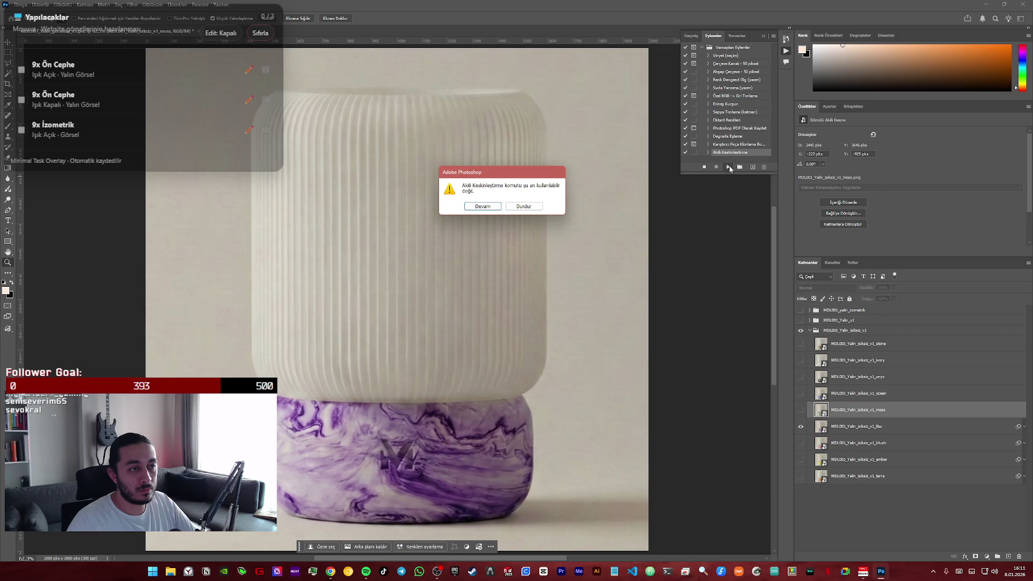
pyautogui.click(523, 206)
pyautogui.click(800, 410)
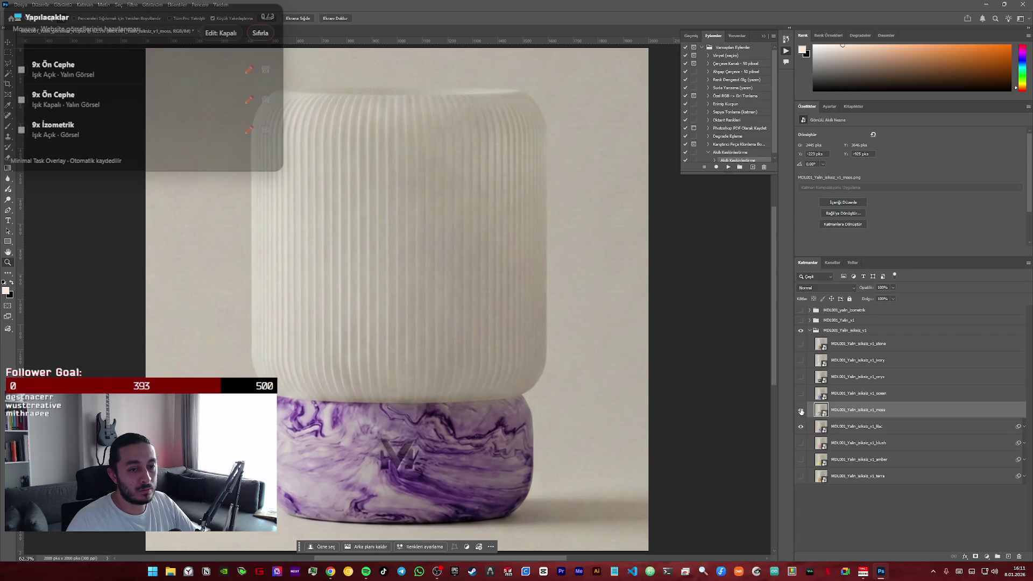
pyautogui.click(727, 168)
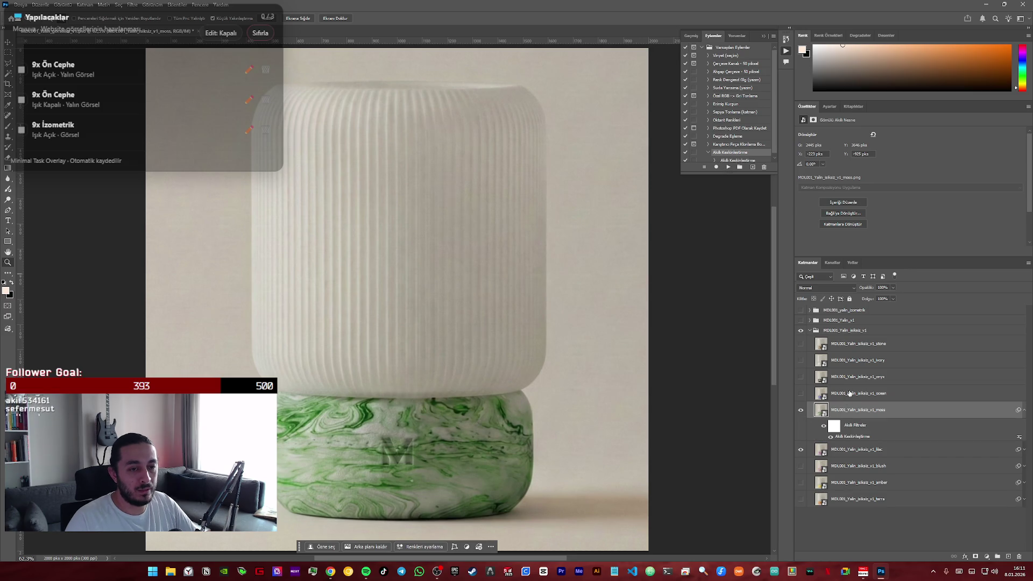
# Step: Hide moss, show the ocean layer, and run the sharpening action on it
pyautogui.click(801, 410)
pyautogui.click(800, 393)
pyautogui.click(801, 450)
pyautogui.click(857, 393)
pyautogui.click(728, 168)
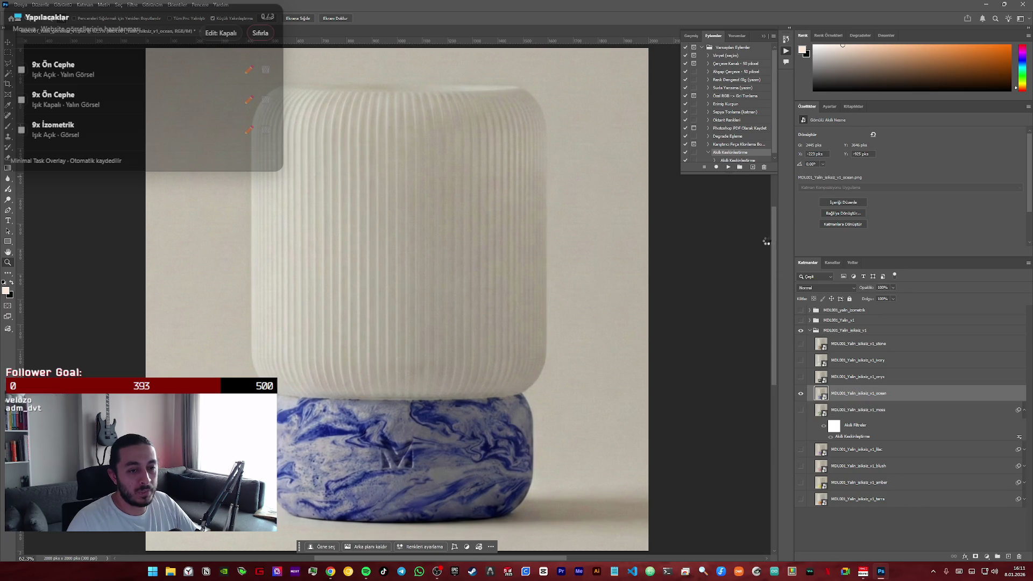
# Step: Hide ocean, show the onyx layer, and run the sharpening action on it
pyautogui.click(801, 393)
pyautogui.click(801, 377)
pyautogui.click(815, 379)
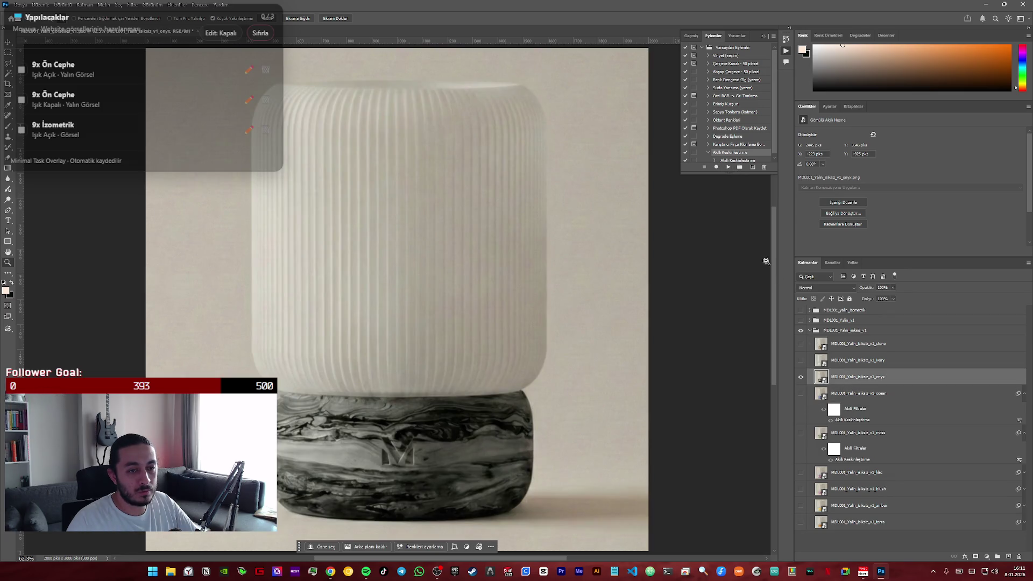
pyautogui.click(727, 167)
# Step: Hide onyx, show the ivory layer, and run the sharpening action on it
pyautogui.click(800, 377)
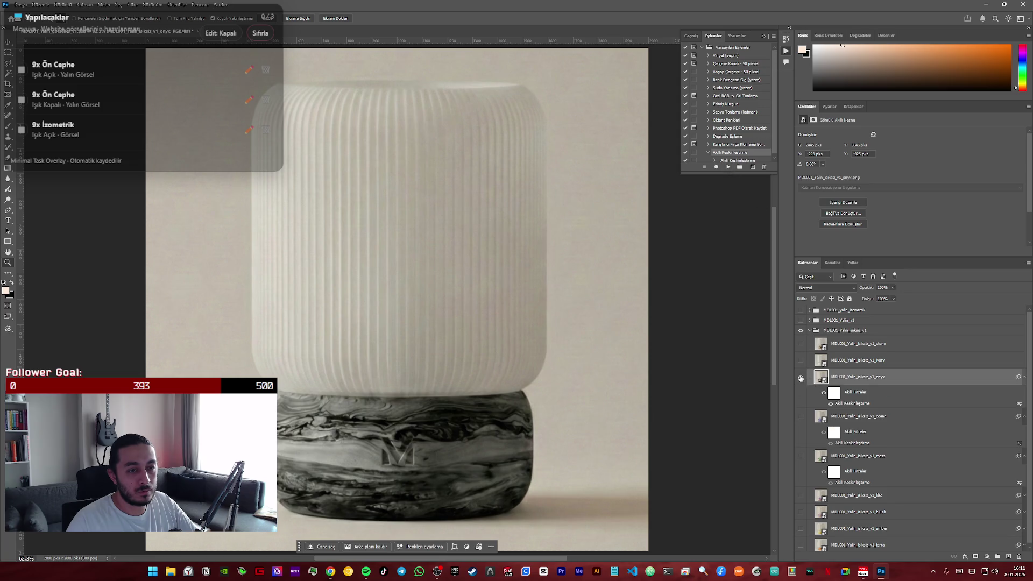
pyautogui.click(800, 360)
pyautogui.click(856, 360)
pyautogui.click(729, 167)
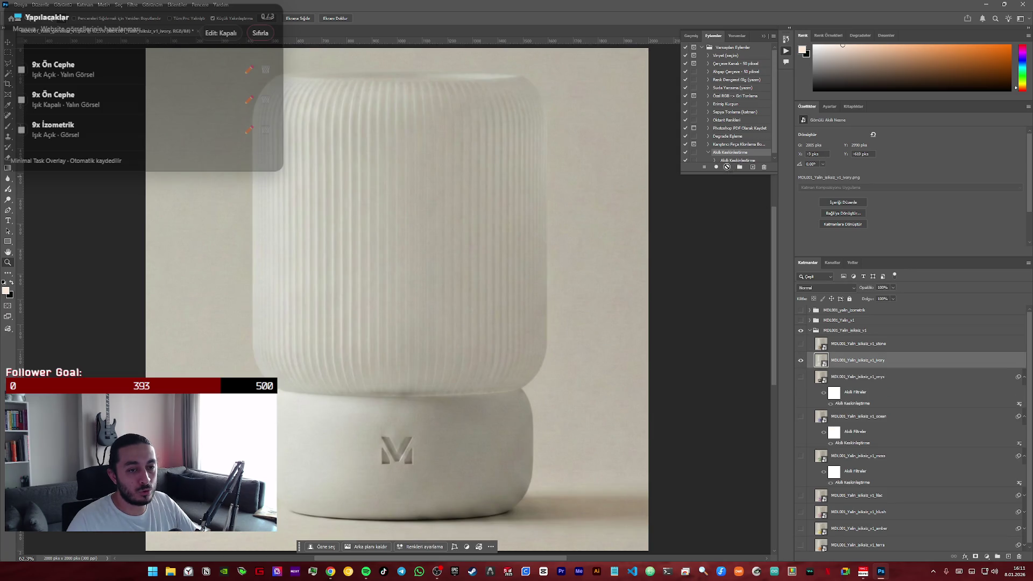
# Step: Hide ivory, show the stone layer, and run the sharpening action on it
pyautogui.click(800, 360)
pyautogui.click(842, 343)
pyautogui.click(800, 343)
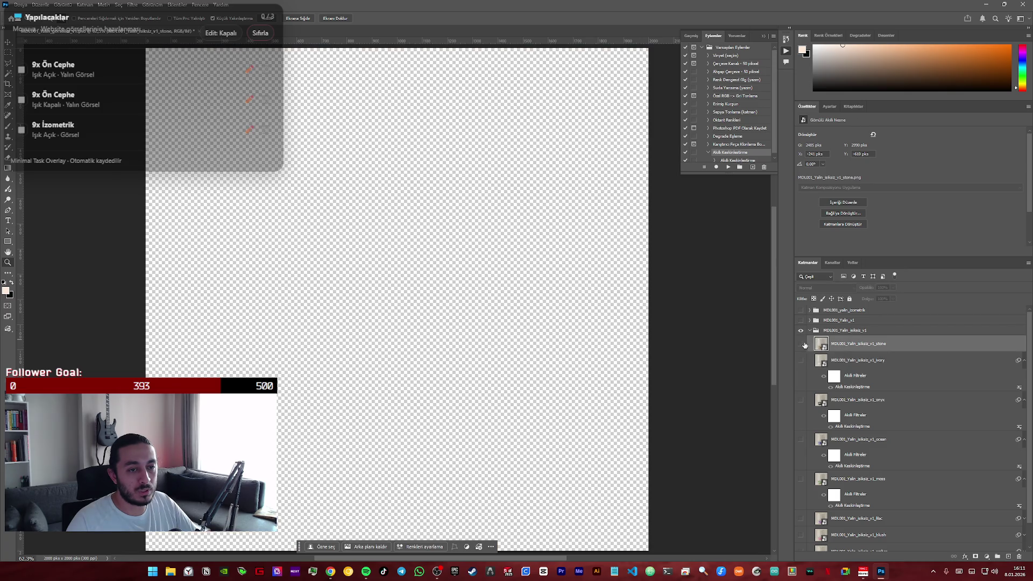
pyautogui.click(728, 167)
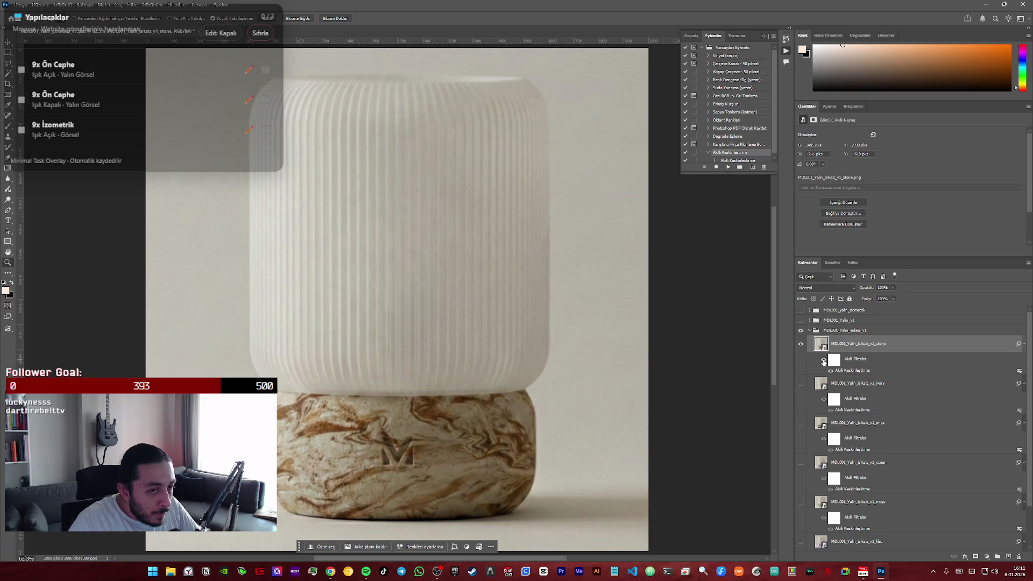
# Step: Toggle the stone layer's Smart Sharpen to compare, then collapse the stone, ivory, onyx, ocean and moss filter lists
pyautogui.click(823, 362)
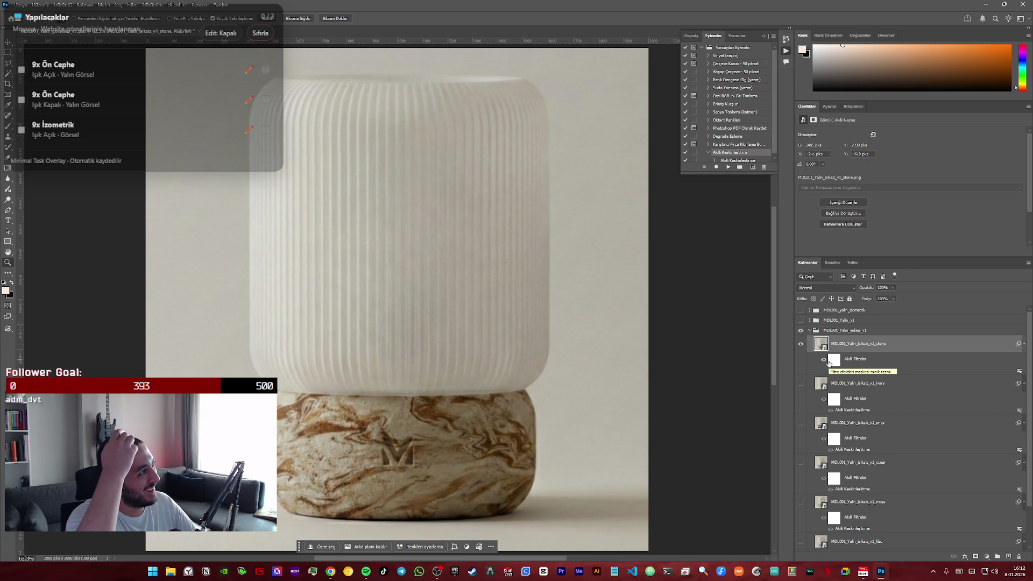
pyautogui.click(824, 360)
pyautogui.click(1024, 343)
pyautogui.click(1024, 360)
pyautogui.click(1024, 376)
pyautogui.click(1024, 393)
pyautogui.click(1025, 412)
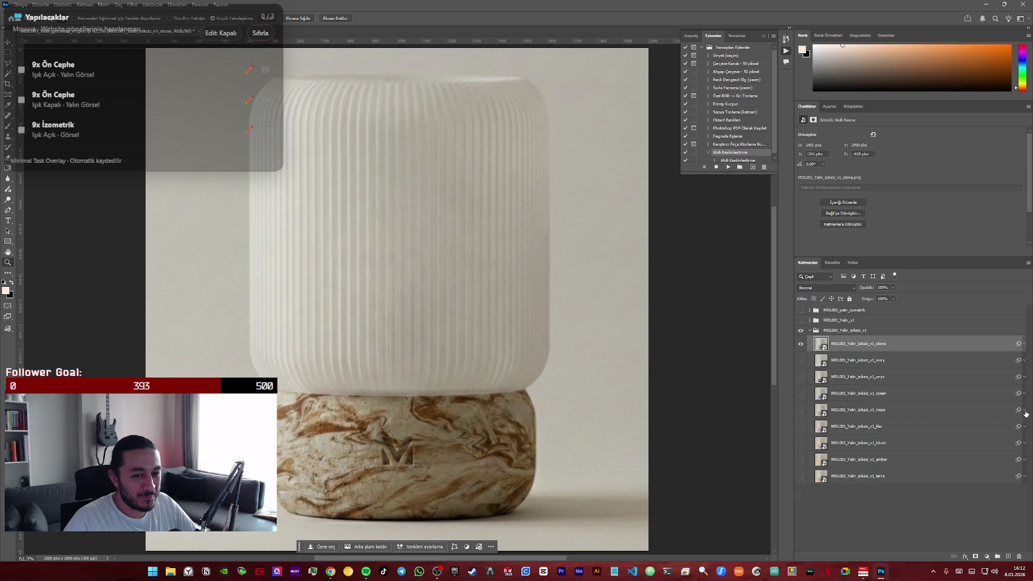
# Step: Check the ivory and onyx layers' sharpening filters, ending with the onyx variant shown and selected
pyautogui.click(800, 343)
pyautogui.click(801, 359)
pyautogui.click(941, 360)
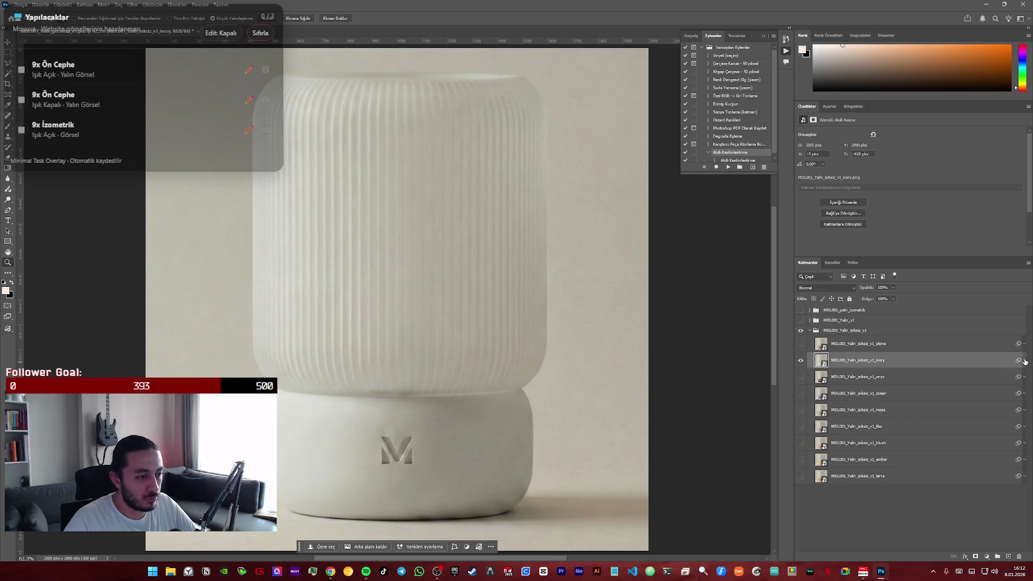
pyautogui.click(1024, 360)
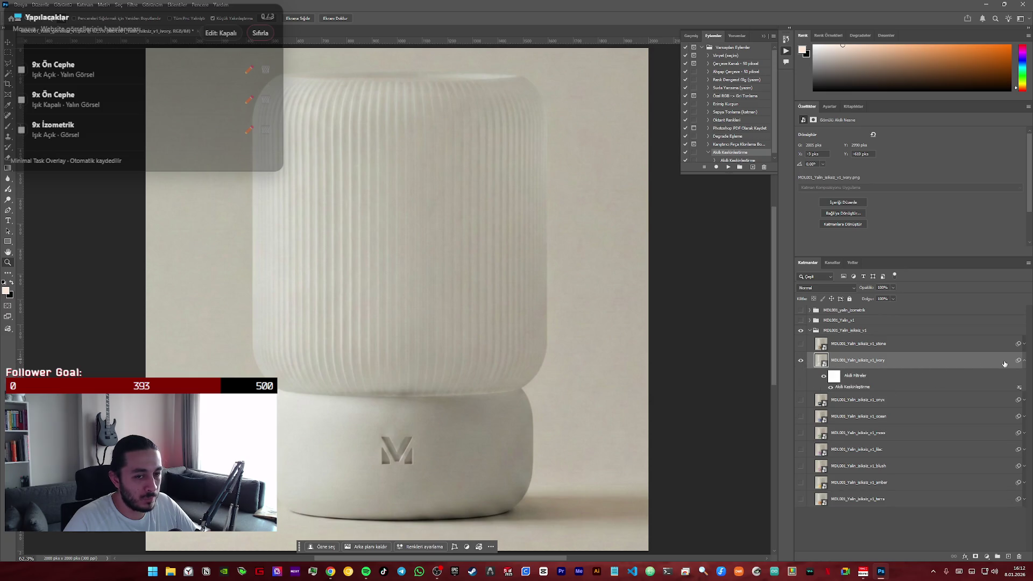
pyautogui.click(1025, 360)
pyautogui.click(800, 377)
pyautogui.click(800, 360)
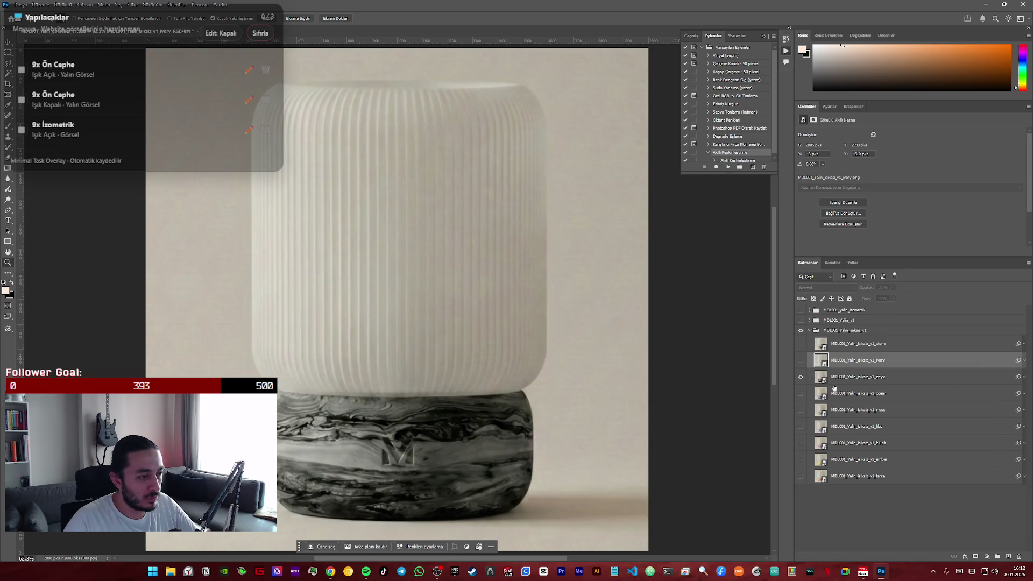
pyautogui.click(1025, 379)
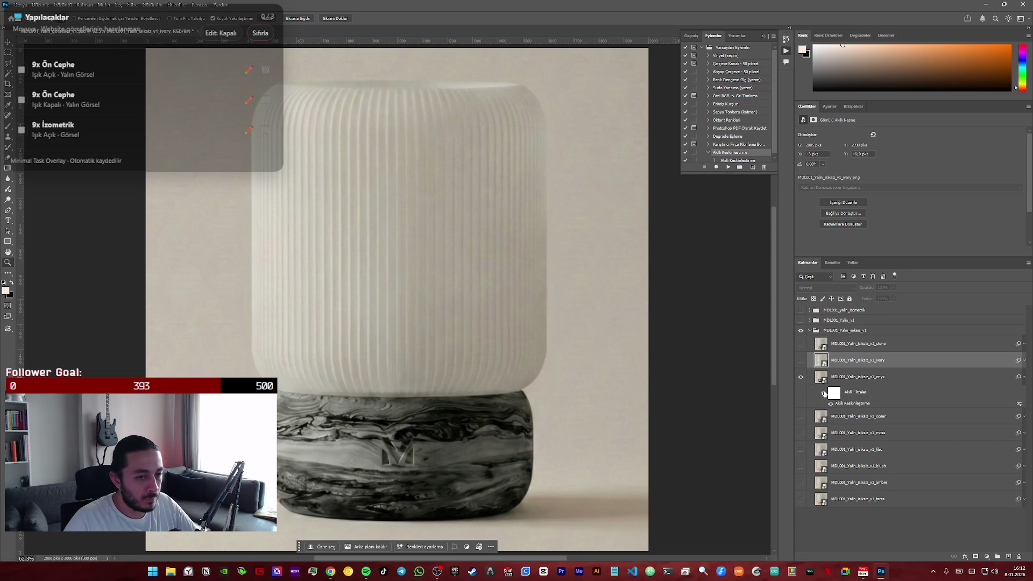
pyautogui.click(824, 394)
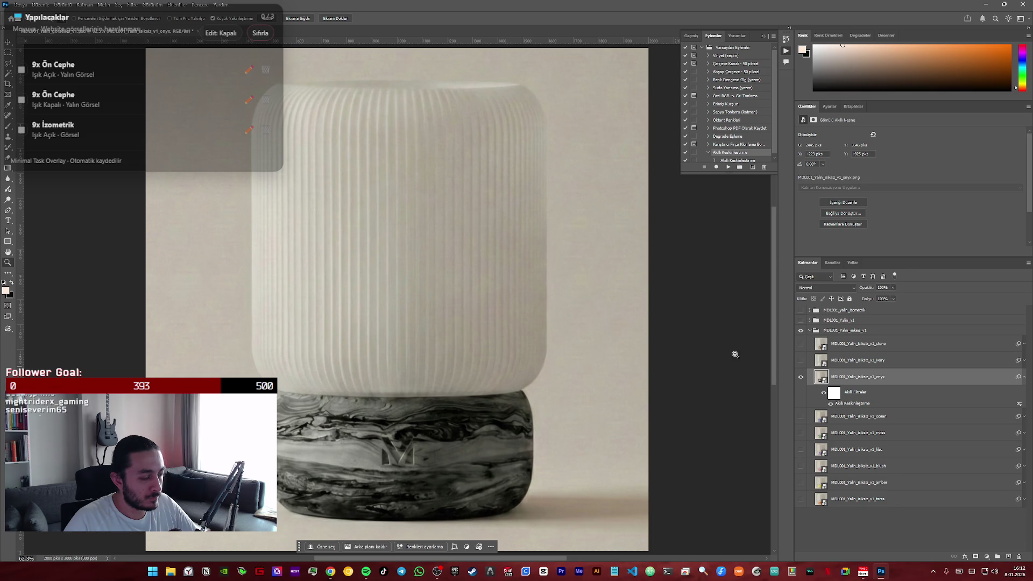
# Step: Launch Topaz Gigapixel AI via Windows search for 'topaz', then switch back to Photoshop
pyautogui.press('super')
pyautogui.write('topaz')
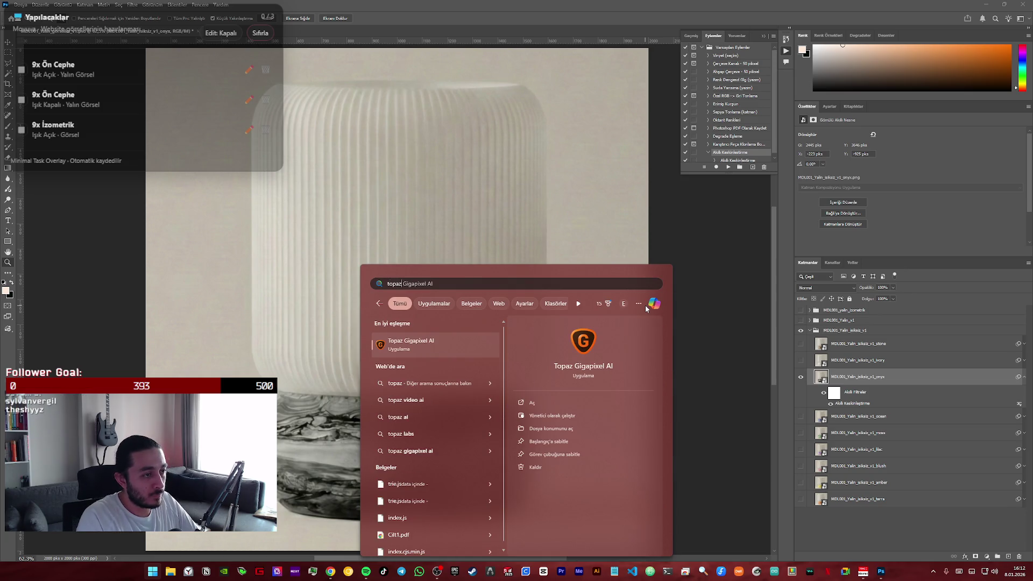
pyautogui.click(451, 341)
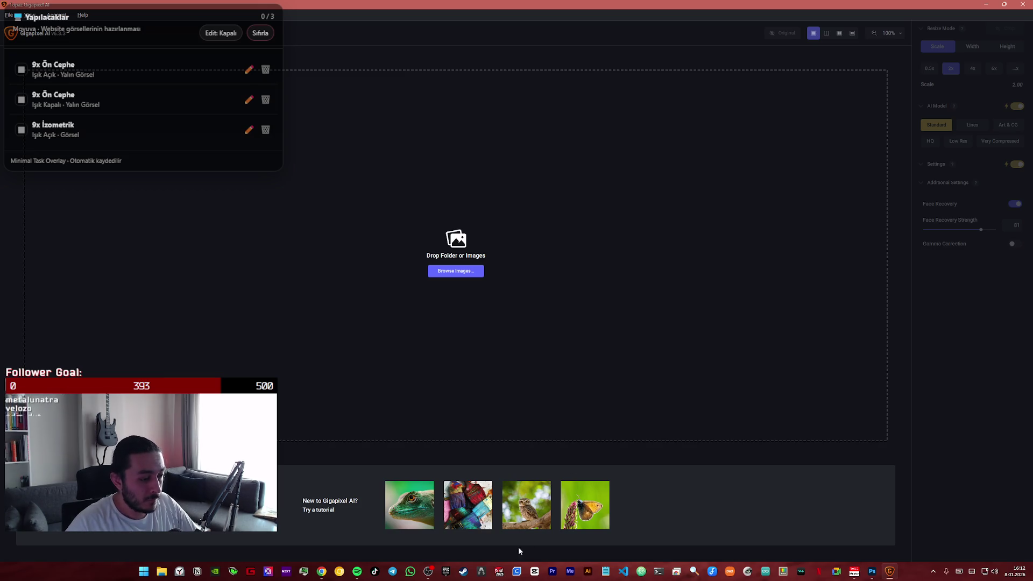
pyautogui.click(877, 573)
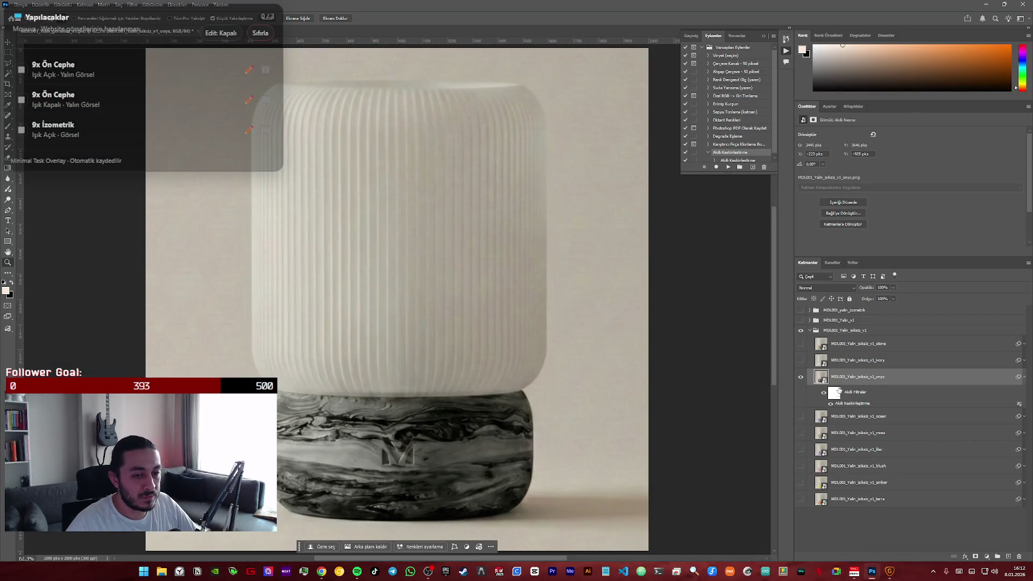
# Step: Quick-export the image as PNG to the Desktop as MDL001_Yalin_gorseller_v1_test.png
pyautogui.click(25, 6)
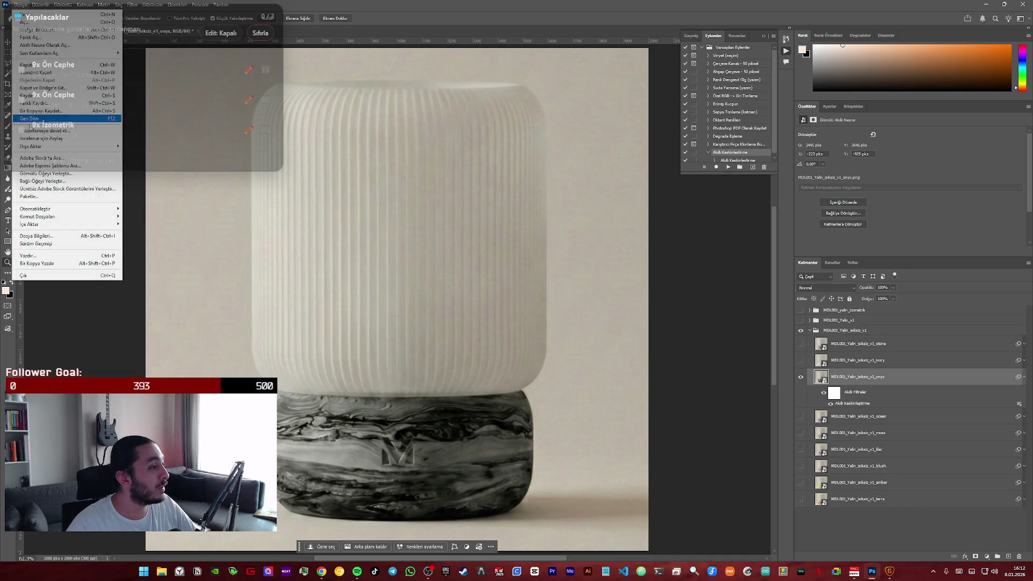
pyautogui.moveTo(107, 146)
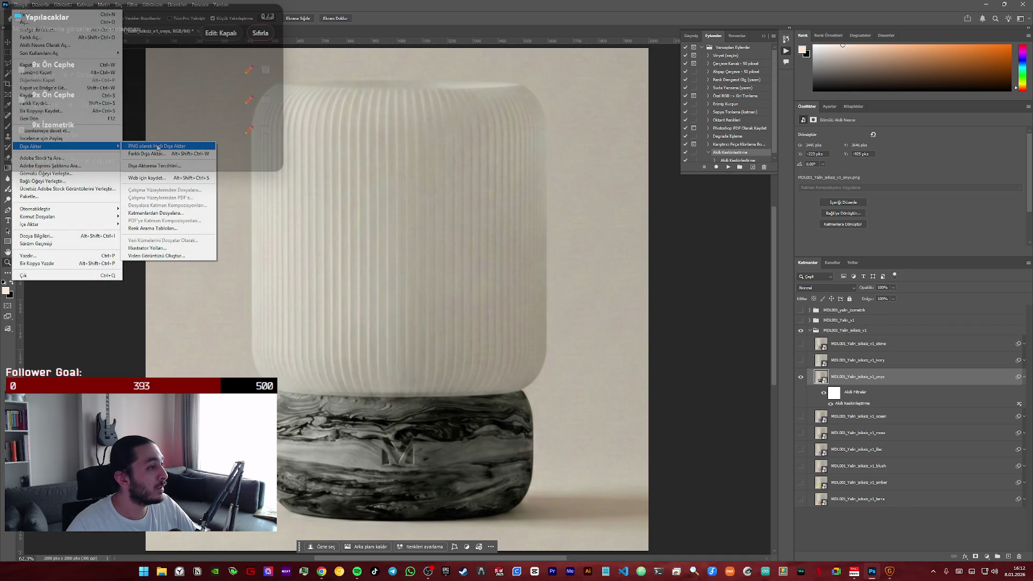
pyautogui.click(158, 147)
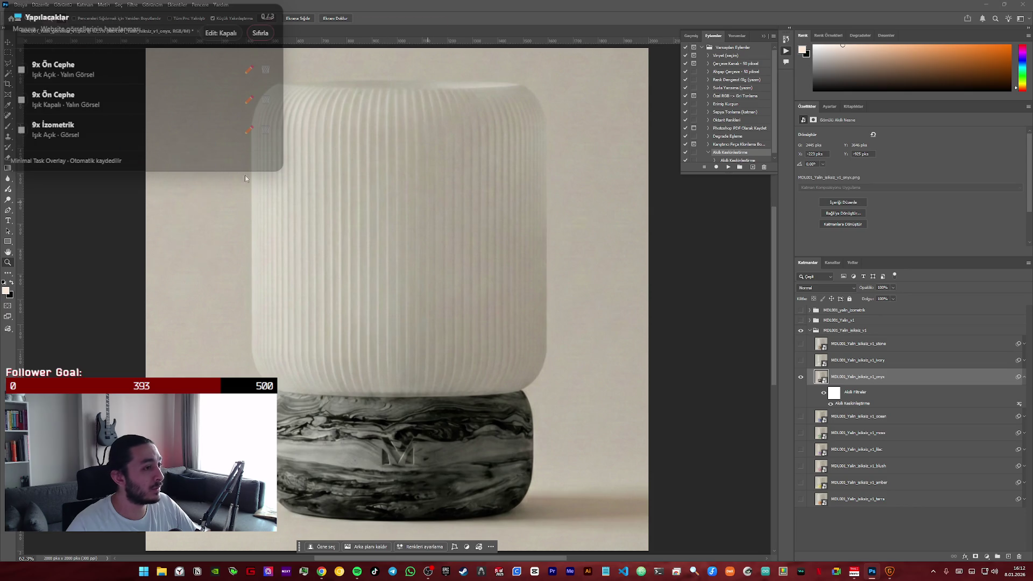
pyautogui.click(32, 83)
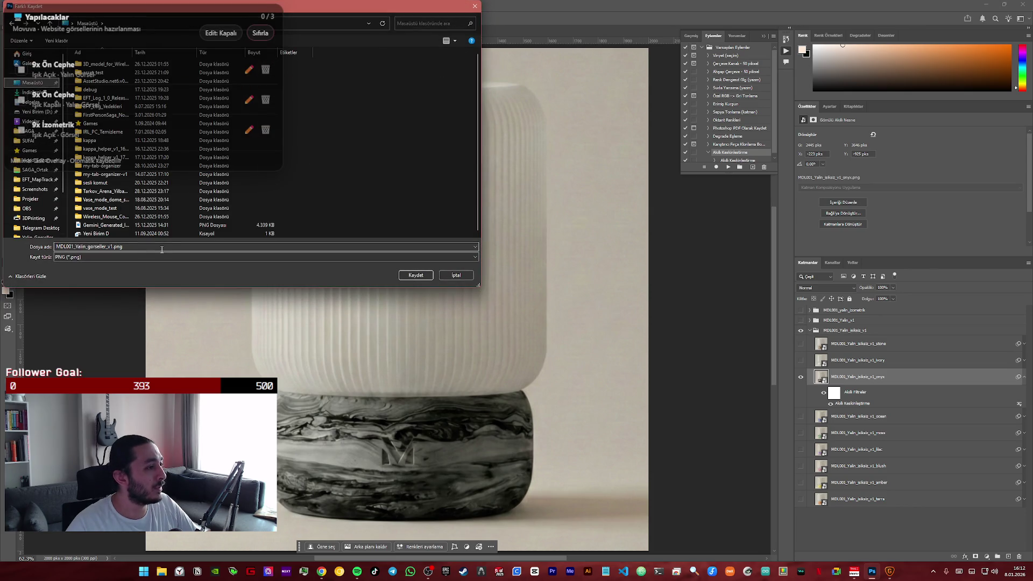
pyautogui.click(162, 249)
pyautogui.press('End')
pyautogui.press('Left')
pyautogui.press('Left')
pyautogui.press('Left')
pyautogui.write('_te')
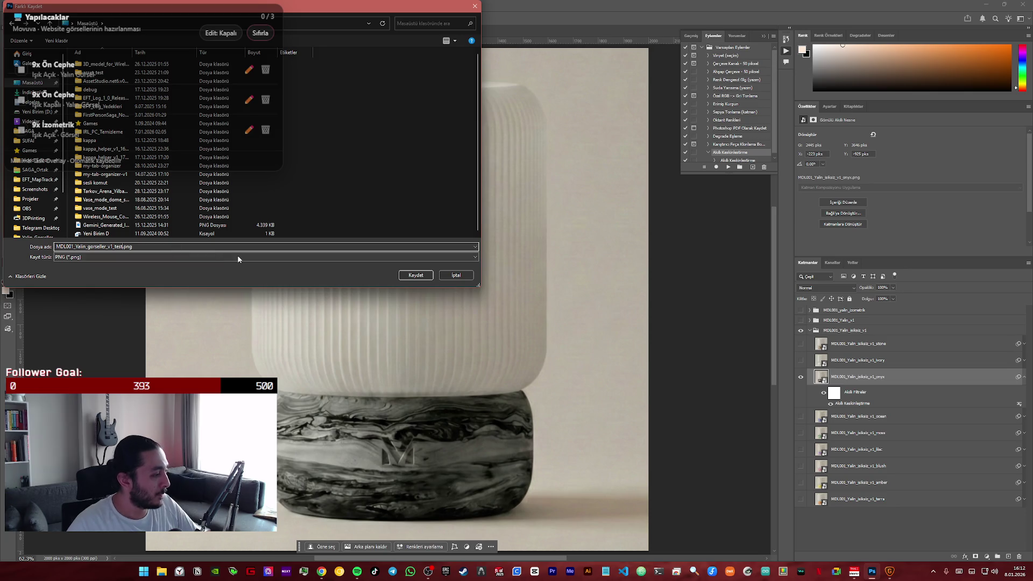
pyautogui.click(415, 274)
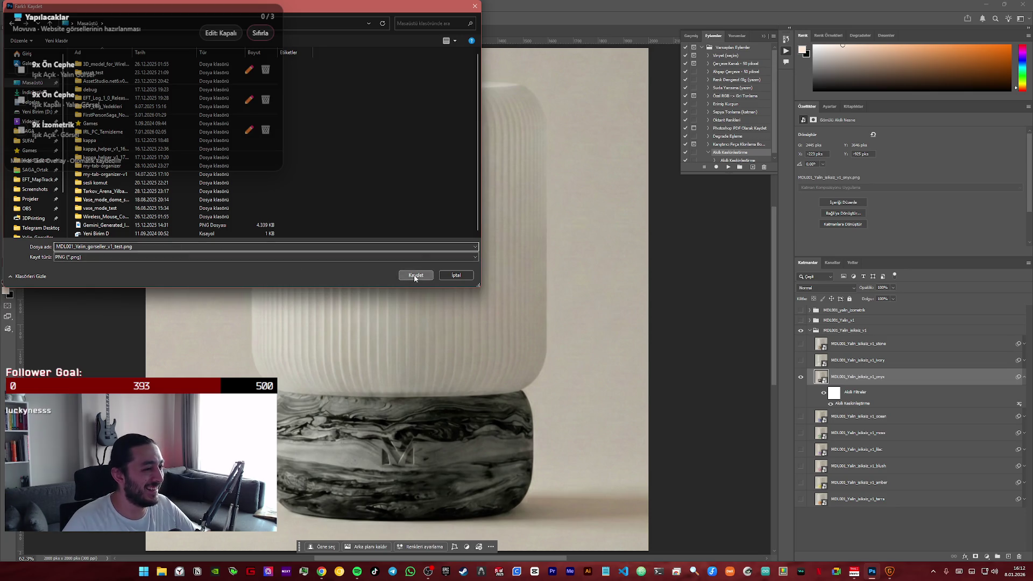
pyautogui.click(889, 572)
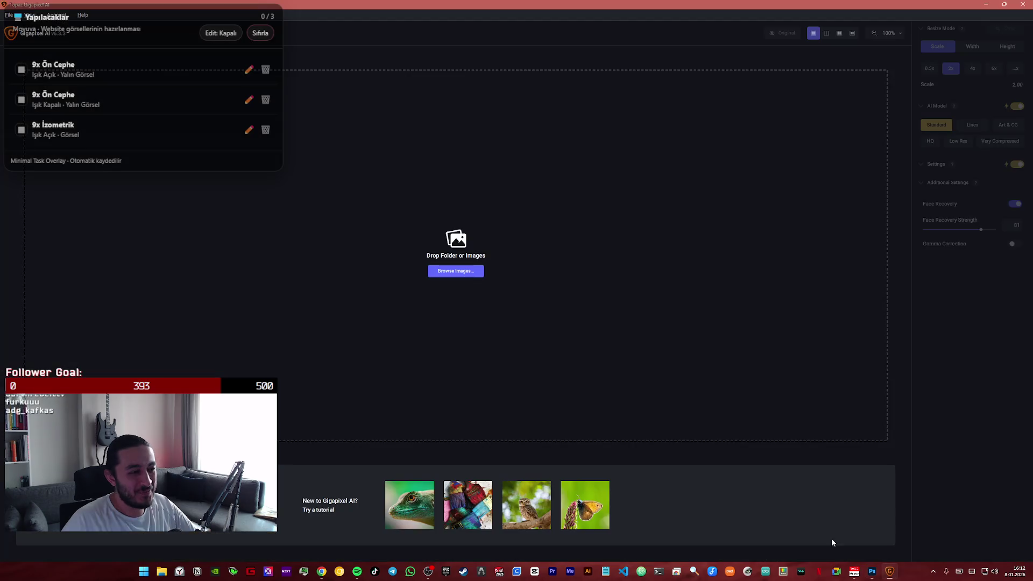
# Step: Open MDL001_Yalin_gorseller_v1_test.png from the Desktop in Gigapixel AI
pyautogui.click(470, 276)
pyautogui.click(28, 92)
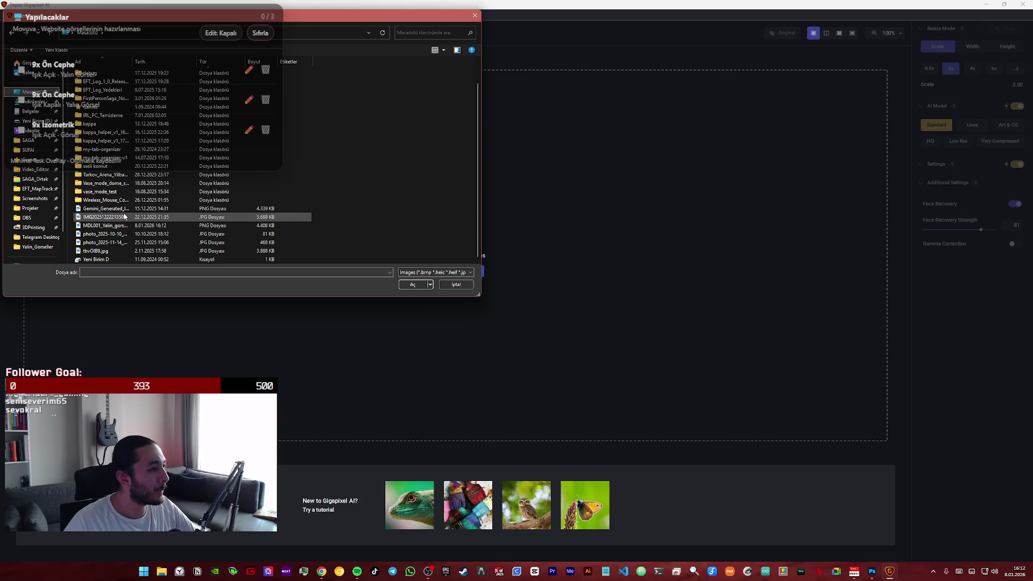
pyautogui.doubleClick(132, 62)
pyautogui.click(121, 226)
pyautogui.click(413, 284)
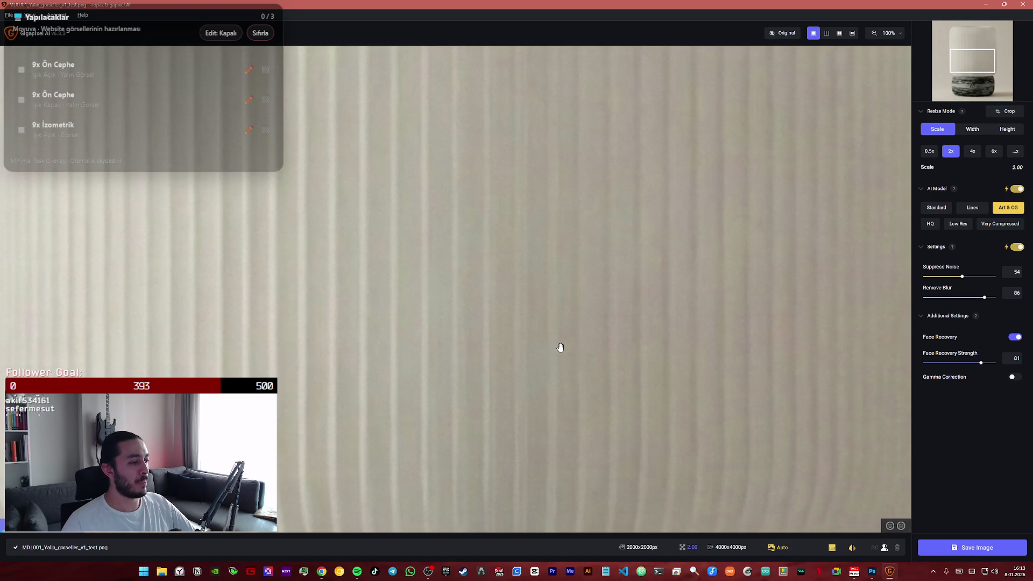
# Step: Zoom and pan the preview to see the whole vase in the enhanced 2x, 4000x4000 px result
pyautogui.scroll(-1, 560, 348)
pyautogui.scroll(-5, 570, 358)
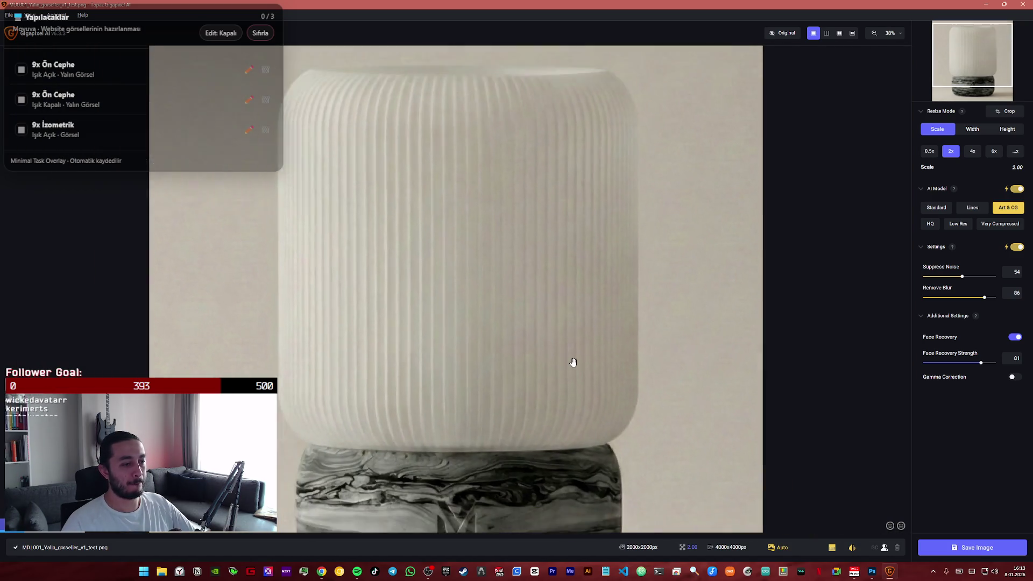
pyautogui.scroll(4, 564, 391)
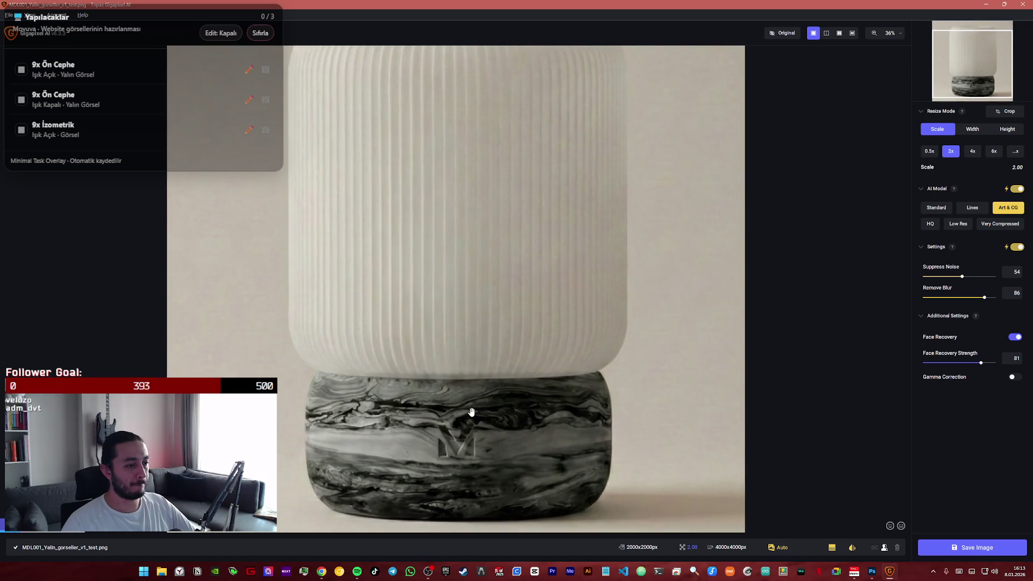
pyautogui.moveTo(486, 416); pyautogui.dragTo(468, 311)
pyautogui.scroll(-4, 521, 334)
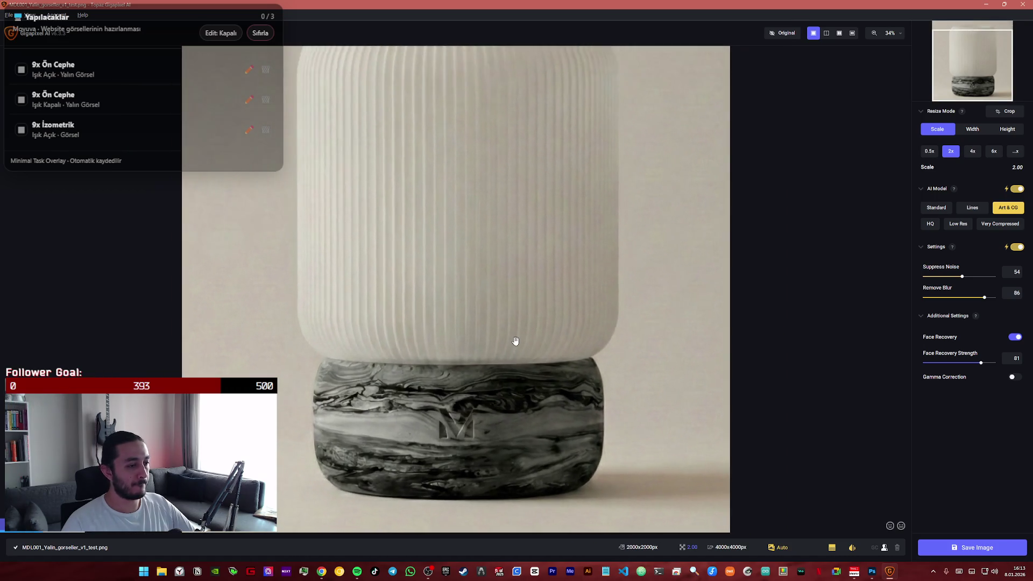
pyautogui.scroll(1, 580, 358)
pyautogui.scroll(-2, 564, 382)
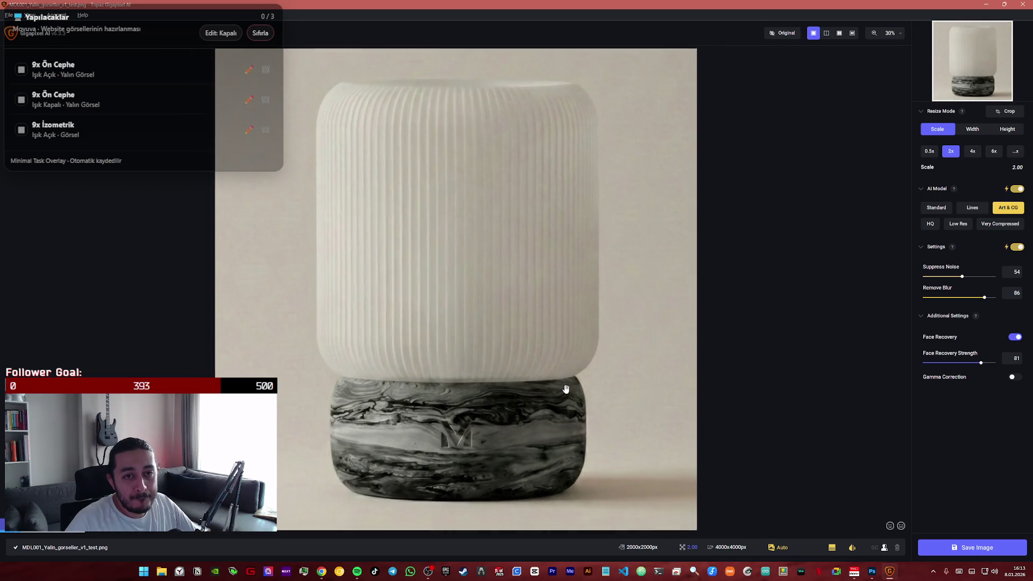
pyautogui.moveTo(533, 367); pyautogui.dragTo(531, 334)
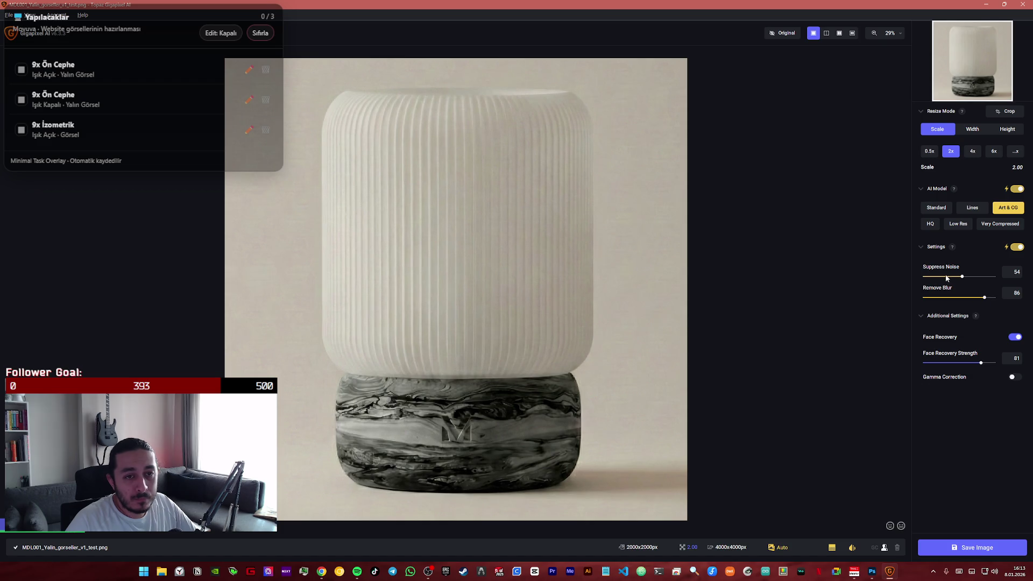
# Step: Lower then raise the Suppress Noise slider and switch the AI model to Standard
pyautogui.moveTo(962, 278); pyautogui.dragTo(939, 283)
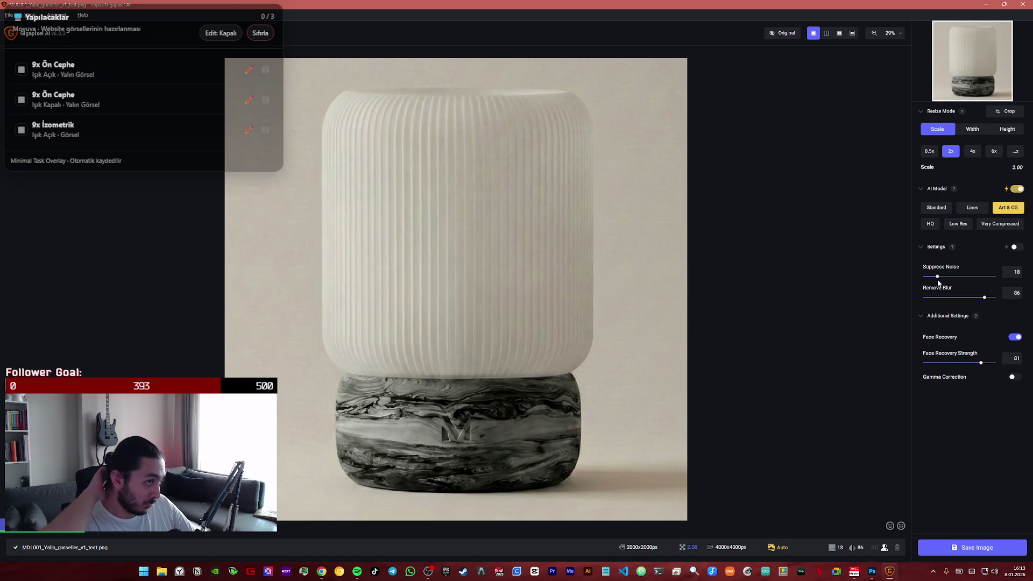
pyautogui.moveTo(941, 280)
pyautogui.mouseDown()
pyautogui.moveTo(969, 277)
pyautogui.moveTo(999, 296)
pyautogui.mouseUp()
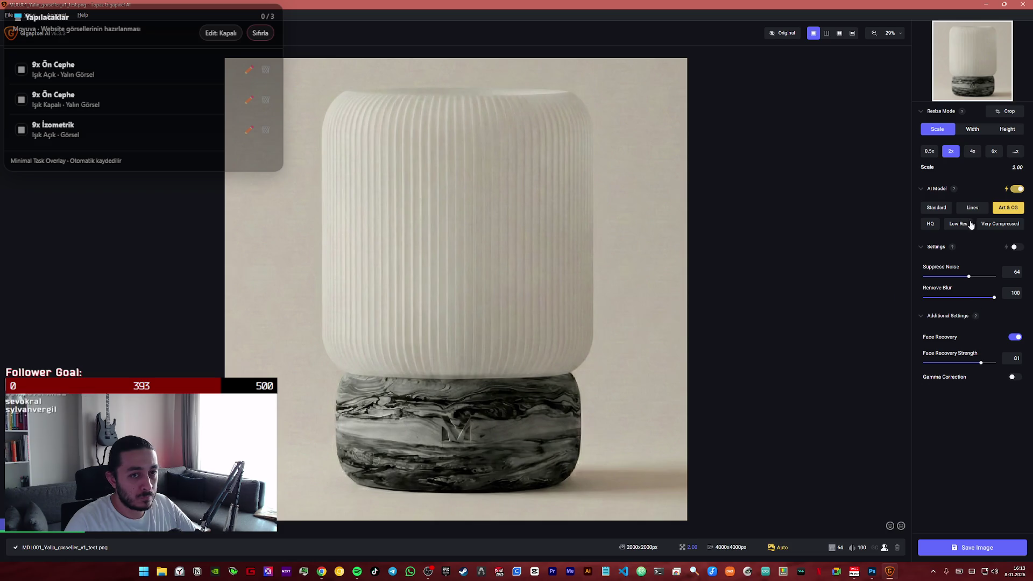
pyautogui.moveTo(971, 212)
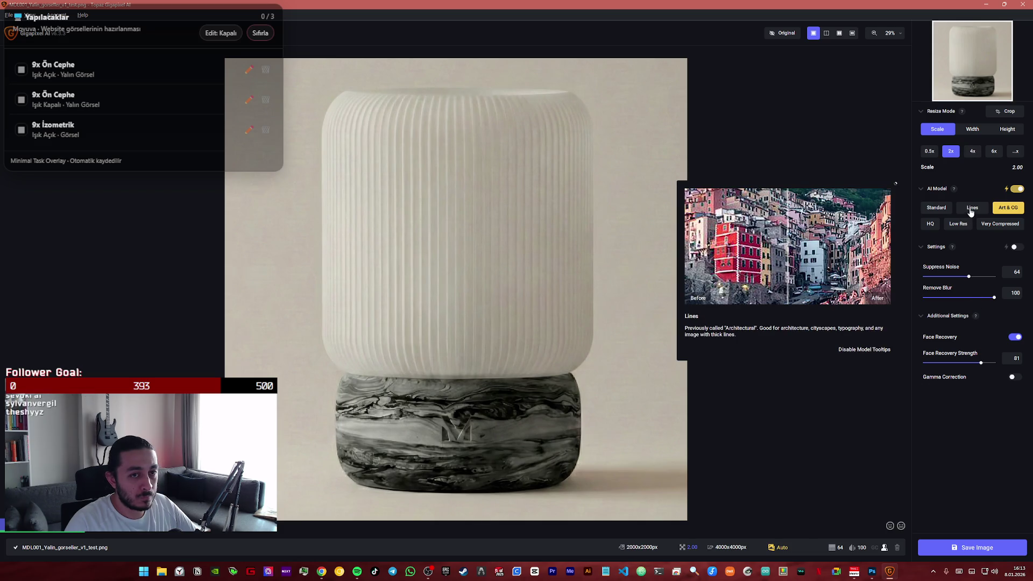
pyautogui.click(942, 214)
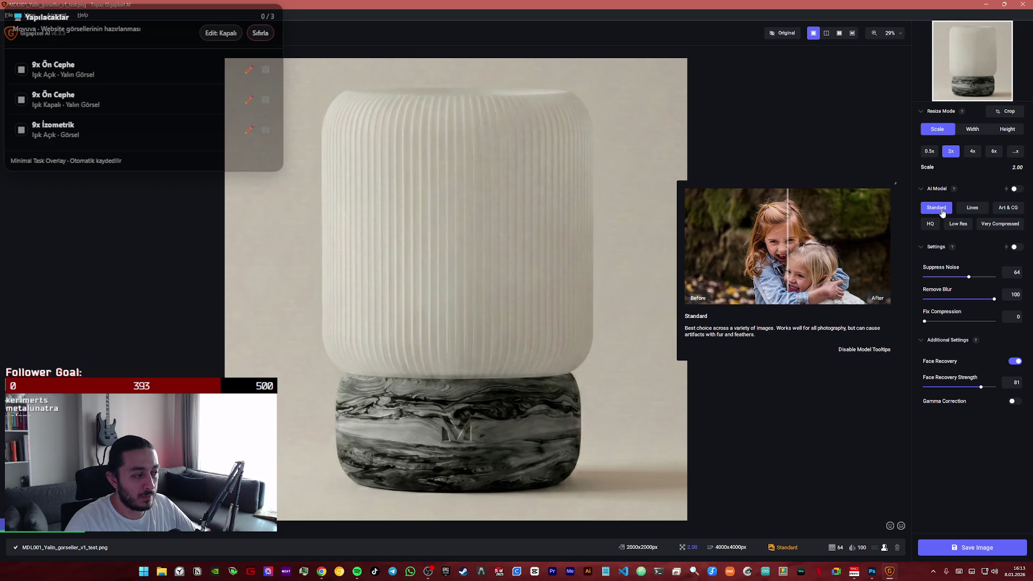
# Step: Close Gigapixel AI without saving and toggle the onyx layer's visibility in Photoshop
pyautogui.click(1023, 4)
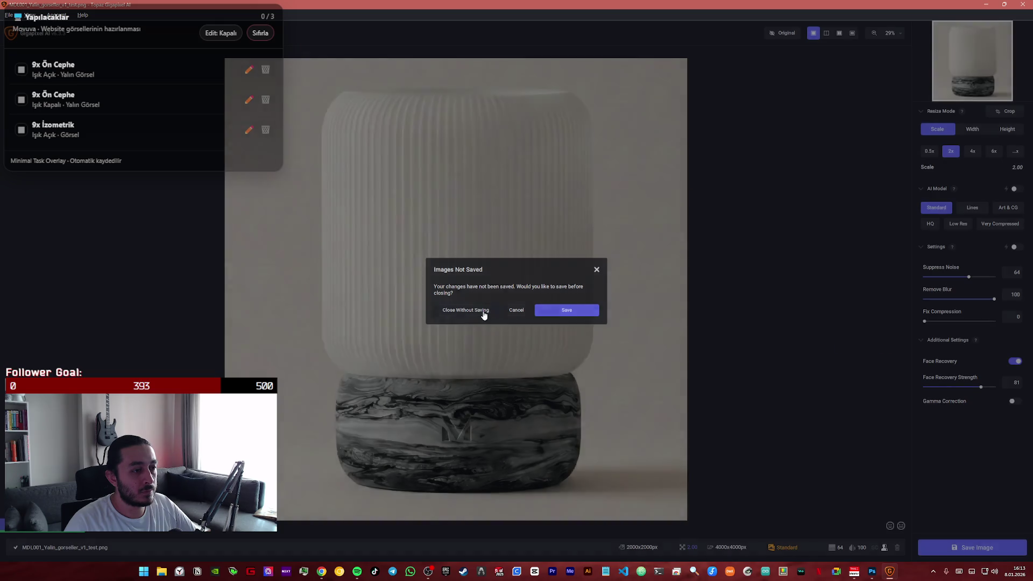
pyautogui.click(480, 312)
pyautogui.click(800, 378)
pyautogui.click(800, 379)
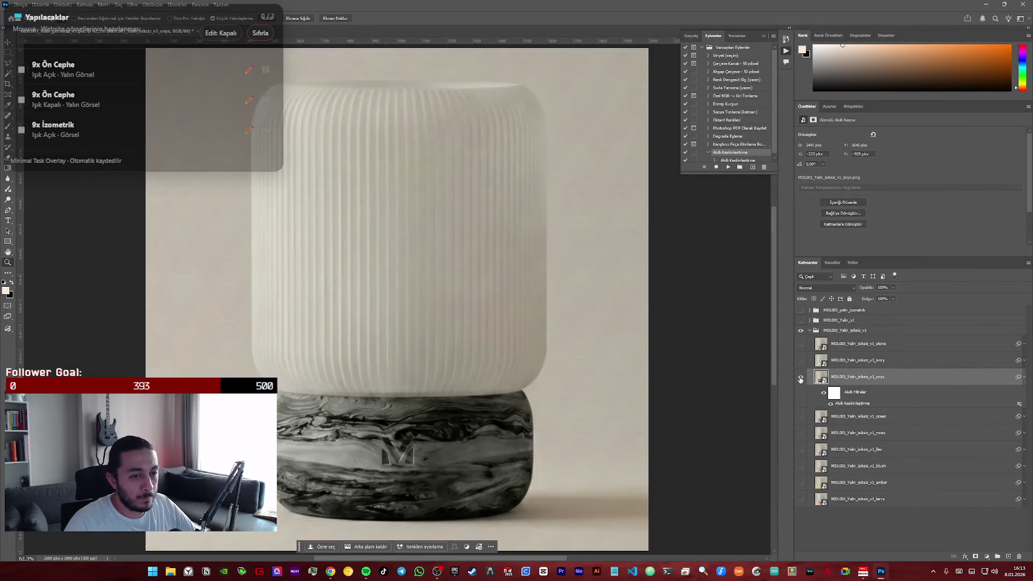
pyautogui.click(800, 378)
# Step: Preview the terra, amber, blush, lilac, moss, ocean, onyx, ivory and stone variants in turn
pyautogui.click(1025, 377)
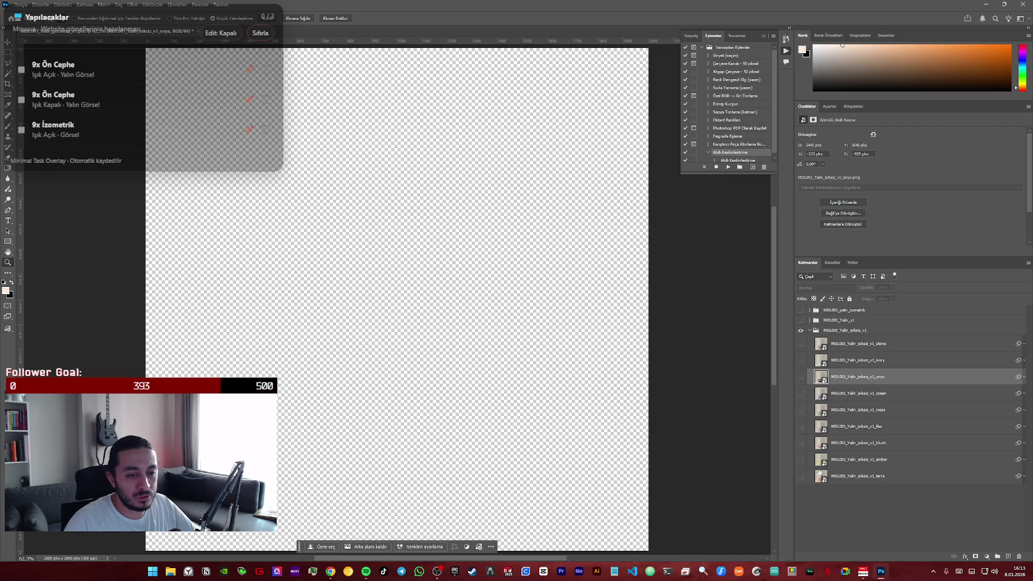
pyautogui.click(800, 475)
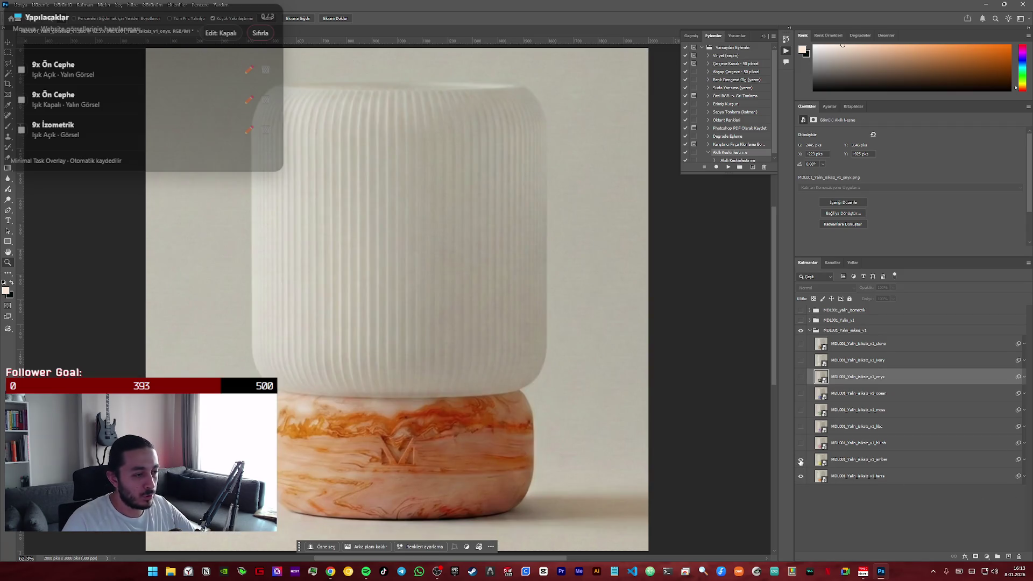
pyautogui.click(800, 460)
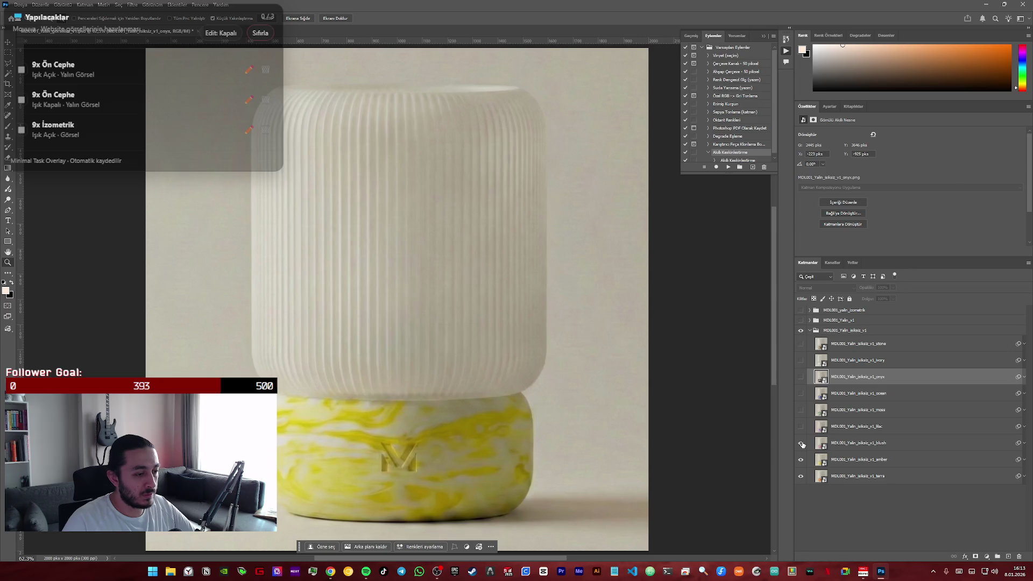
pyautogui.click(801, 444)
pyautogui.click(801, 427)
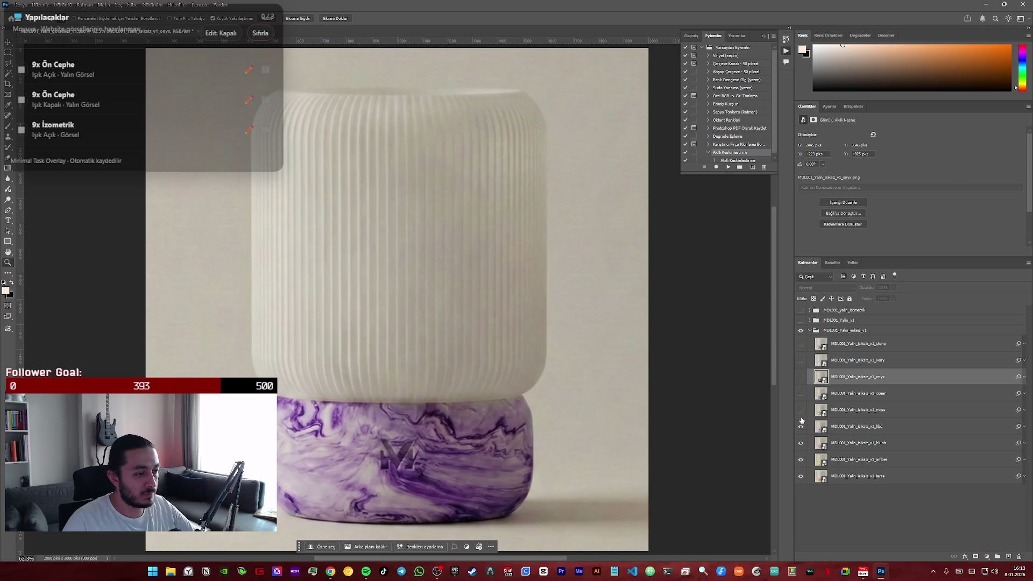
pyautogui.click(801, 411)
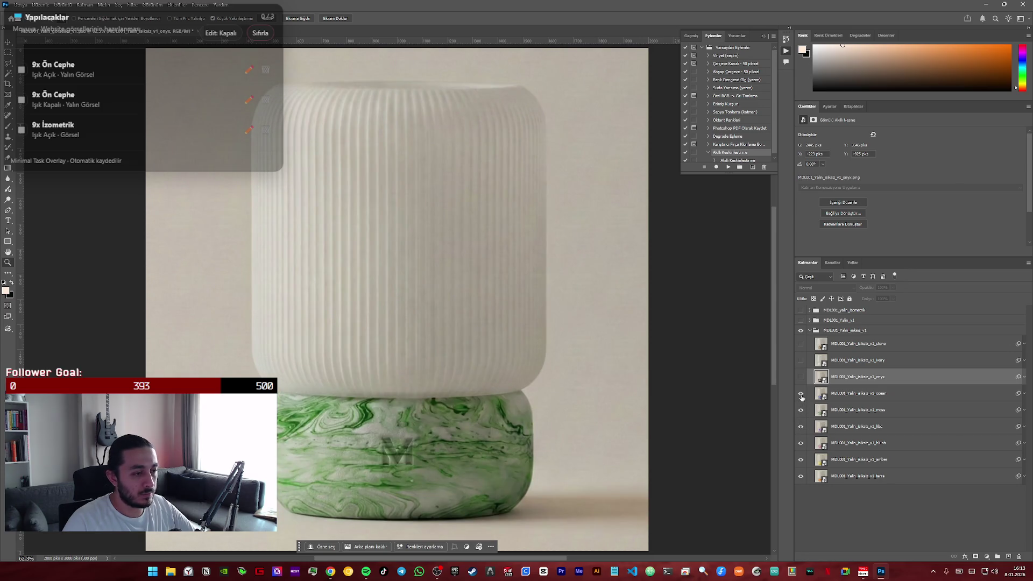
pyautogui.click(801, 393)
pyautogui.click(801, 378)
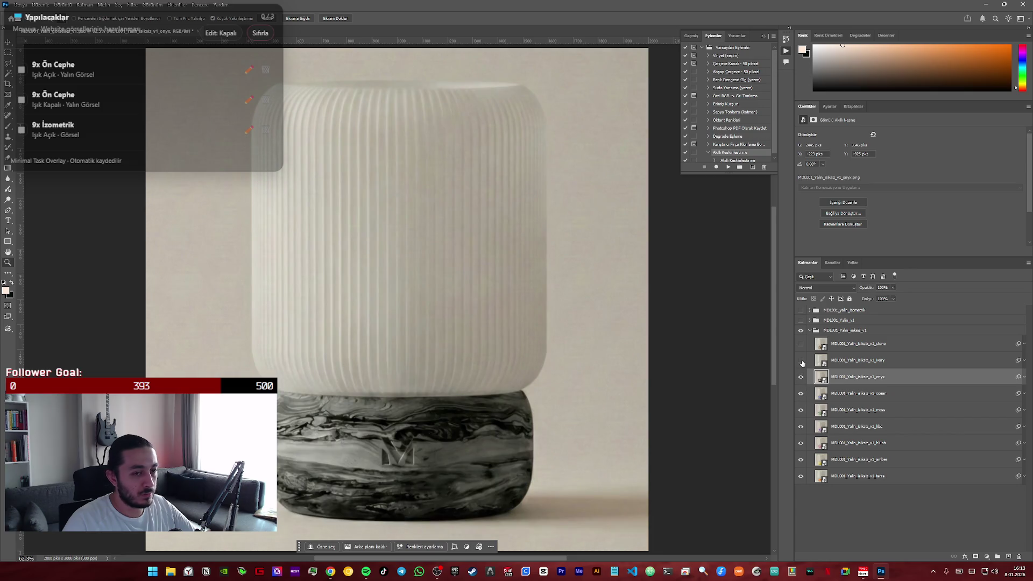
pyautogui.click(801, 361)
pyautogui.click(801, 346)
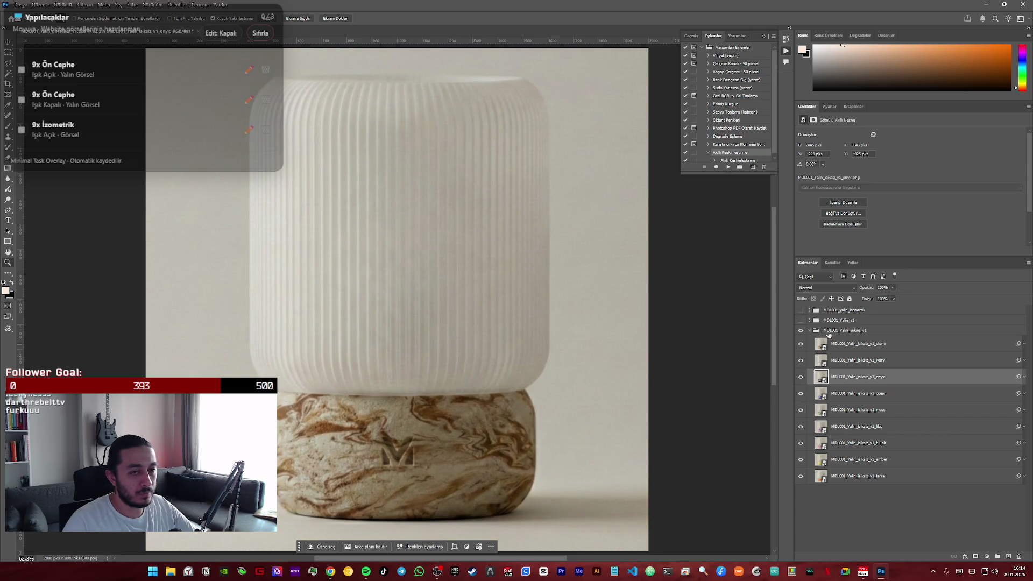
# Step: Hide the unlit variants group, expand MDL001_Yalin_v1 and MDL001_yalin_izometrik, and select the isometric onyx layer
pyautogui.click(822, 331)
pyautogui.click(811, 330)
pyautogui.click(800, 330)
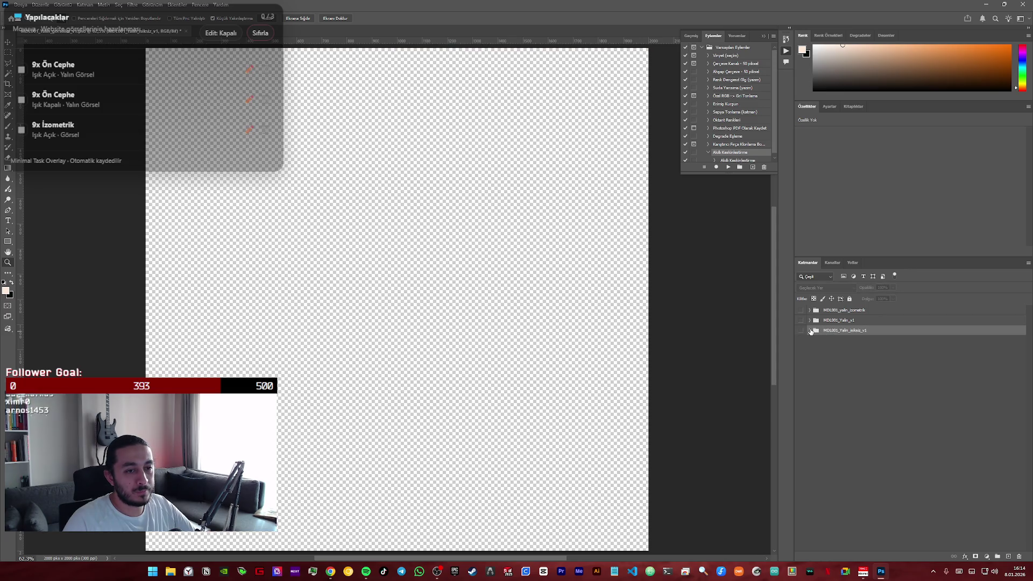
pyautogui.click(809, 330)
pyautogui.click(809, 320)
pyautogui.click(810, 310)
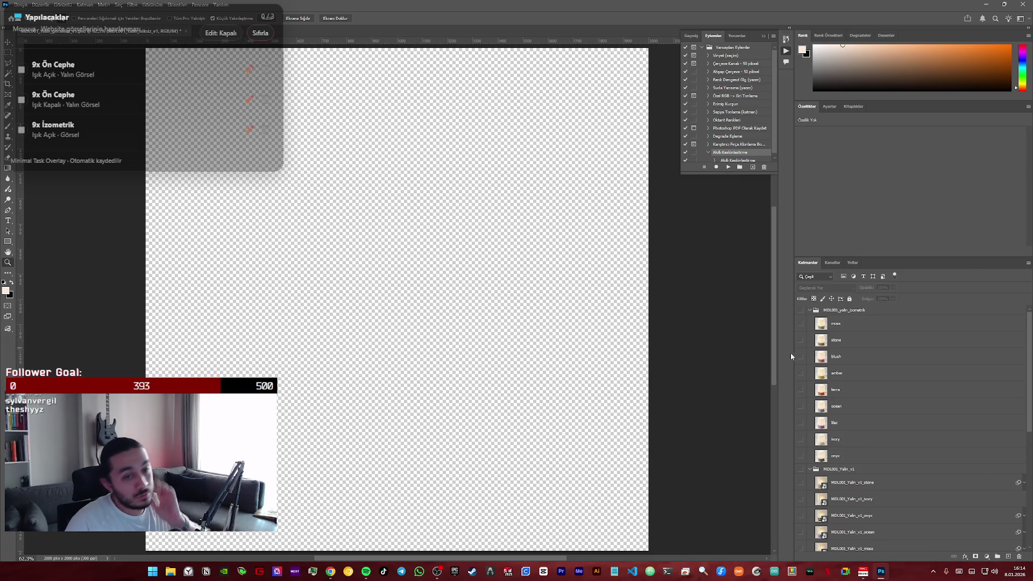
pyautogui.scroll(-3, 869, 451)
pyautogui.scroll(-2, 868, 452)
pyautogui.scroll(4, 861, 449)
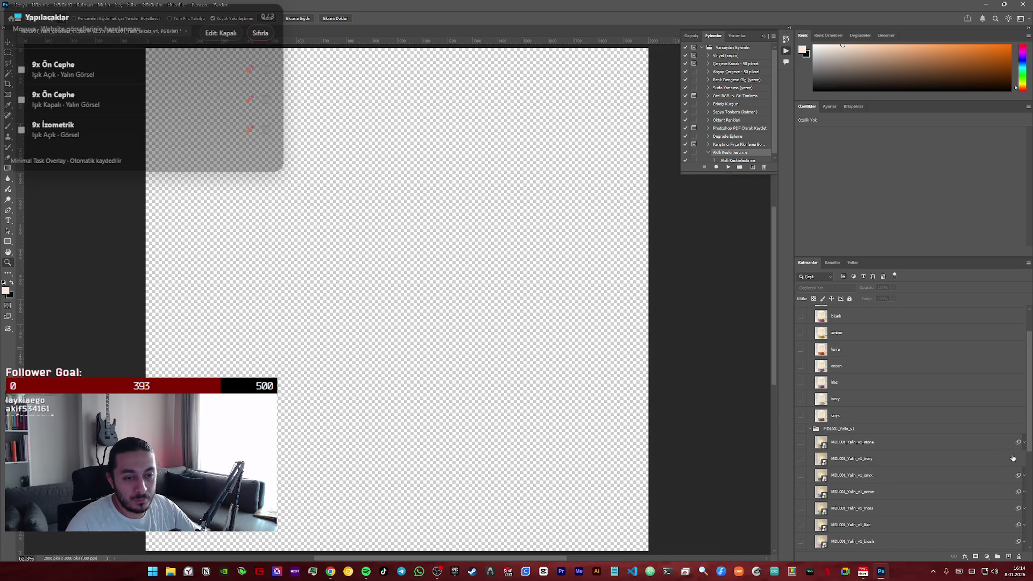
pyautogui.click(997, 458)
pyautogui.click(810, 429)
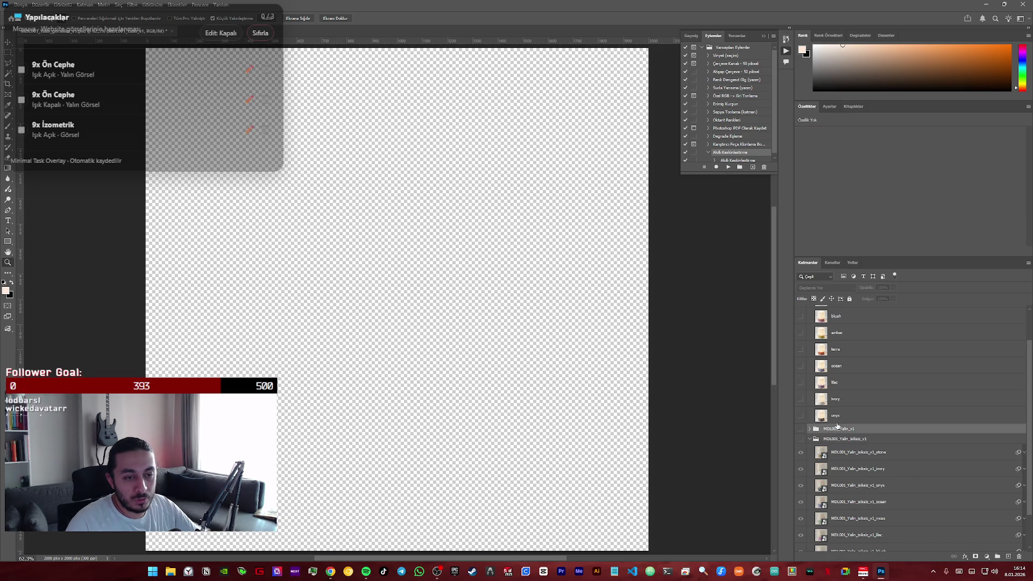
pyautogui.click(812, 457)
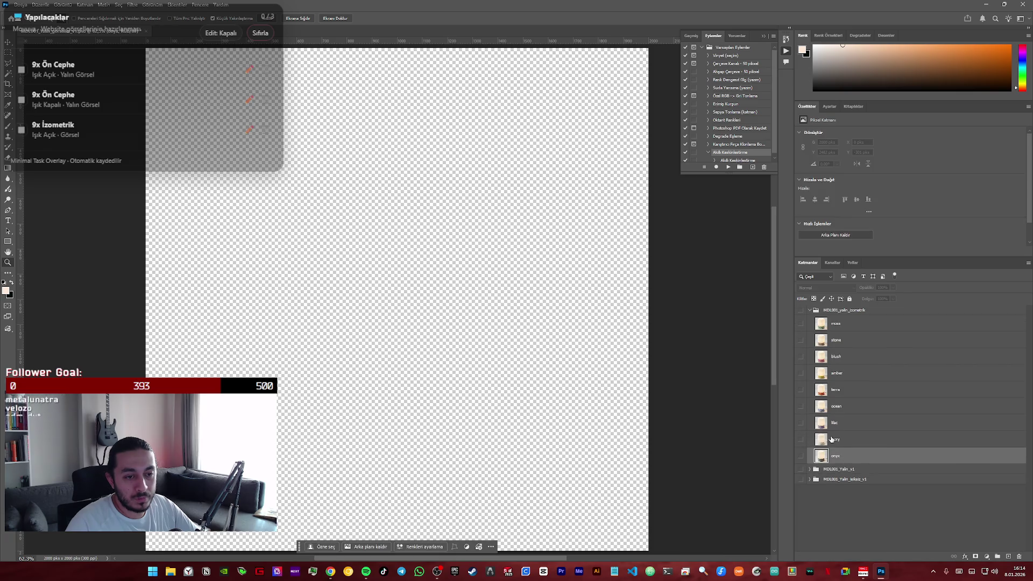
# Step: Show and select the isometric moss-through-onyx layers and run the Akıllı Keskinleştirme action, continuing past warnings
pyautogui.click(801, 457)
pyautogui.moveTo(803, 321); pyautogui.dragTo(803, 456)
pyautogui.keyDown('shift'); pyautogui.click(852, 323); pyautogui.keyUp('shift')
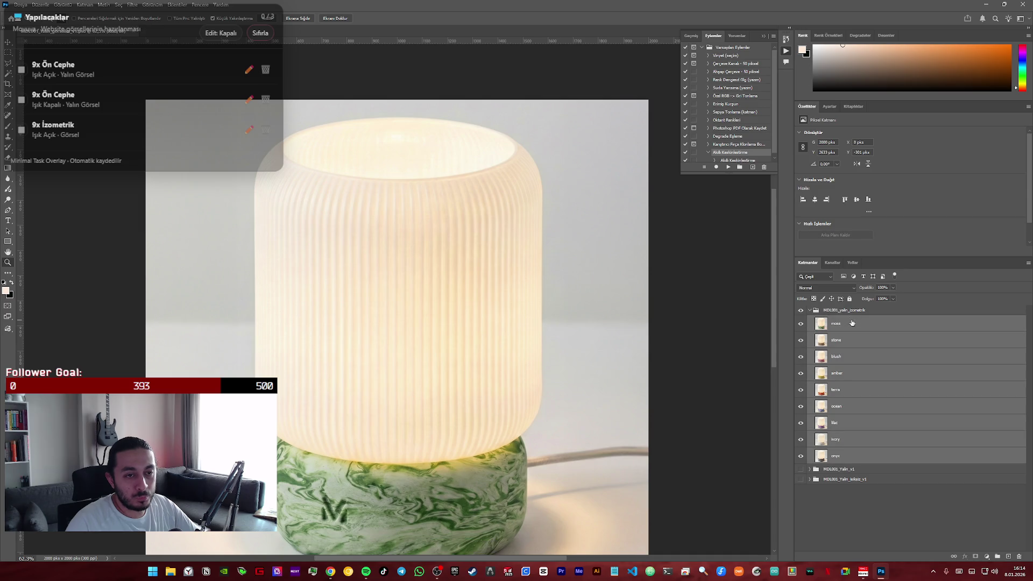
pyautogui.click(727, 167)
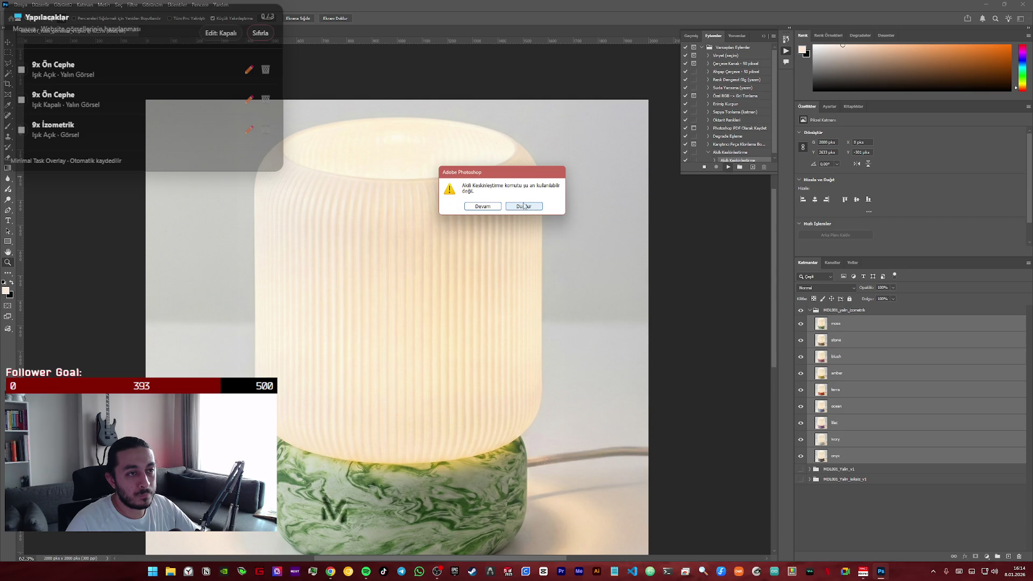
pyautogui.click(481, 208)
pyautogui.click(728, 168)
pyautogui.click(482, 207)
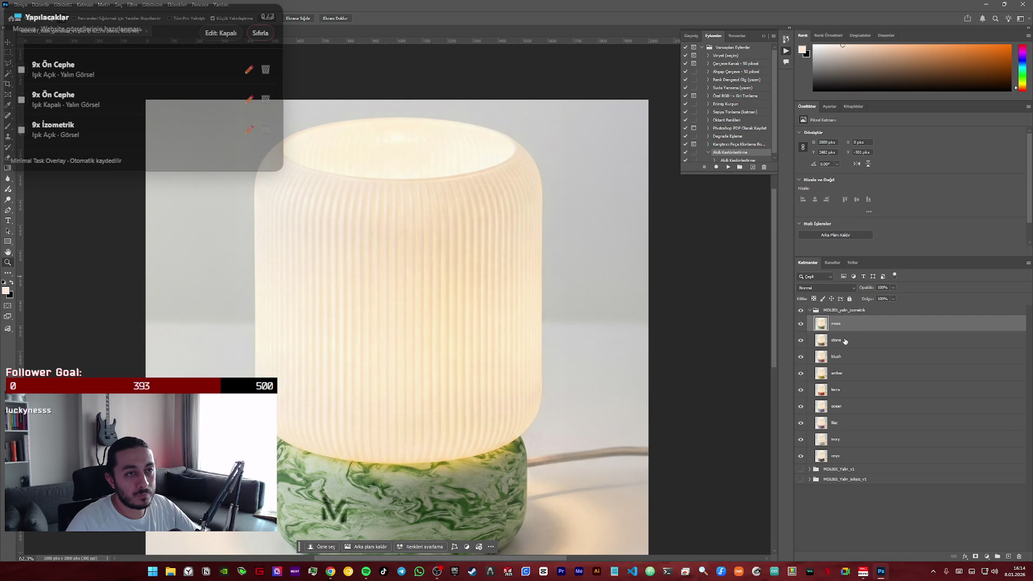
pyautogui.click(727, 168)
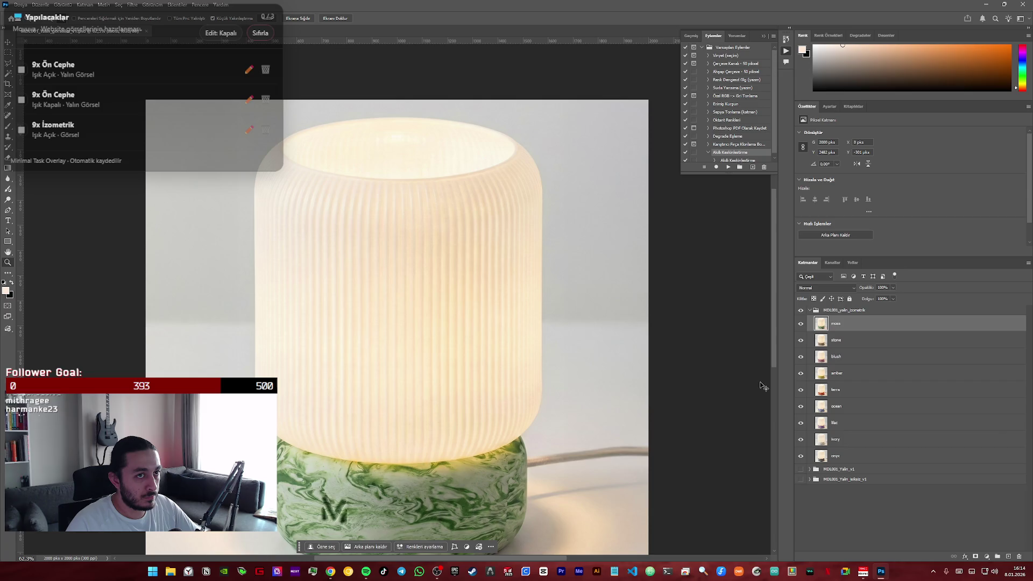
# Step: Undo the sharpening and the last visibility change, leaving only the unsharpened onyx lamp
pyautogui.click(786, 40)
pyautogui.hotkey('ctrl', 'z')
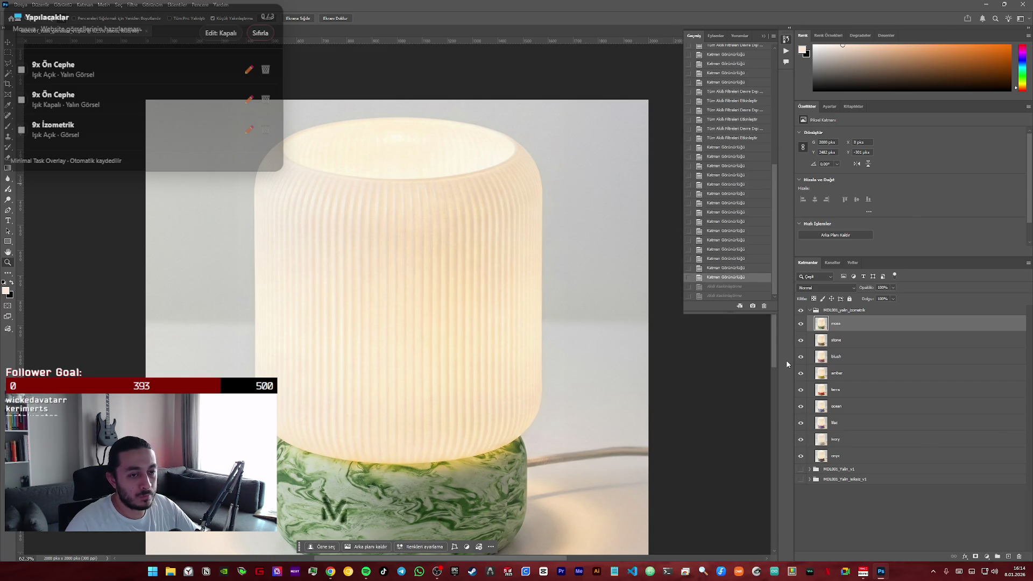
pyautogui.hotkey('ctrl', 'z')
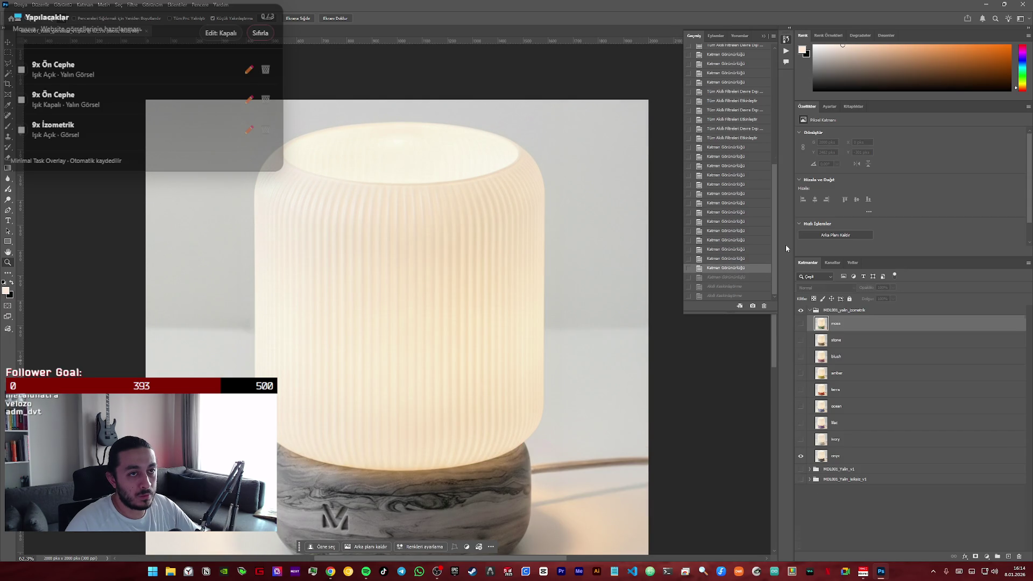
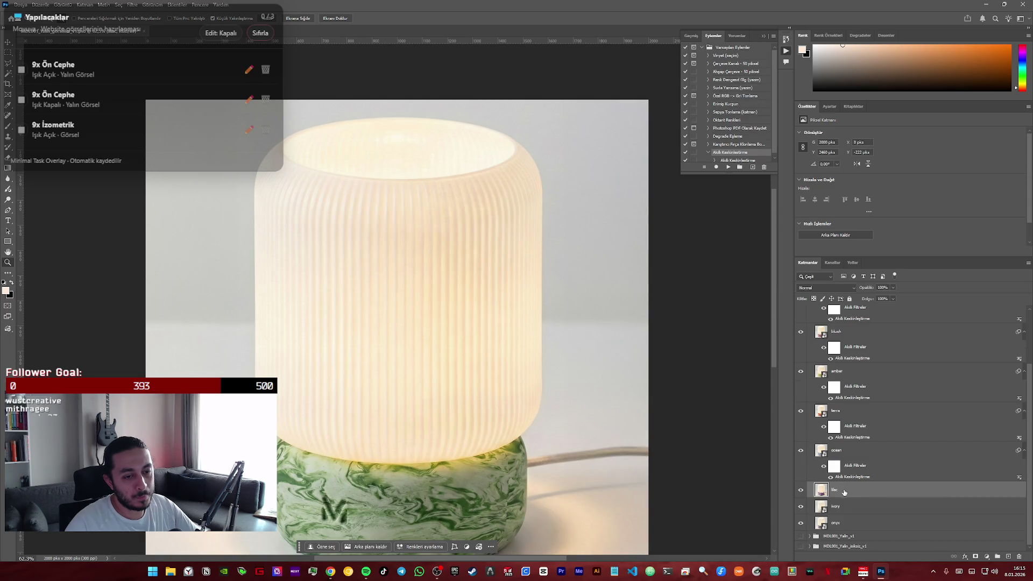
# Step: Convert the lilac layer to a smart object and run the sharpening action on ivory and onyx
pyautogui.rightClick(844, 490)
pyautogui.click(878, 433)
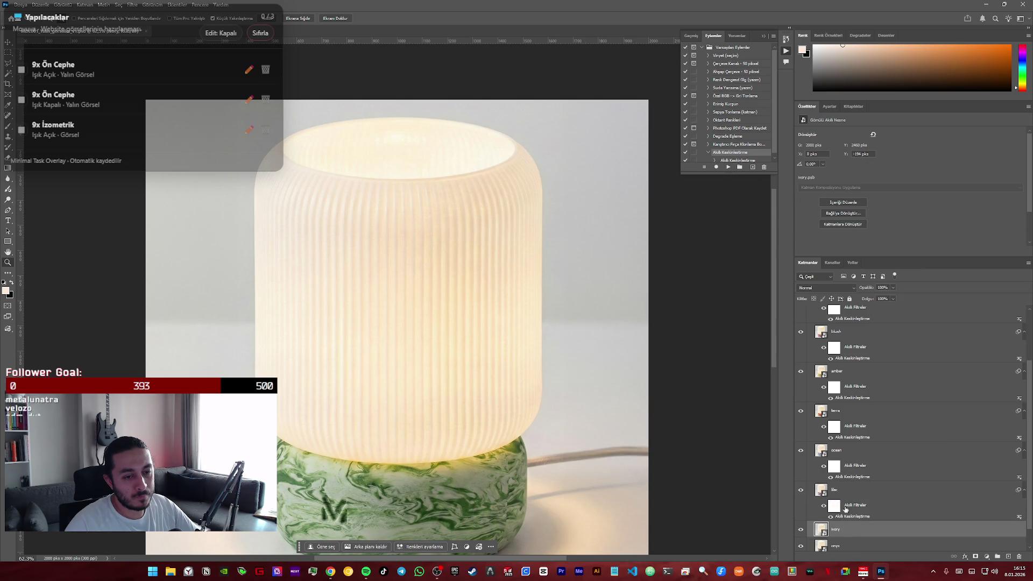
pyautogui.click(730, 169)
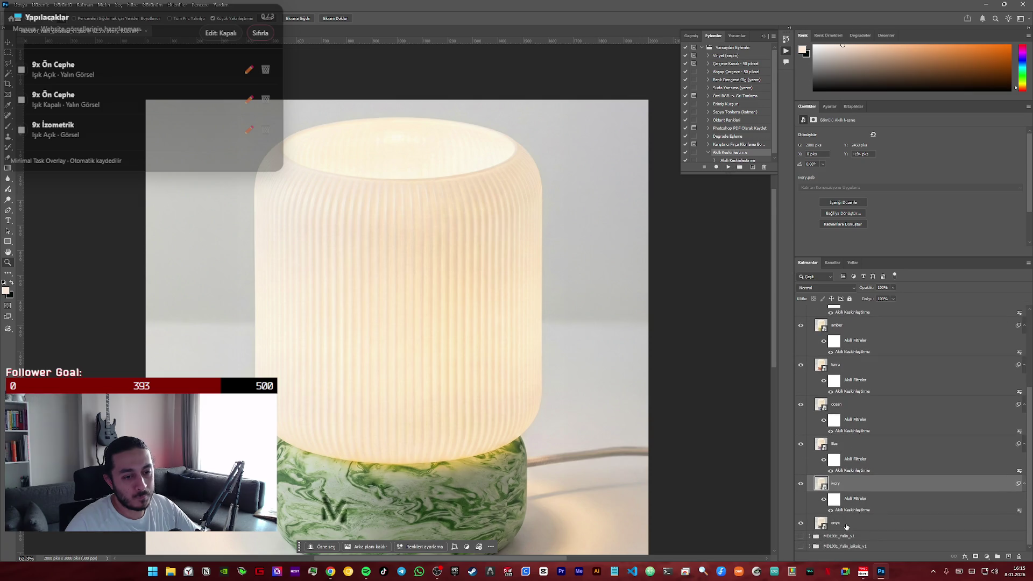
pyautogui.click(728, 168)
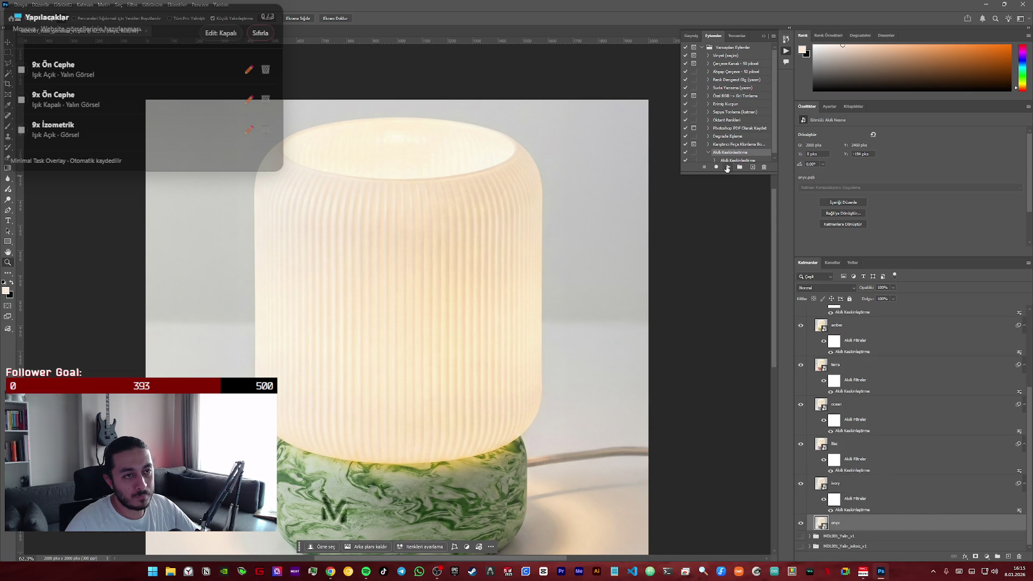
# Step: Select the moss through onyx layers, collapse their smart filters, and hide all nine colour layers
pyautogui.scroll(2, 941, 353)
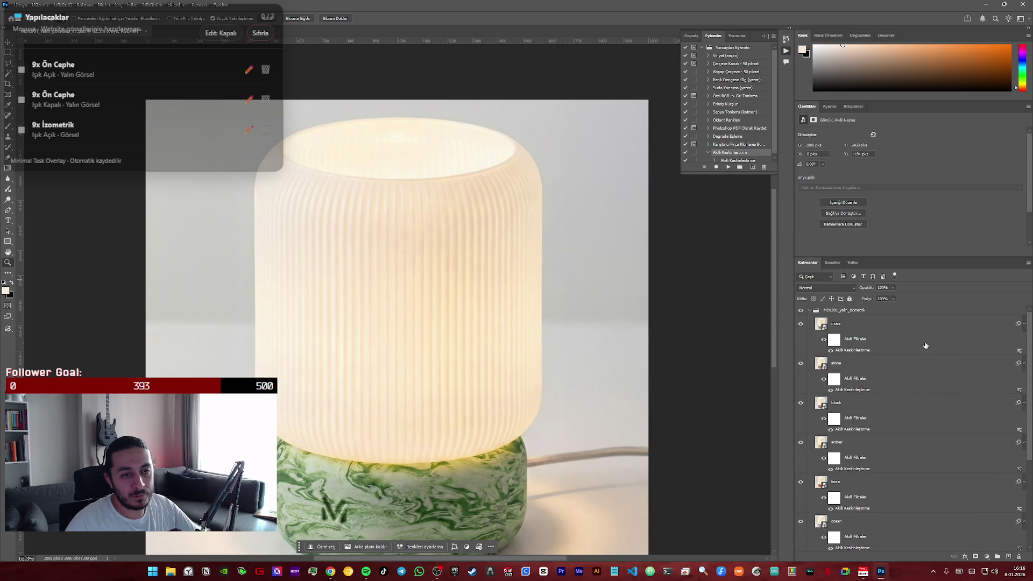
pyautogui.click(868, 325)
pyautogui.scroll(-5, 874, 376)
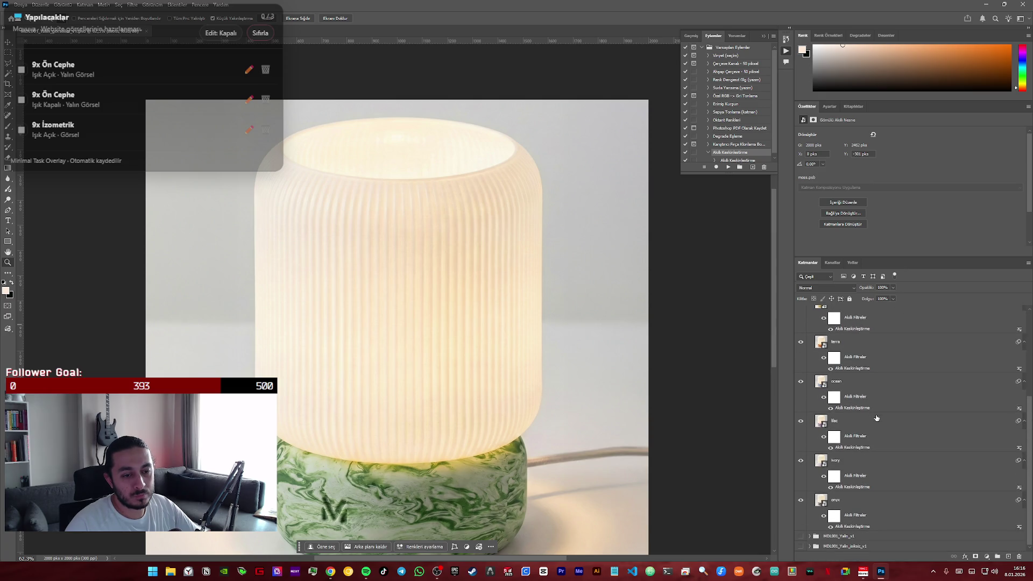
pyautogui.keyDown('shift'); pyautogui.click(889, 496); pyautogui.keyUp('shift')
pyautogui.keyDown('alt'); pyautogui.click(1024, 500); pyautogui.keyUp('alt')
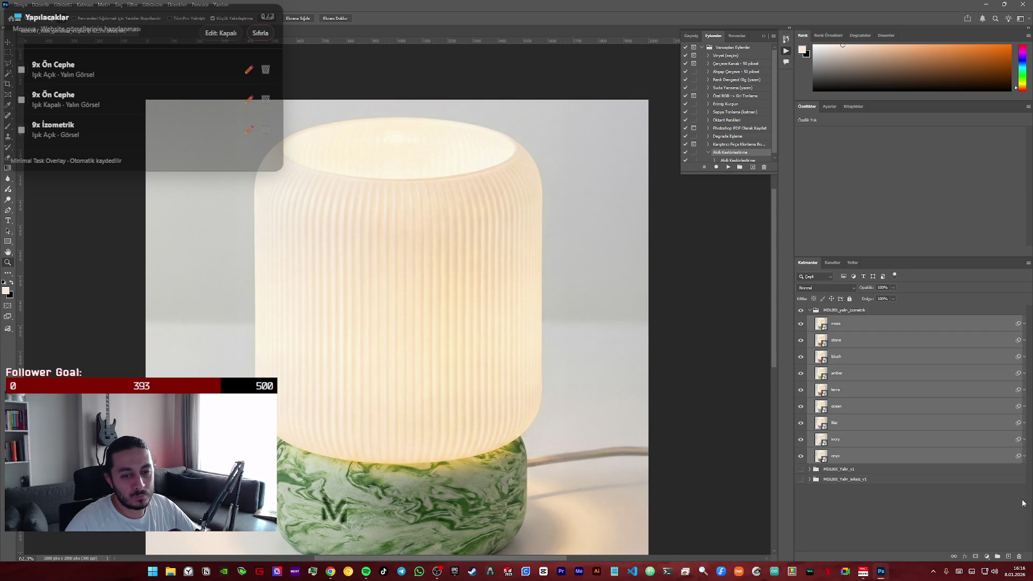
pyautogui.click(860, 503)
pyautogui.moveTo(800, 456); pyautogui.dragTo(800, 323)
# Step: Turn visibility back on for onyx, ivory, lilac, ocean, terra, amber, stone and moss, one at a time
pyautogui.click(800, 456)
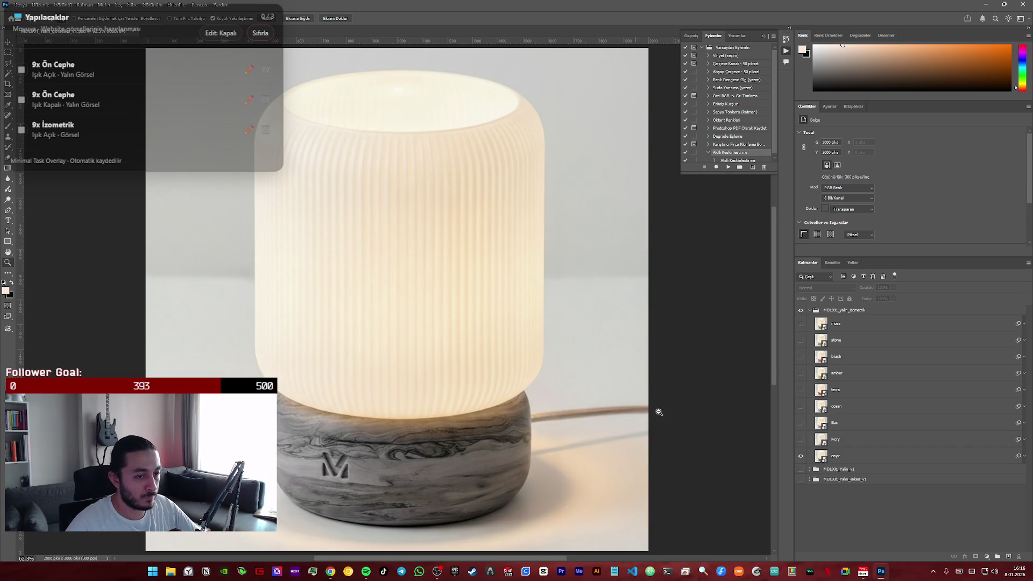
pyautogui.click(800, 440)
pyautogui.click(801, 422)
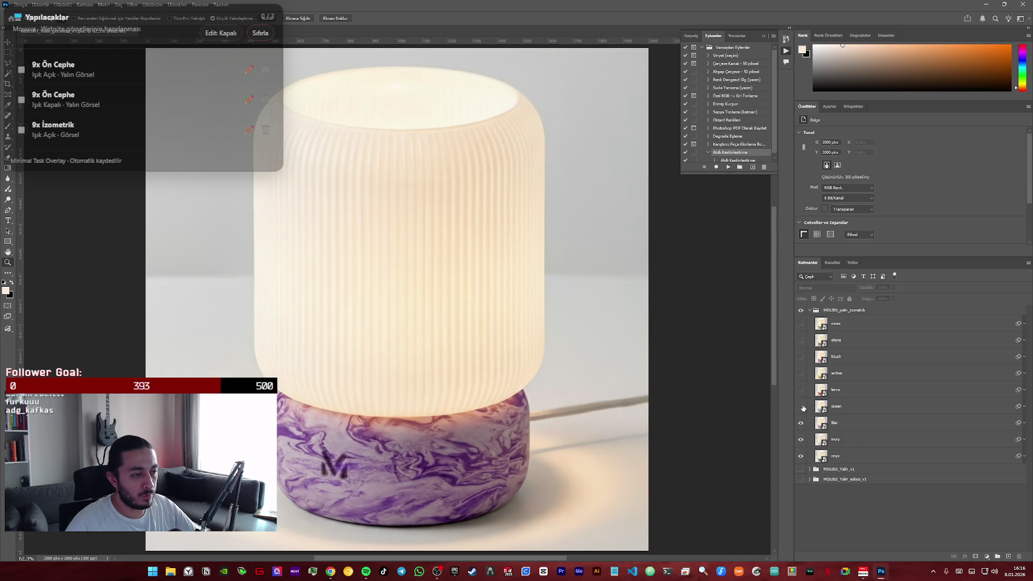
pyautogui.click(801, 407)
pyautogui.click(800, 389)
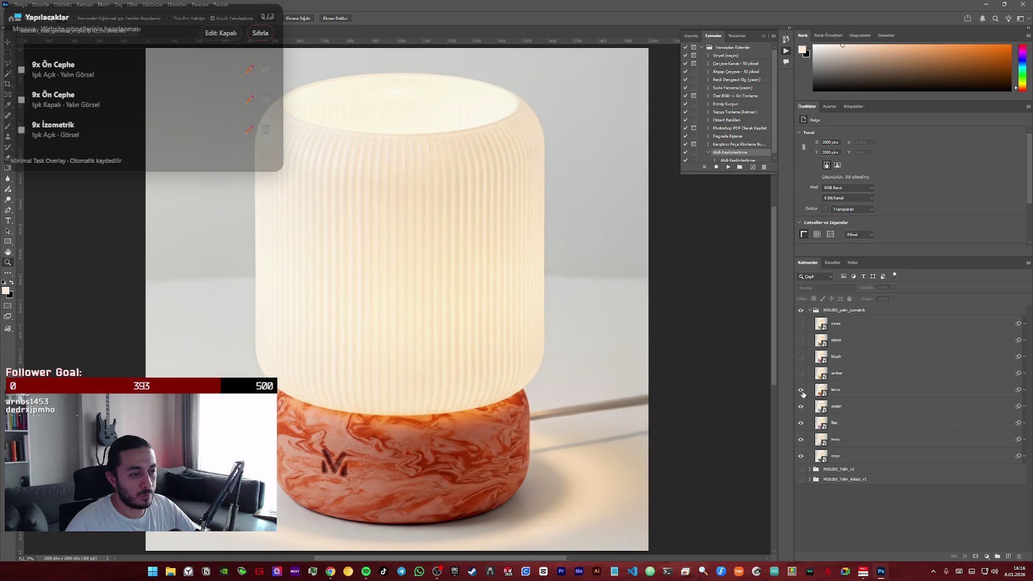
pyautogui.click(801, 373)
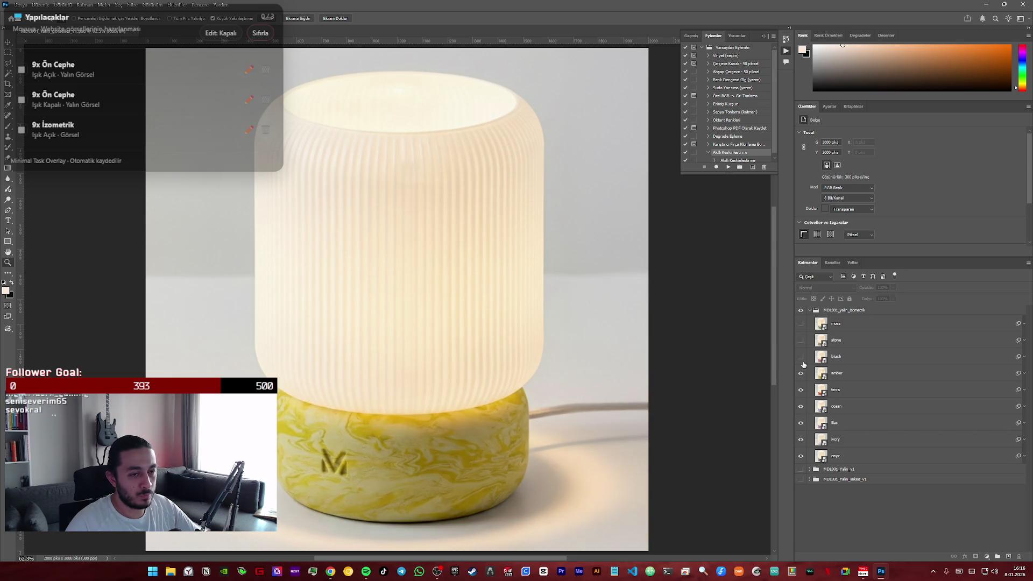
pyautogui.click(802, 341)
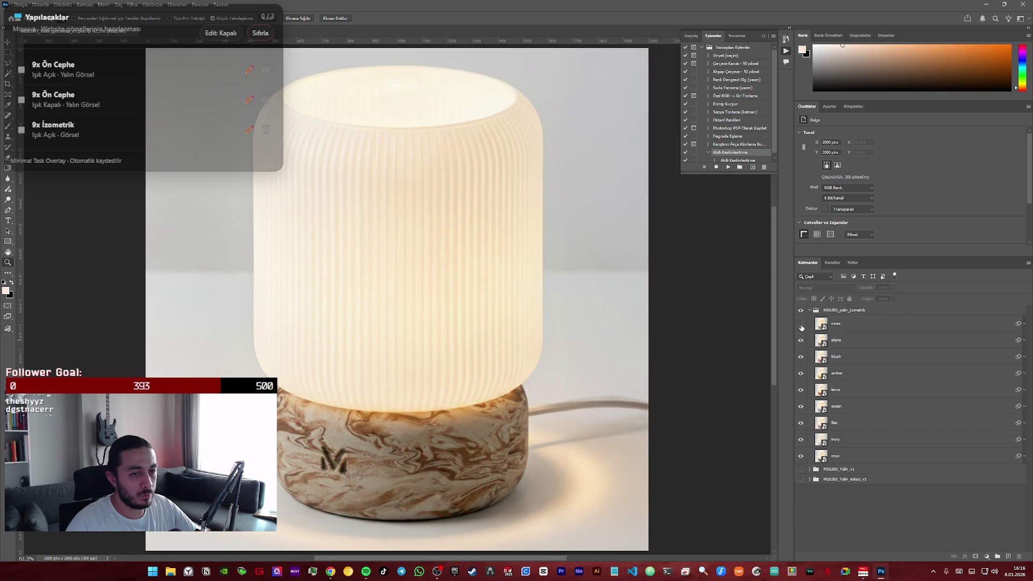
pyautogui.click(800, 325)
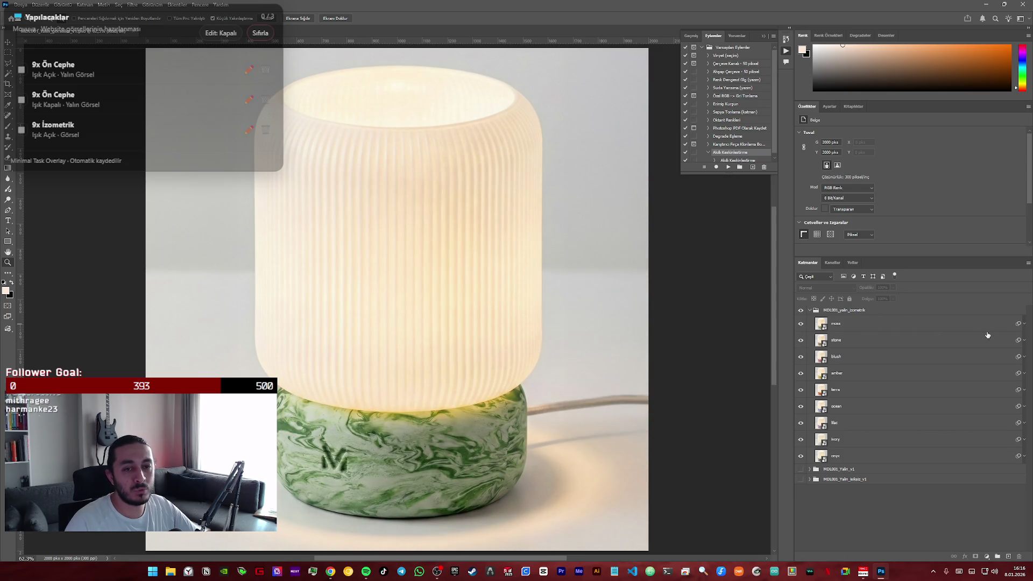
# Step: Expand the MDL001_Yalin_v1 and MDL001_Yalin_isiksiz_v1 groups and make them and their colour layers visible
pyautogui.click(809, 469)
pyautogui.scroll(-3, 805, 420)
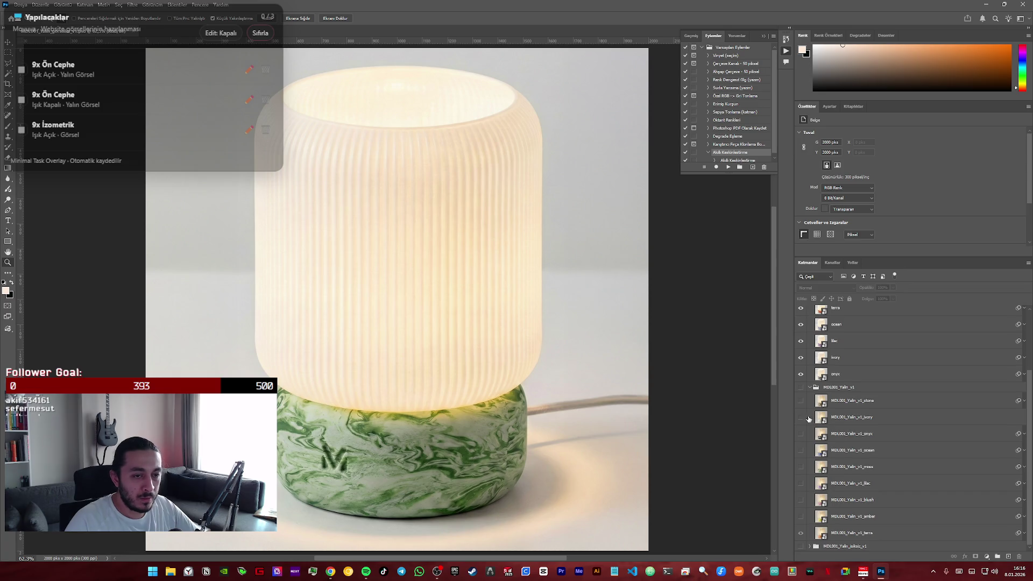
pyautogui.click(801, 387)
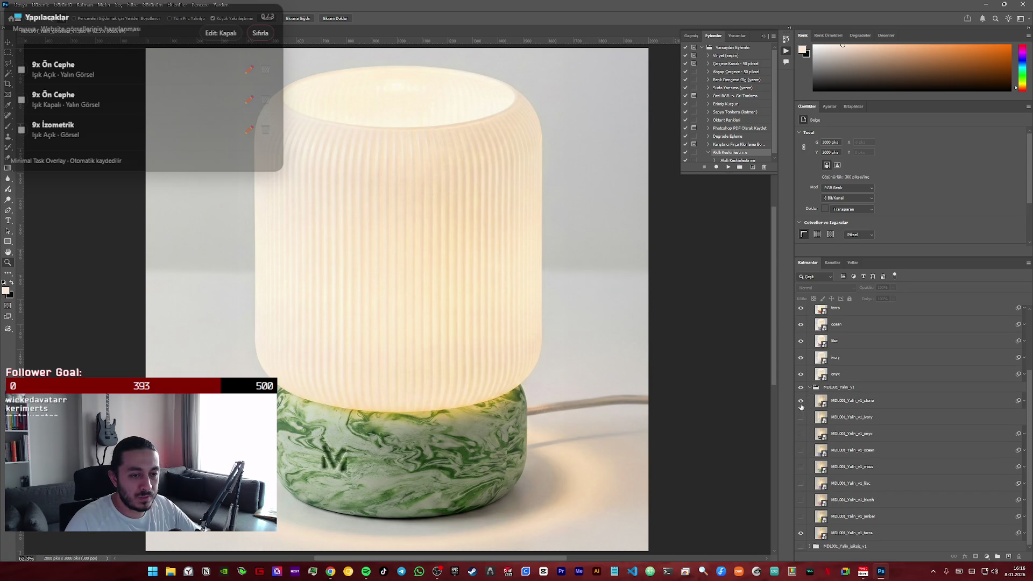
pyautogui.moveTo(801, 417); pyautogui.dragTo(805, 516)
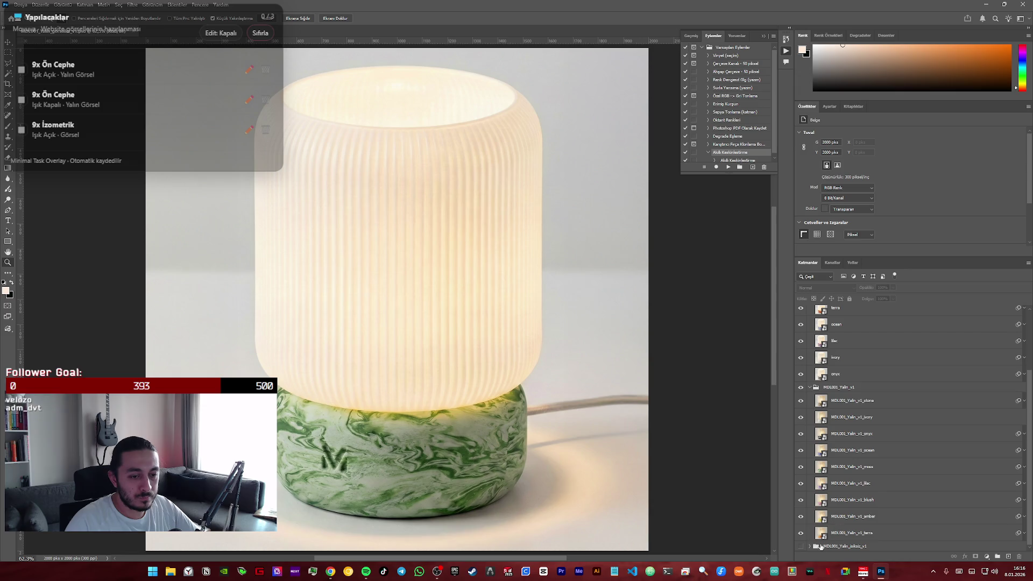
pyautogui.click(810, 546)
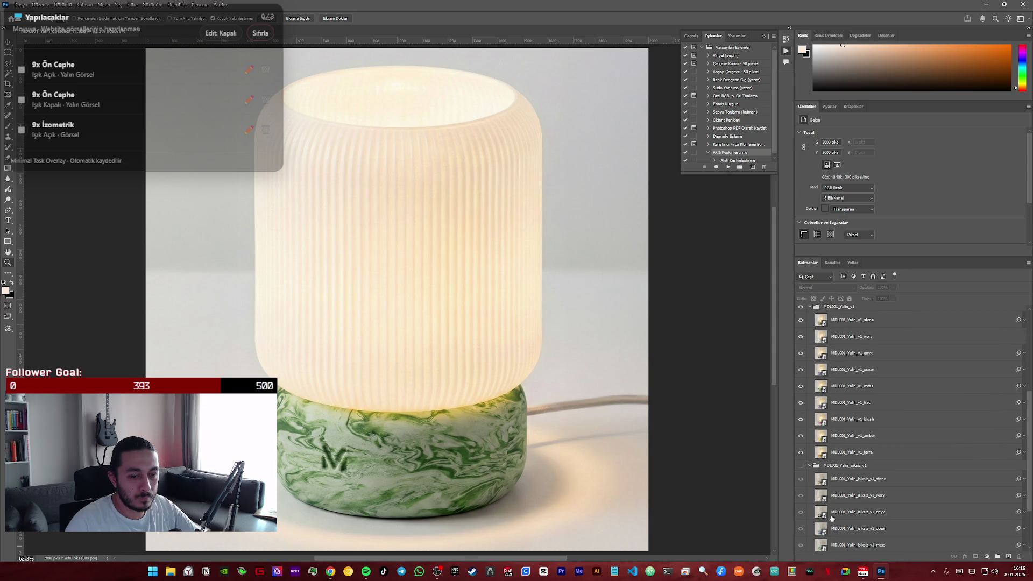
pyautogui.click(838, 467)
pyautogui.scroll(-3, 834, 462)
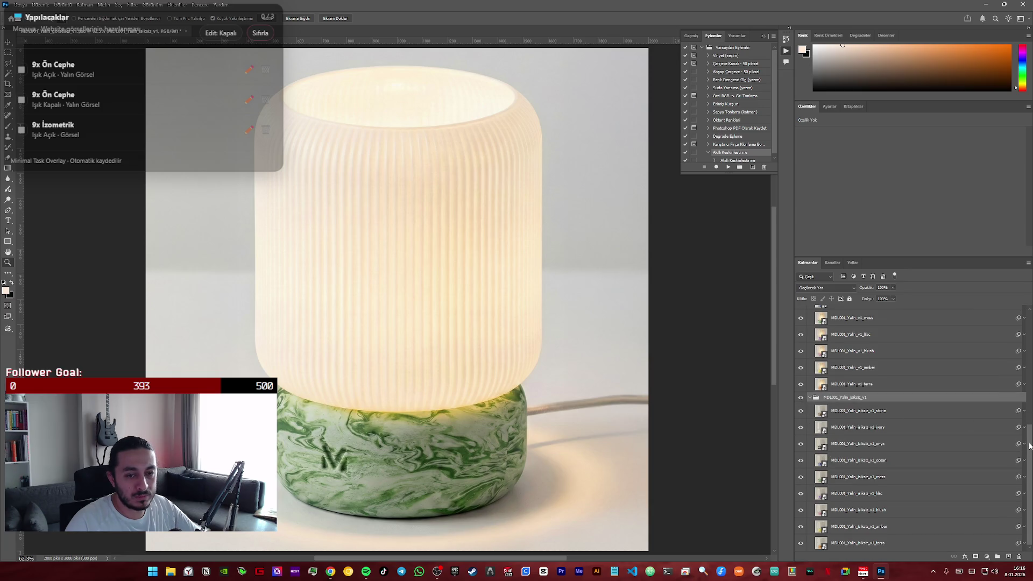
pyautogui.scroll(10, 1029, 445)
pyautogui.scroll(-6, 853, 398)
pyautogui.click(20, 4)
# Step: Open the Layers to Files export settings with PNG-24 as the file type
pyautogui.moveTo(53, 148)
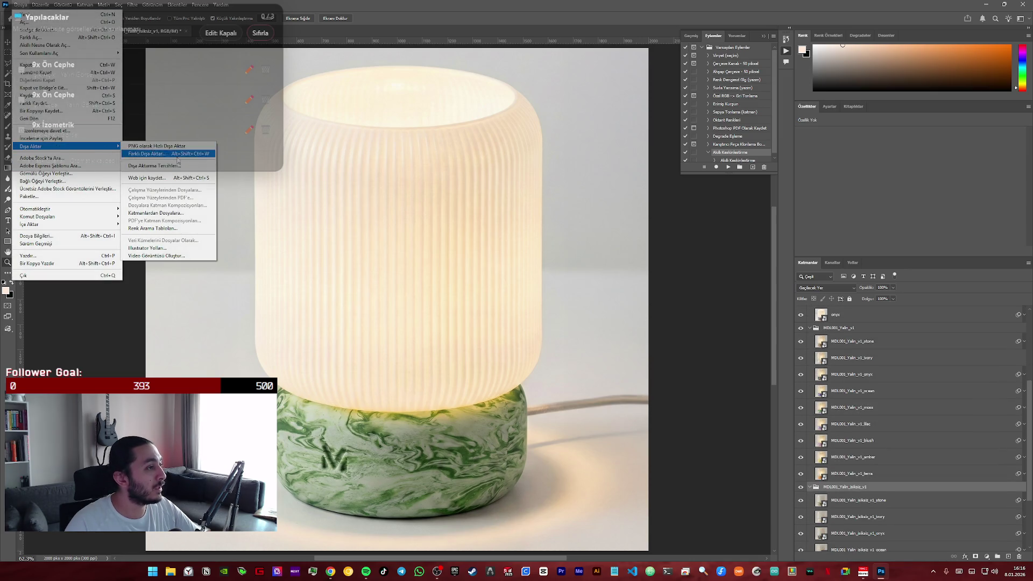
pyautogui.click(178, 213)
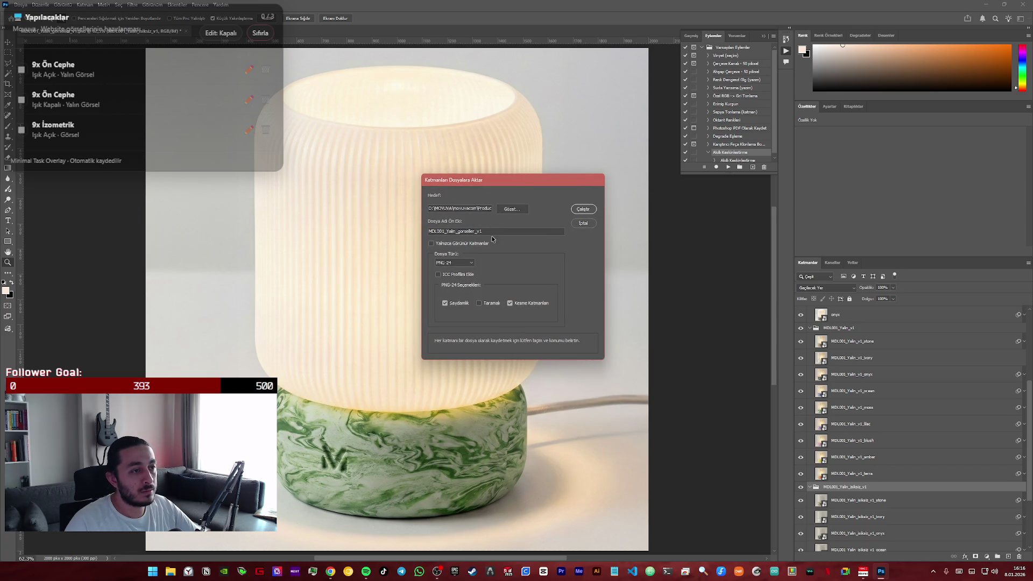
pyautogui.click(455, 262)
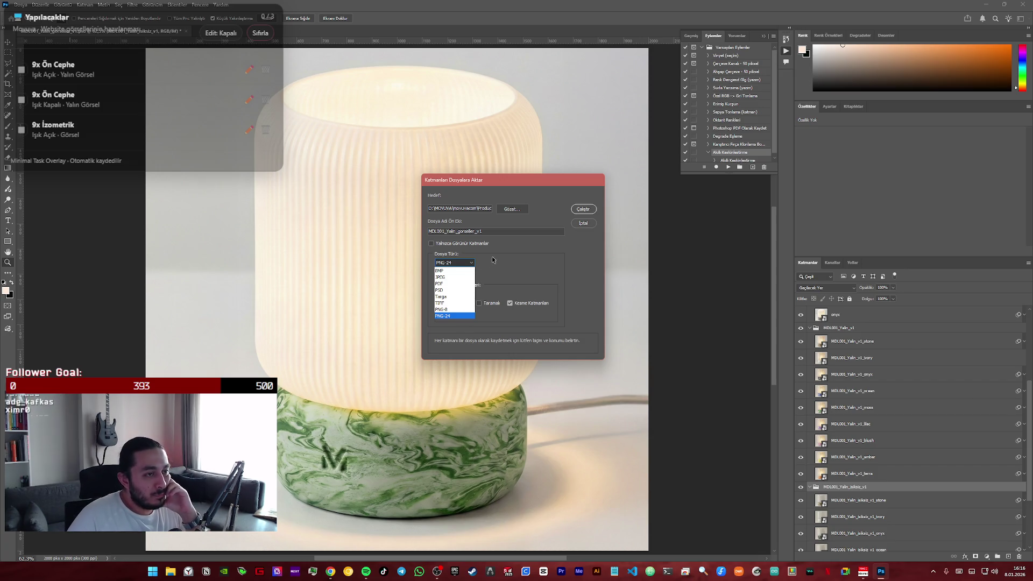
pyautogui.click(444, 316)
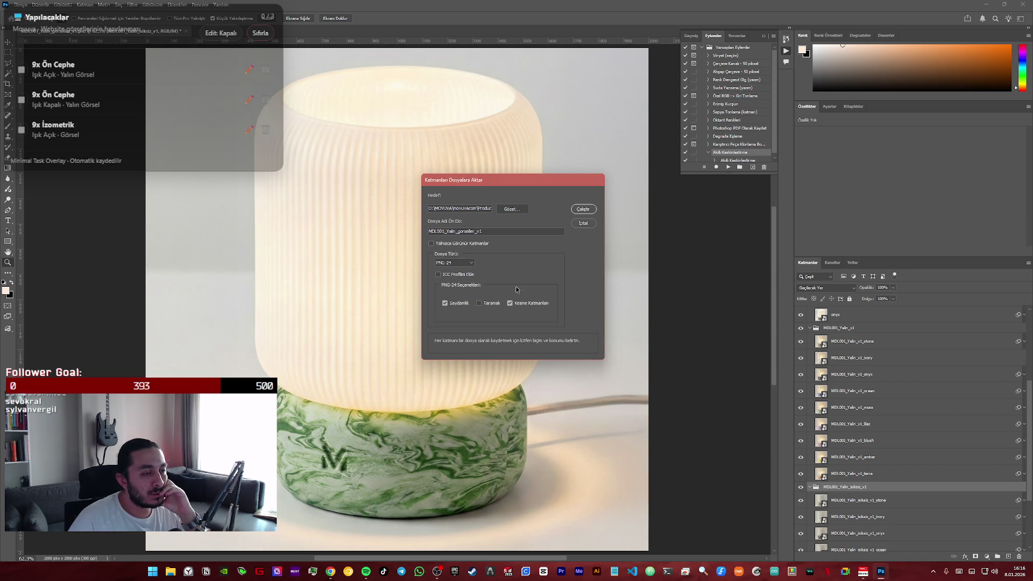
# Step: Create a Yalin_Gorseller_v2 folder inside MDL001, choose it as destination, and run the export
pyautogui.click(512, 209)
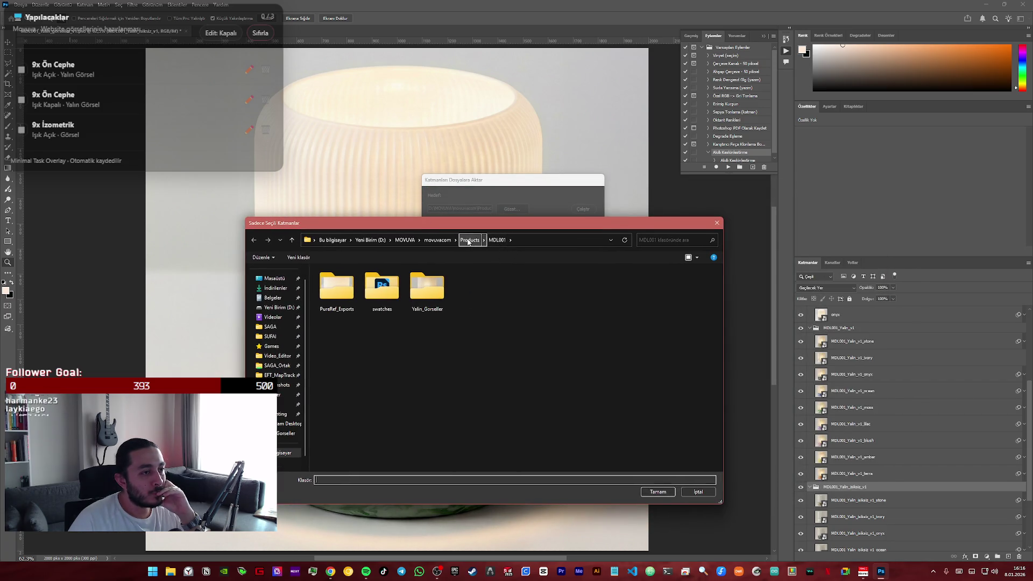
pyautogui.click(298, 258)
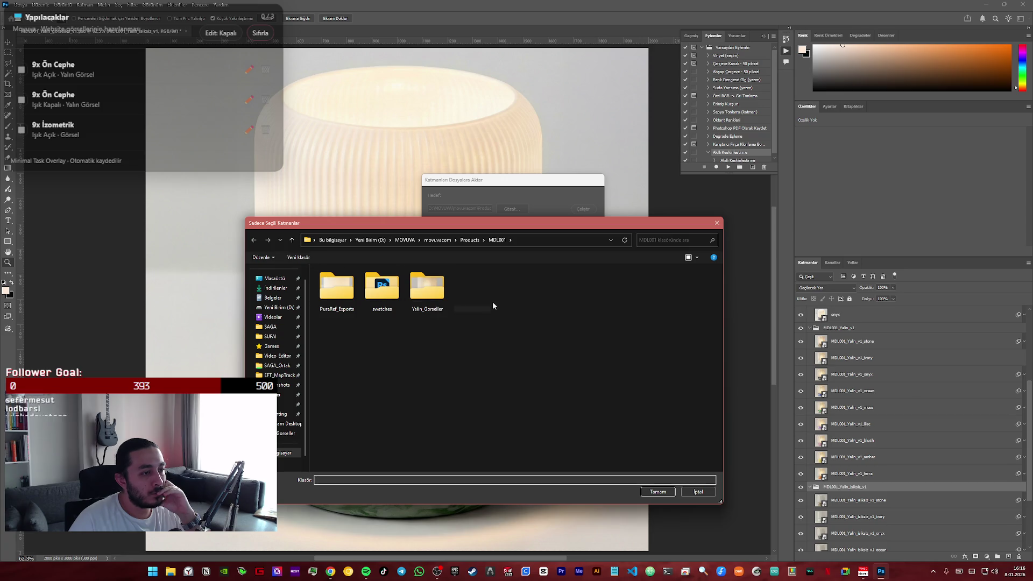
pyautogui.write('Yalin')
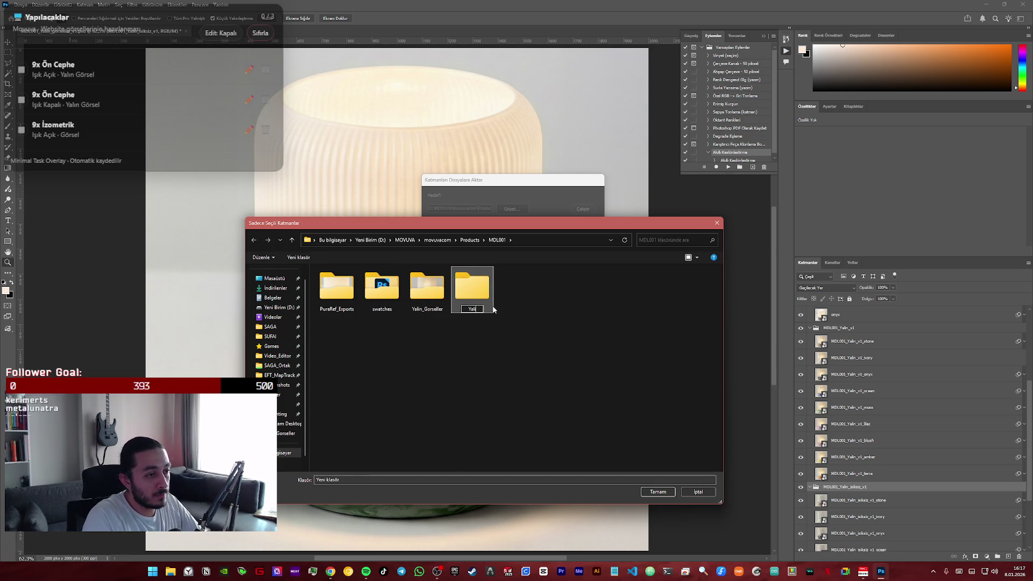
pyautogui.write('_Go')
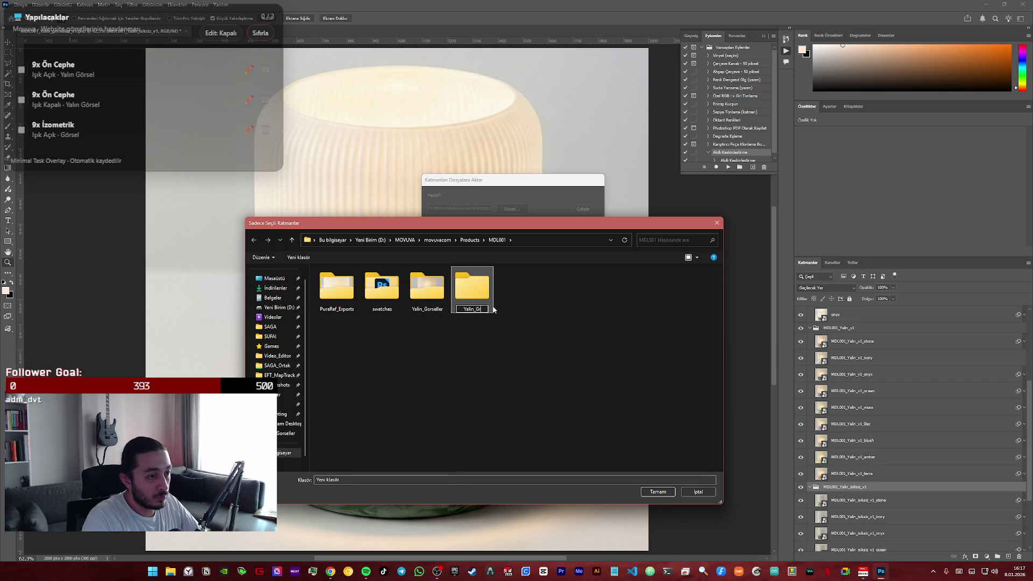
pyautogui.write('rseller')
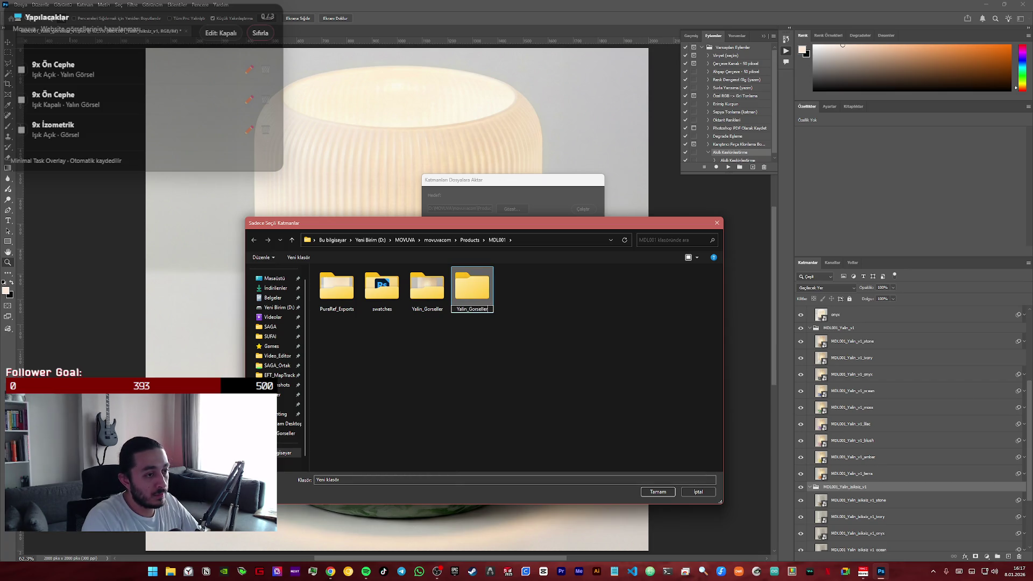
pyautogui.write('_v2')
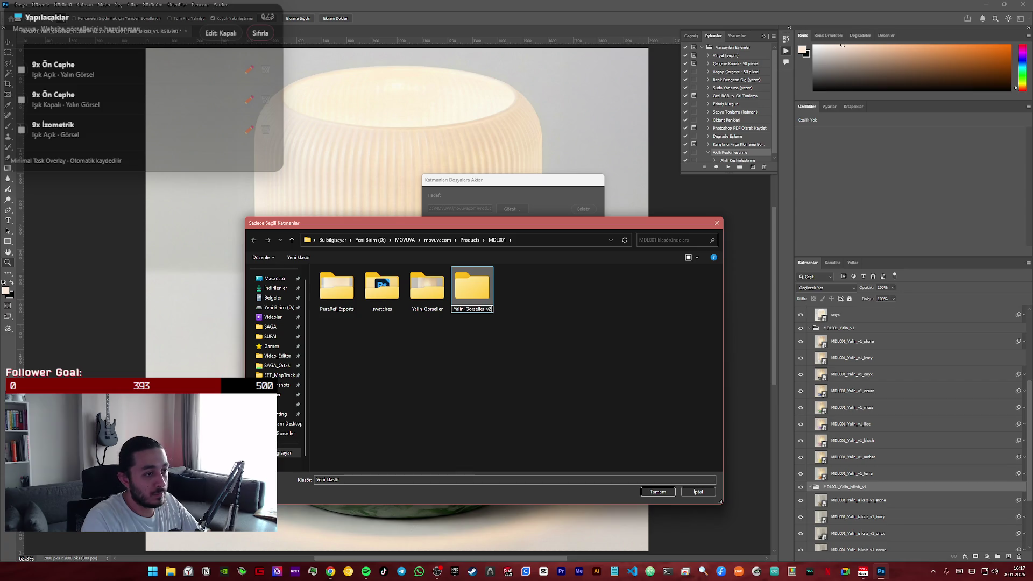
pyautogui.press('Return')
pyautogui.doubleClick(492, 307)
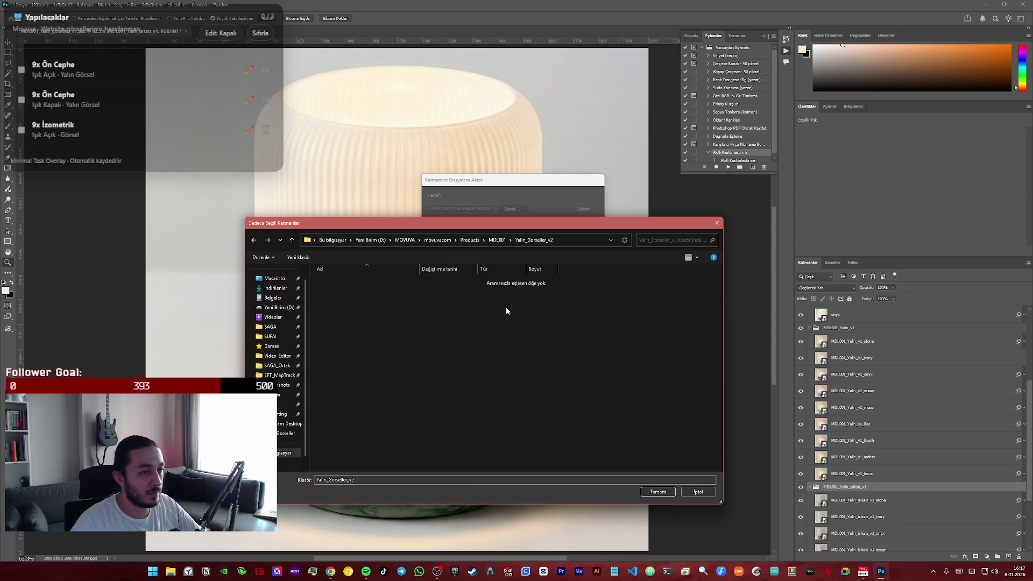
pyautogui.moveTo(611, 218); pyautogui.dragTo(431, 132)
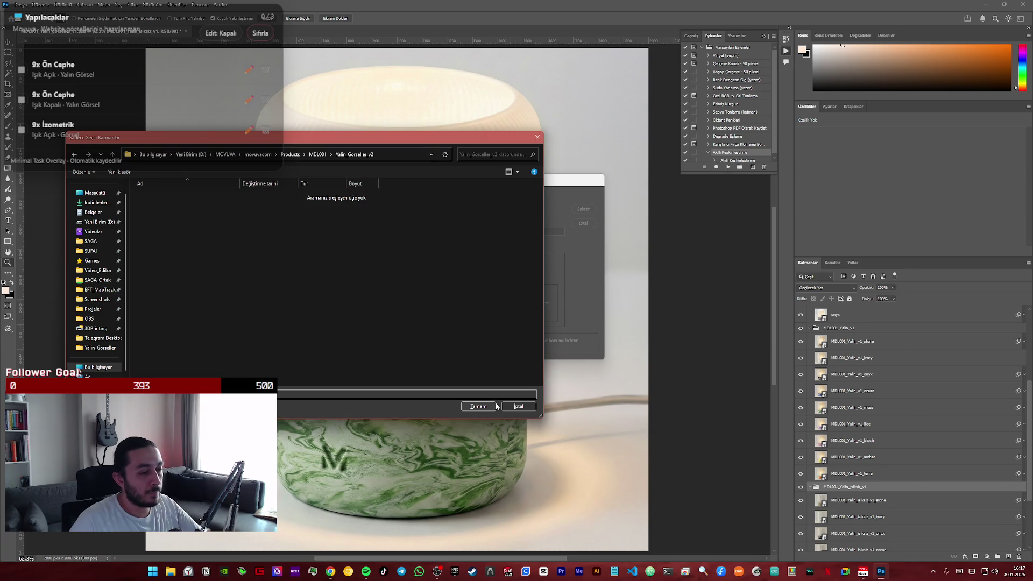
pyautogui.click(478, 407)
pyautogui.click(582, 209)
pyautogui.scroll(-3, 889, 415)
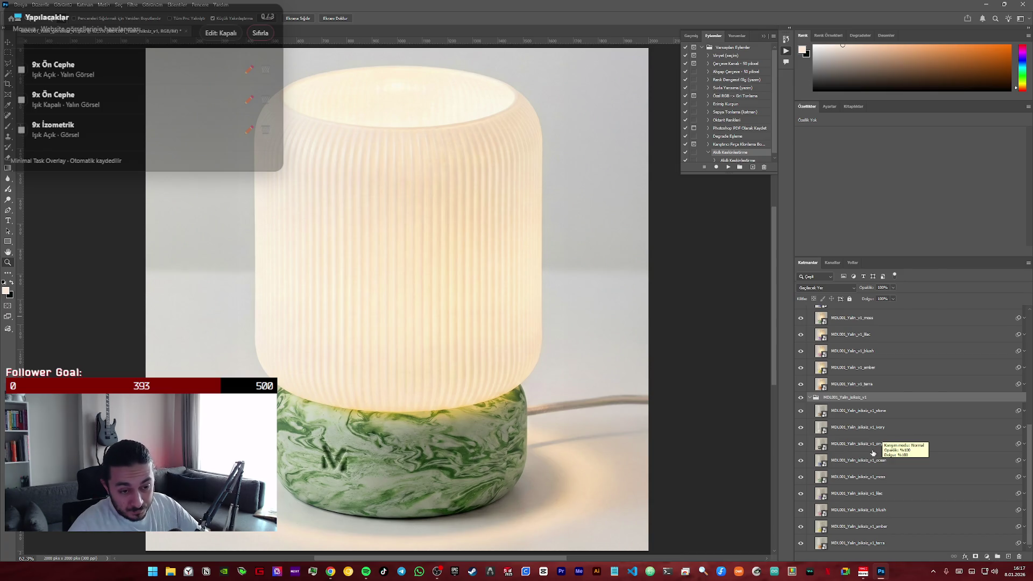
# Step: Remove the MDL001_Yalin_ prefix from the isiksiz terra, amber and blush layer names
pyautogui.doubleClick(861, 544)
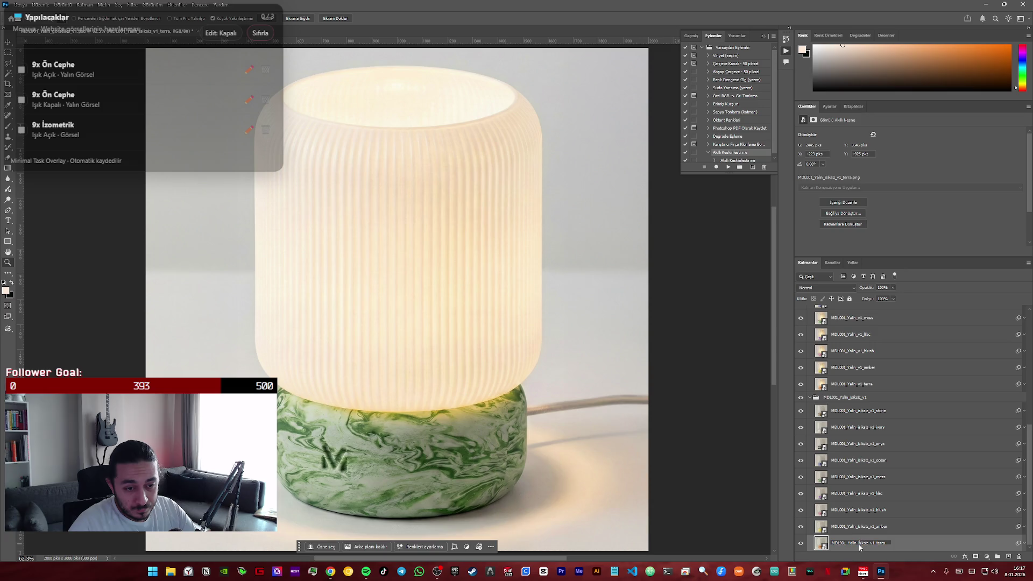
pyautogui.moveTo(859, 543); pyautogui.dragTo(831, 543)
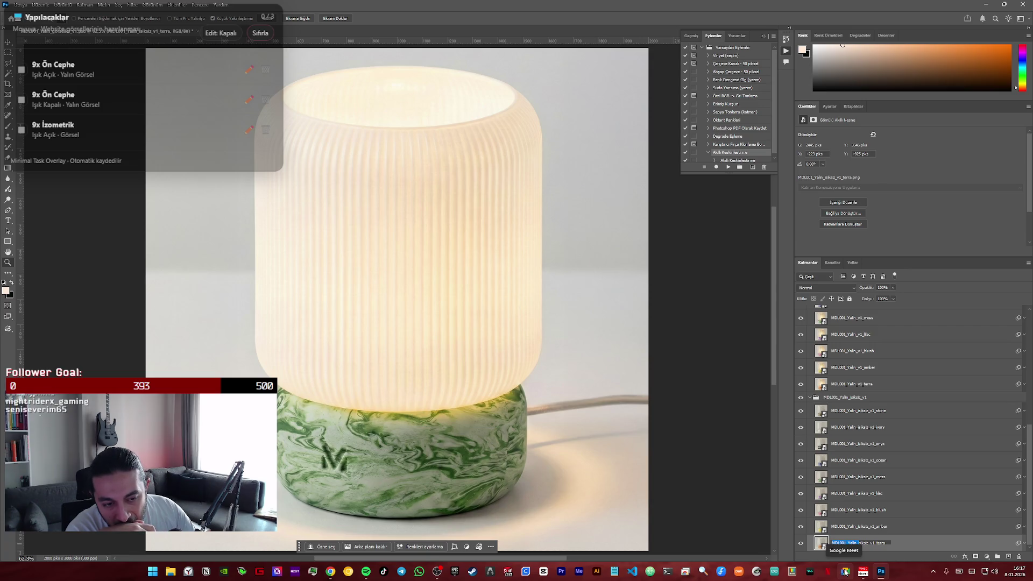
pyautogui.press('BackSpace')
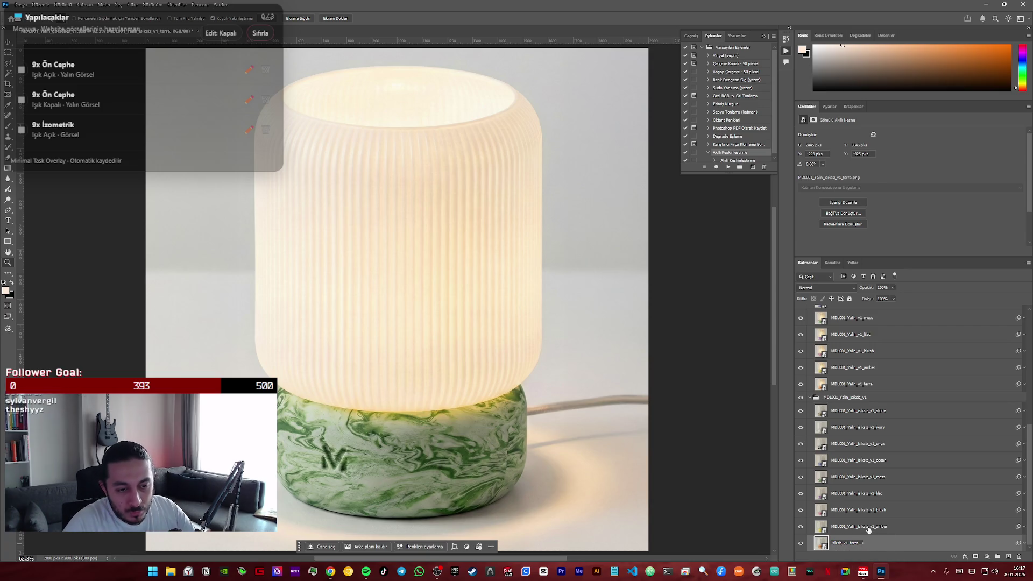
pyautogui.doubleClick(869, 526)
pyautogui.moveTo(869, 527); pyautogui.dragTo(805, 529)
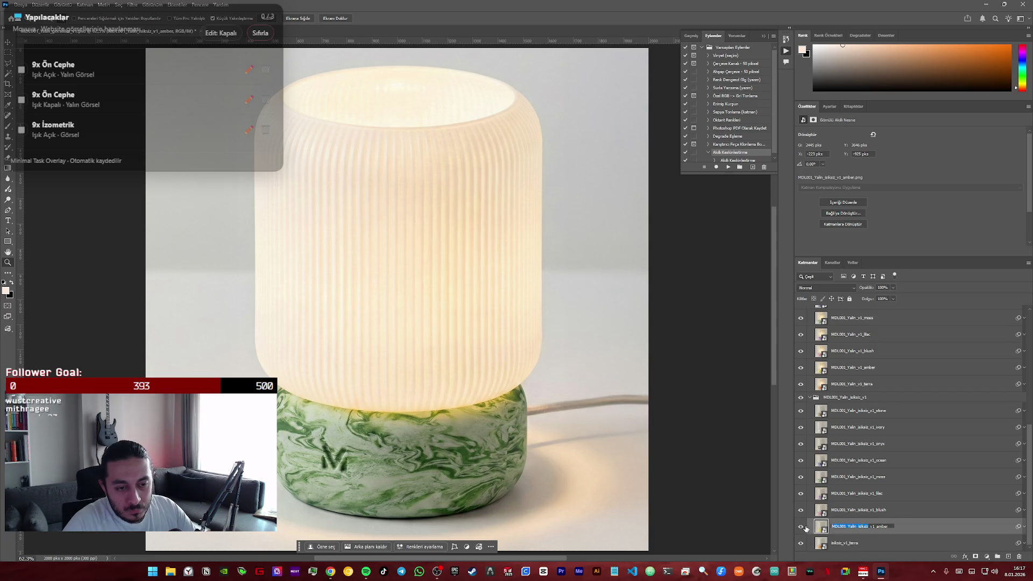
pyautogui.click(869, 526)
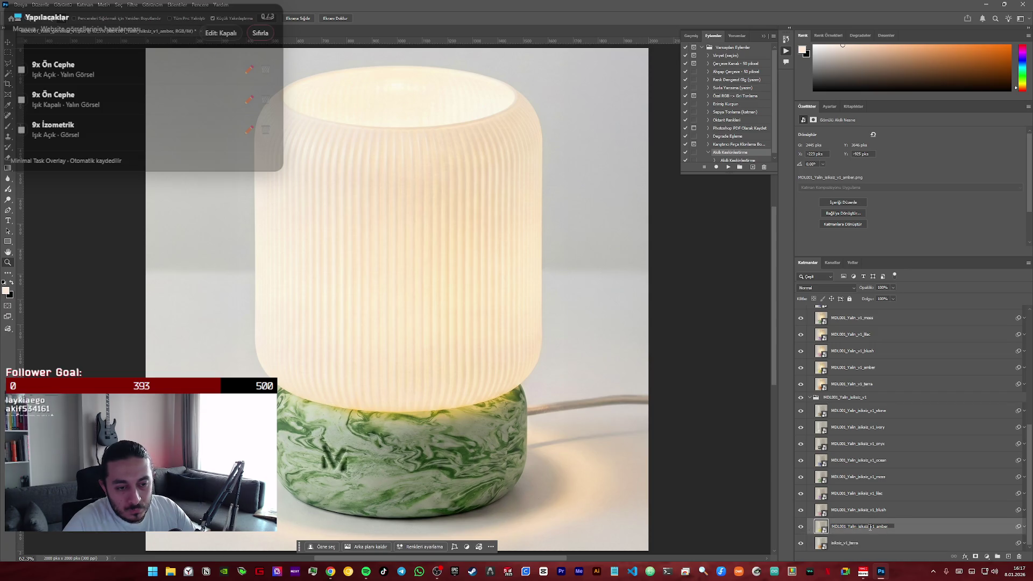
pyautogui.moveTo(866, 527); pyautogui.dragTo(801, 526)
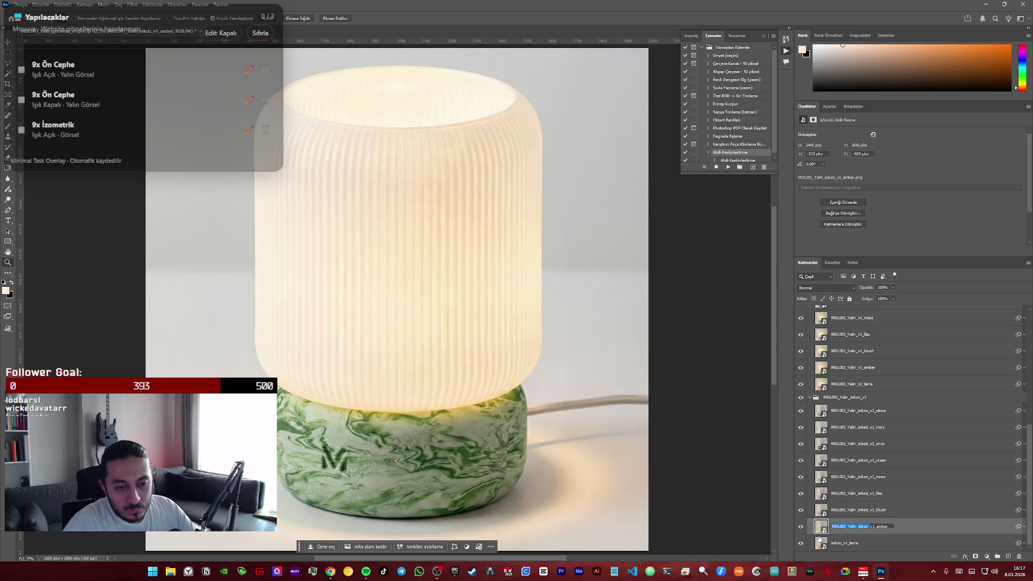
pyautogui.click(859, 527)
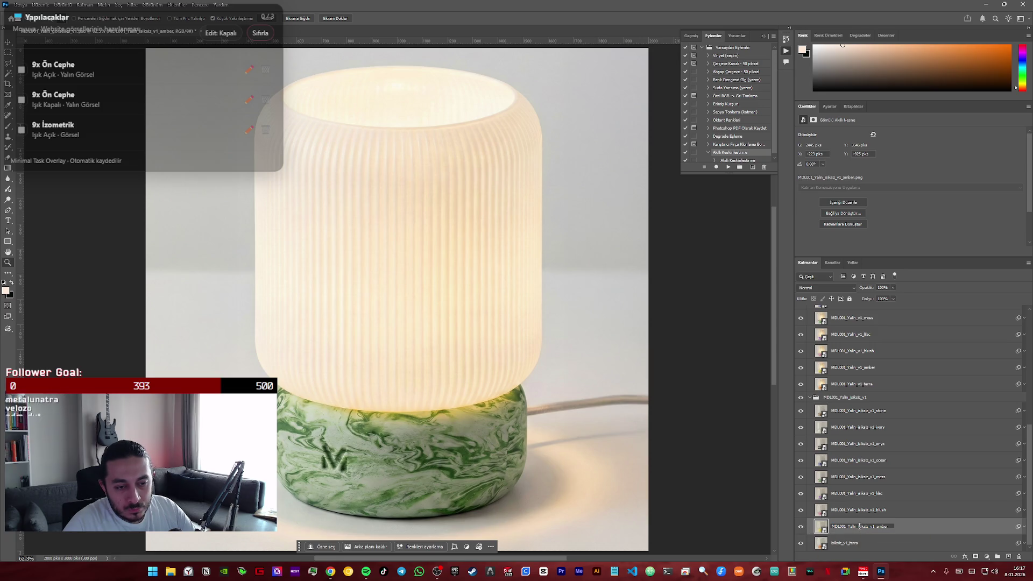
pyautogui.hotkey('shift', 'Home')
pyautogui.press('BackSpace')
pyautogui.hotkey('shift', 'Tab')
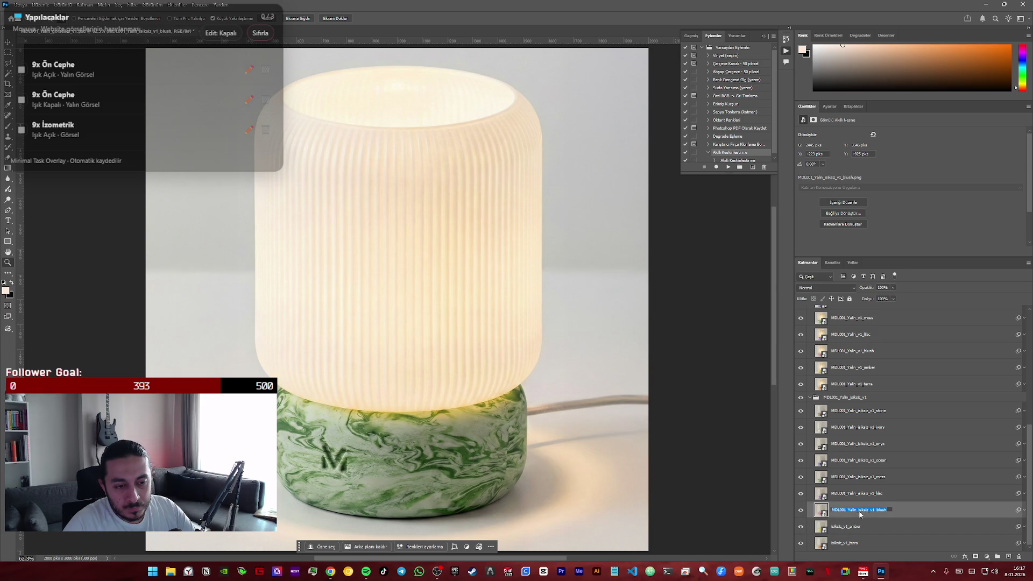
pyautogui.moveTo(860, 510); pyautogui.dragTo(815, 510)
pyautogui.press('BackSpace')
pyautogui.click(883, 492)
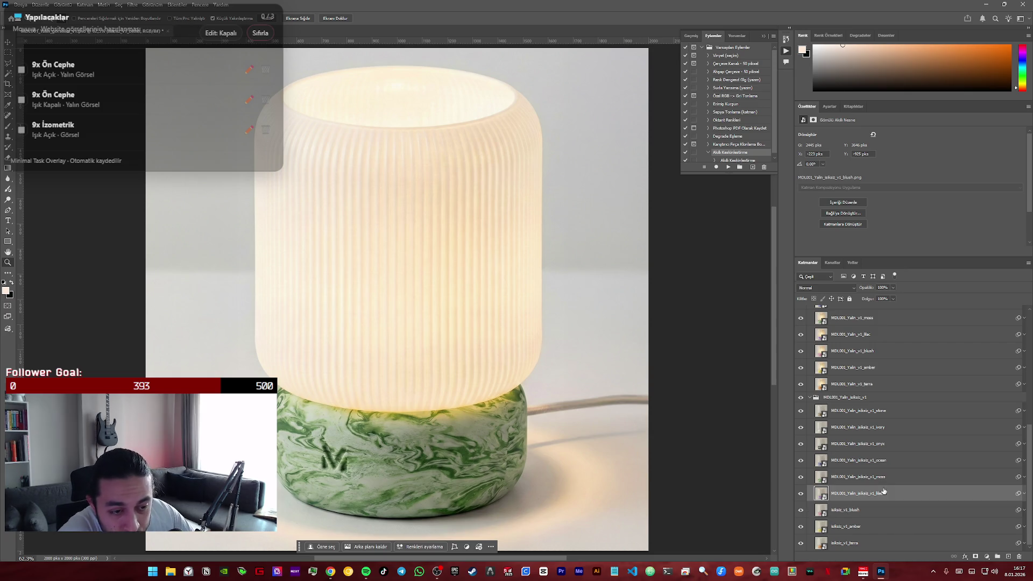
# Step: Strip the MDL001_Yalin_ prefix from the isiksiz lilac, moss, ocean, onyx, ivory and stone layers
pyautogui.doubleClick(883, 492)
pyautogui.moveTo(858, 494)
pyautogui.mouseDown()
pyautogui.moveTo(807, 494)
pyautogui.moveTo(829, 477)
pyautogui.moveTo(842, 444)
pyautogui.moveTo(824, 427)
pyautogui.mouseUp()
pyautogui.press('BackSpace')
pyautogui.doubleClick(857, 478)
pyautogui.press('BackSpace')
pyautogui.doubleClick(859, 460)
pyautogui.click(859, 461)
pyautogui.press('BackSpace')
pyautogui.doubleClick(859, 443)
pyautogui.press('BackSpace')
pyautogui.doubleClick(866, 428)
pyautogui.press('BackSpace')
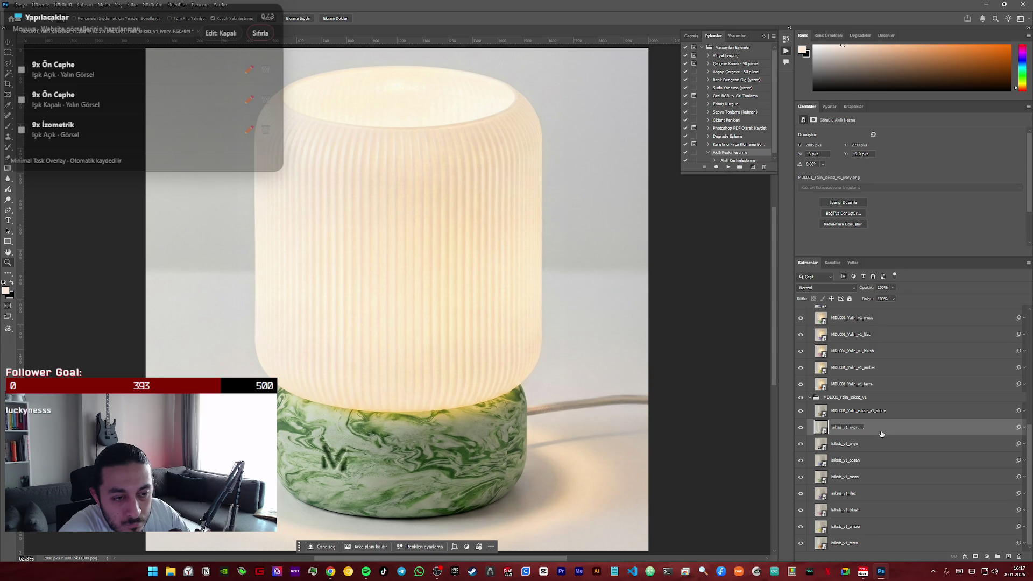
pyautogui.click(886, 414)
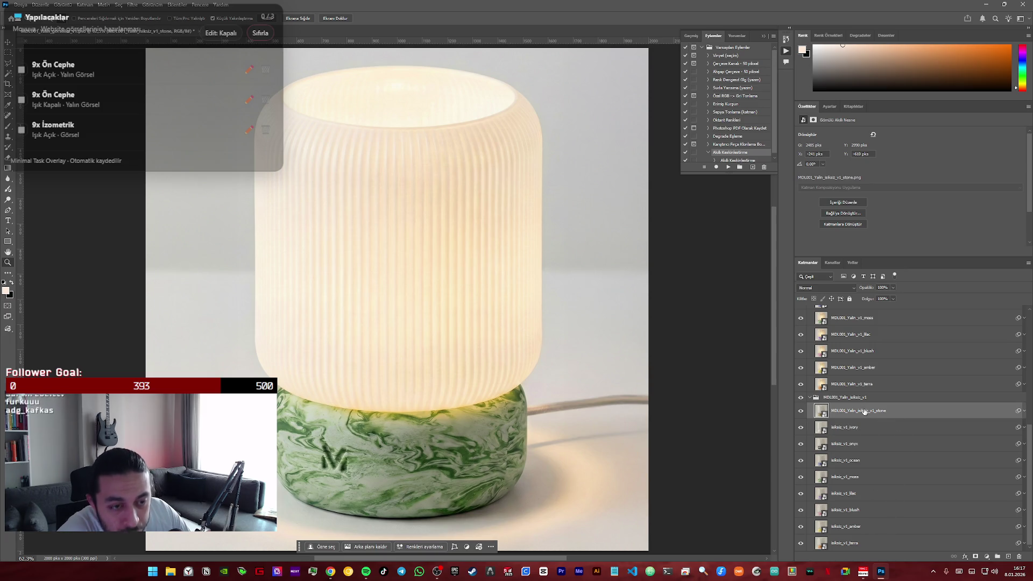
pyautogui.doubleClick(858, 411)
pyautogui.moveTo(857, 412); pyautogui.dragTo(832, 412)
pyautogui.press('BackSpace')
pyautogui.click(887, 409)
# Step: Shorten the v1 layers to v1_terra, v1_amber, v1_blush, v1_lilac and v1_moss
pyautogui.doubleClick(859, 383)
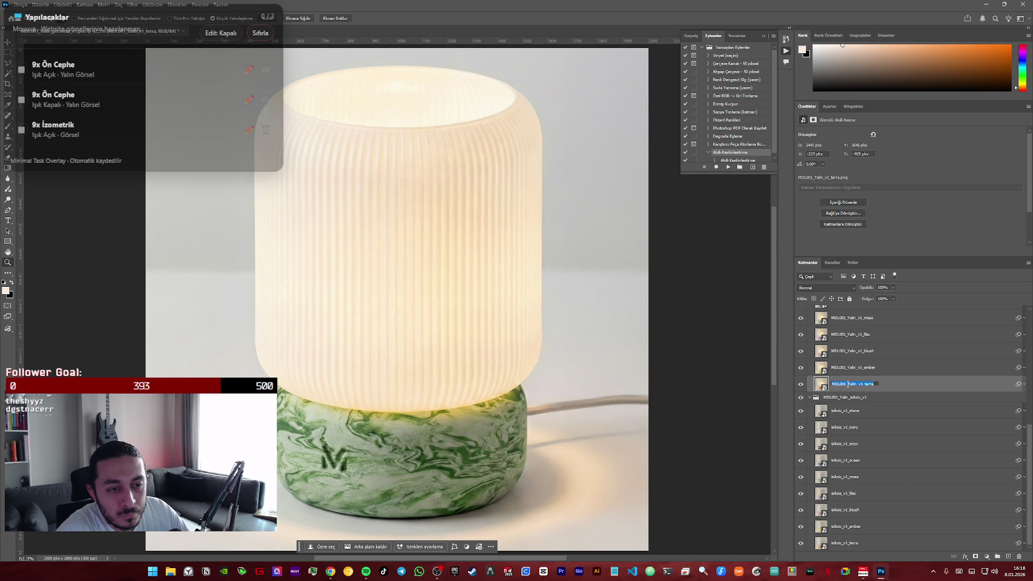
pyautogui.moveTo(849, 385); pyautogui.dragTo(811, 385)
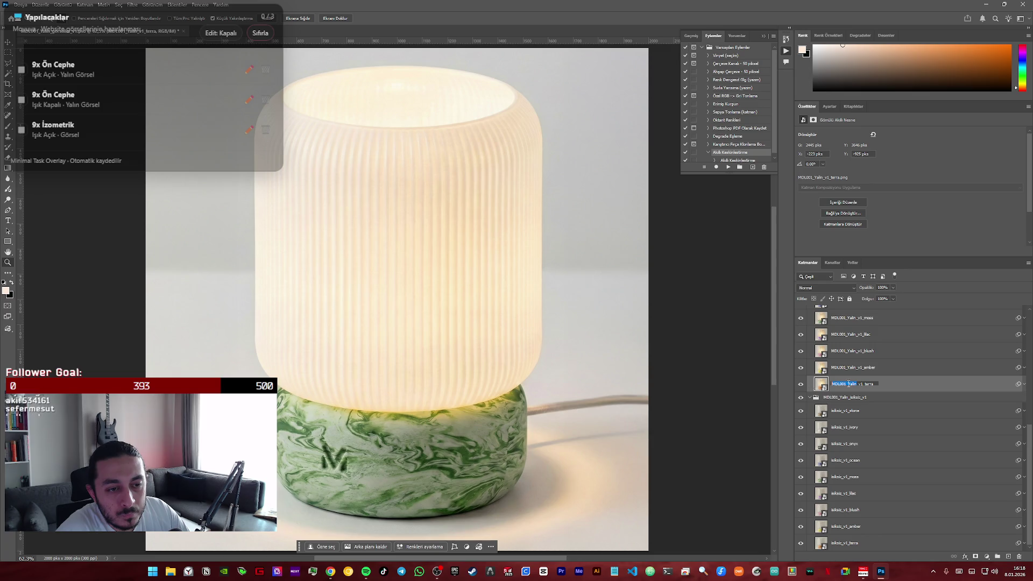
pyautogui.press('BackSpace')
pyautogui.hotkey('shift', 'Tab')
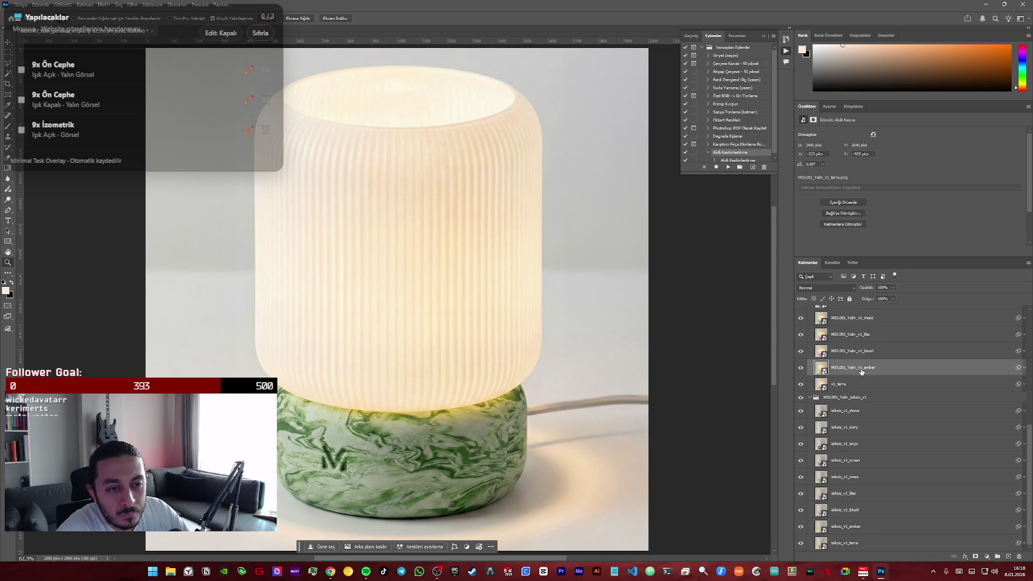
pyautogui.moveTo(831, 367)
pyautogui.mouseDown()
pyautogui.moveTo(859, 351)
pyautogui.moveTo(810, 330)
pyautogui.moveTo(813, 319)
pyautogui.mouseUp()
pyautogui.press('BackSpace')
pyautogui.hotkey('shift', 'Tab')
pyautogui.press('BackSpace')
pyautogui.hotkey('shift', 'Tab')
pyautogui.press('BackSpace')
pyautogui.hotkey('shift', 'Tab')
pyautogui.press('BackSpace')
pyautogui.press('Return')
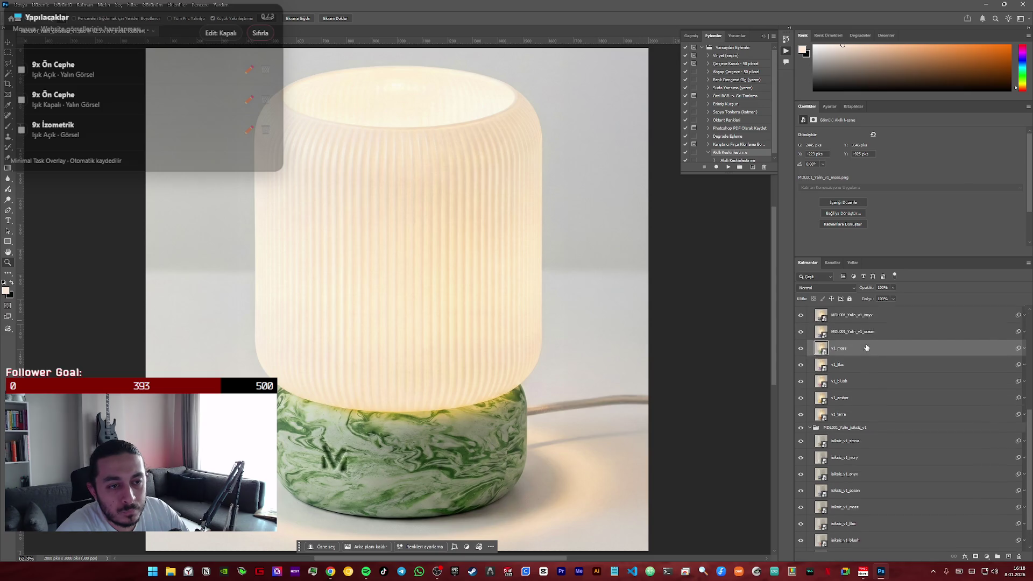
# Step: Rename the remaining layers to v1_ocean, v1_onyx, v1_ivory and v1_stone by deleting the prefix
pyautogui.scroll(3, 866, 425)
pyautogui.doubleClick(859, 452)
pyautogui.moveTo(858, 454); pyautogui.dragTo(798, 455)
pyautogui.press('BackSpace')
pyautogui.hotkey('shift', 'Tab')
pyautogui.moveTo(859, 436); pyautogui.dragTo(796, 438)
pyautogui.press('BackSpace')
pyautogui.hotkey('shift', 'Tab')
pyautogui.moveTo(859, 420); pyautogui.dragTo(797, 422)
pyautogui.press('BackSpace')
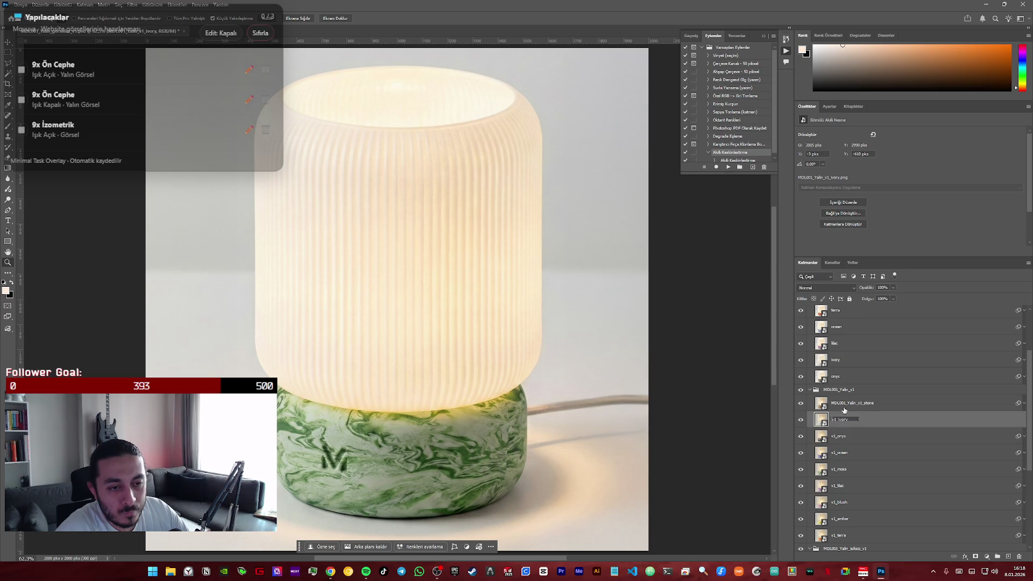
pyautogui.hotkey('shift', 'Tab')
pyautogui.moveTo(859, 403); pyautogui.dragTo(798, 404)
pyautogui.press('BackSpace')
pyautogui.press('Return')
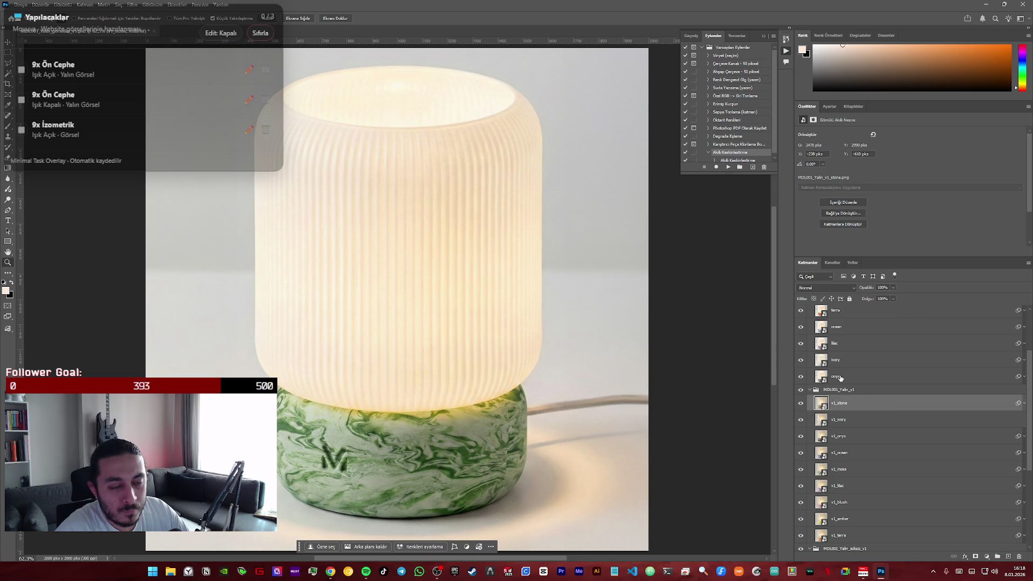
# Step: Open the top group's onyx layer name for editing, then leave it unchanged
pyautogui.doubleClick(836, 377)
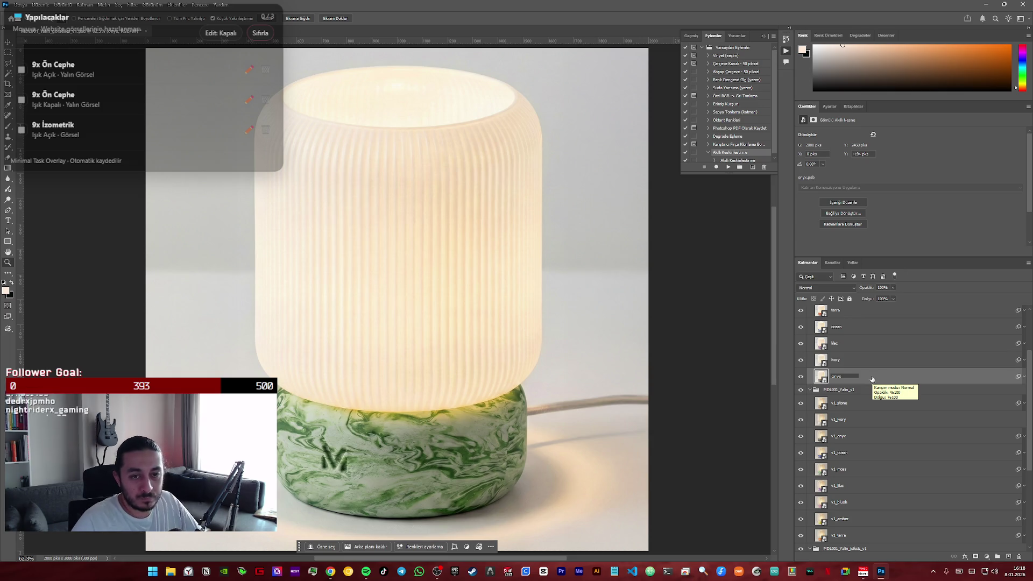
pyautogui.press('Return')
pyautogui.scroll(-2, 1028, 425)
pyautogui.moveTo(1027, 425); pyautogui.dragTo(1027, 490)
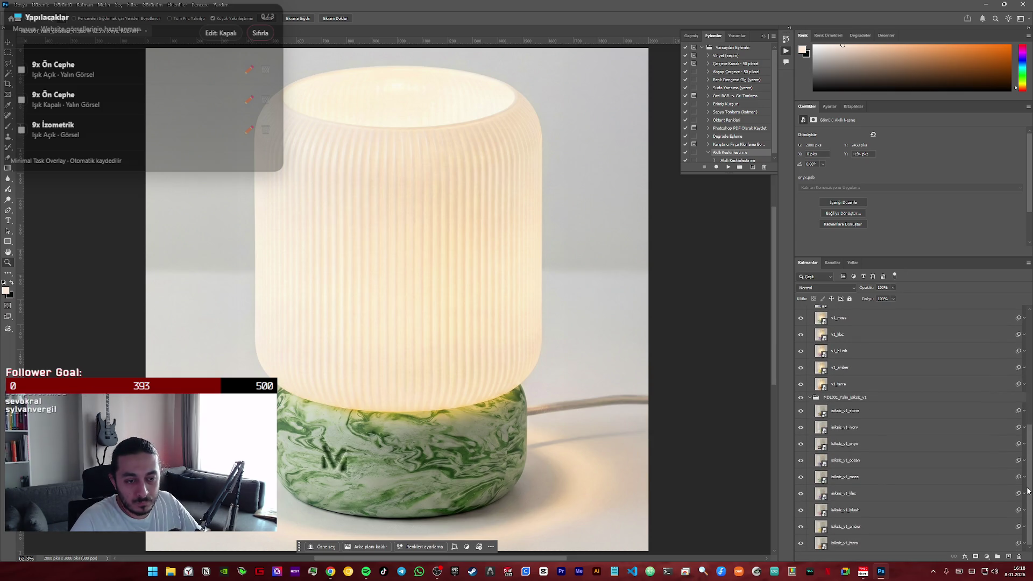
pyautogui.scroll(10, 870, 453)
# Step: Add the izometrik_v1_ prefix to the onyx, ivory and lilac layer names
pyautogui.doubleClick(835, 450)
pyautogui.write('metrik_v1_onyx')
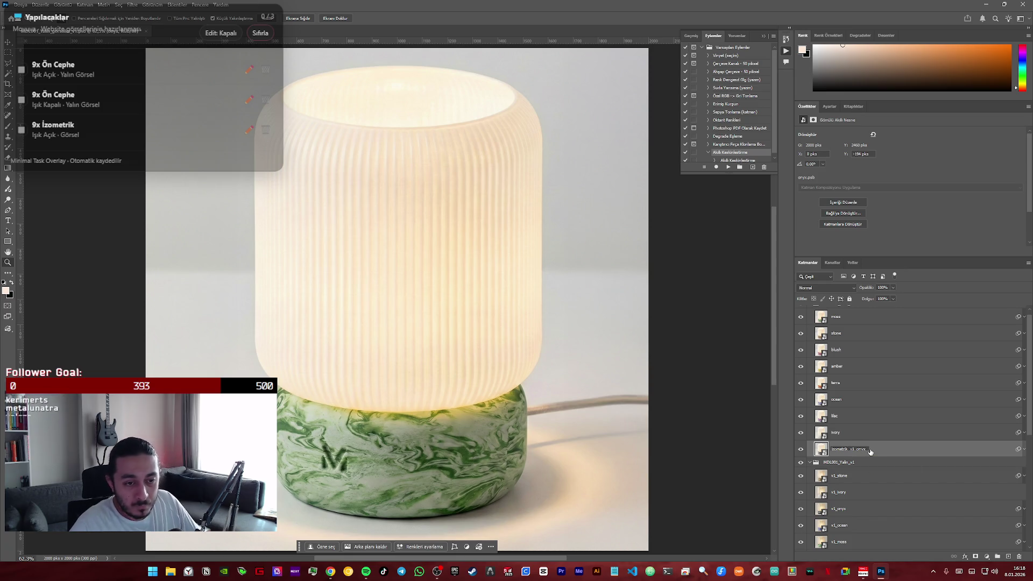
pyautogui.hotkey('shift', 'Home')
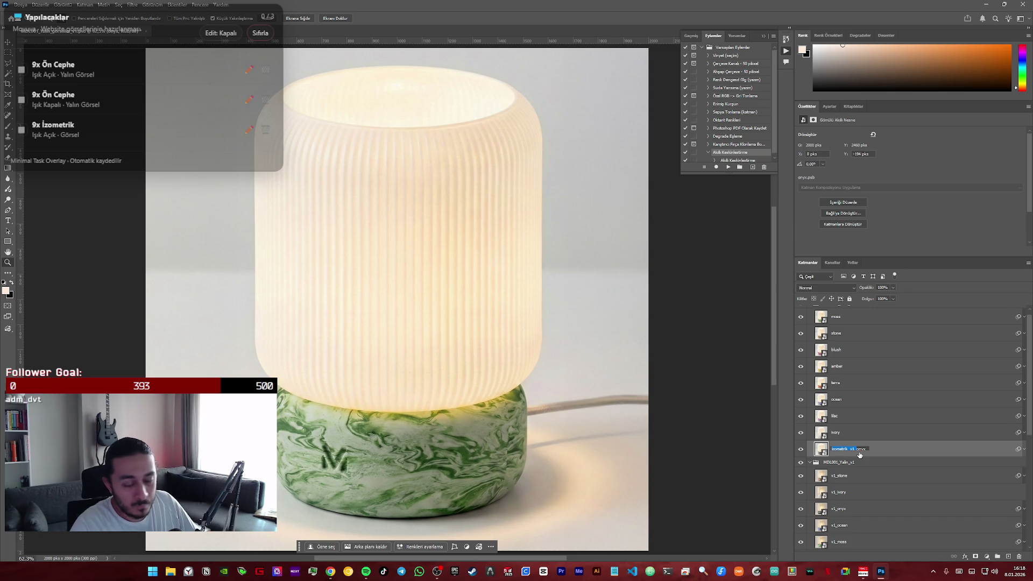
pyautogui.click(837, 436)
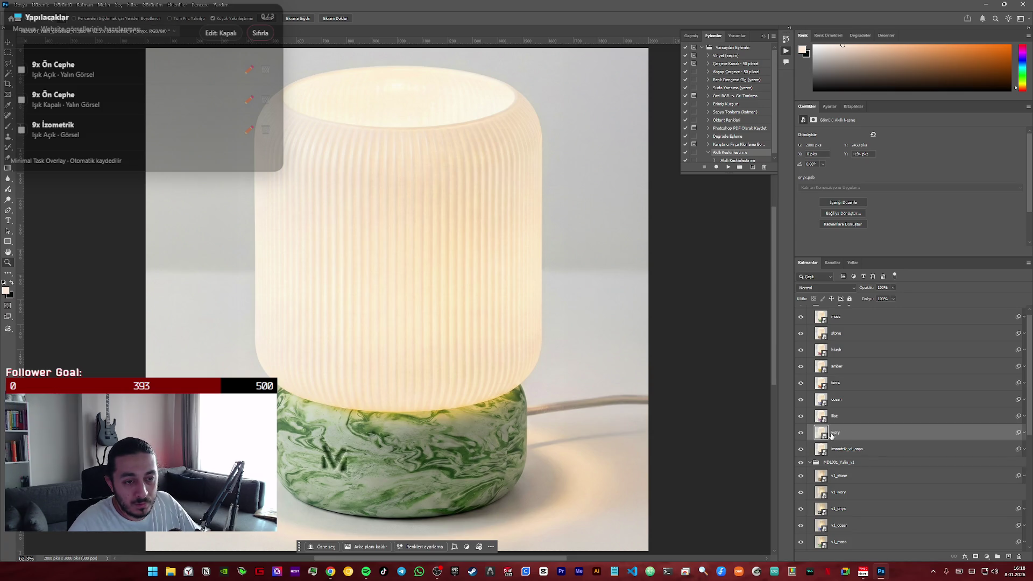
pyautogui.doubleClick(832, 435)
pyautogui.click(920, 87)
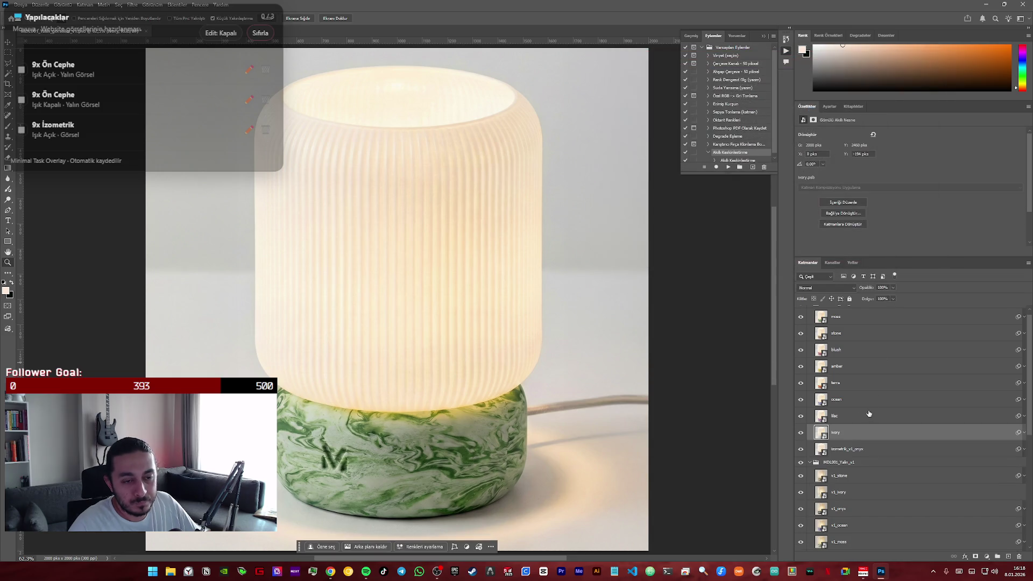
pyautogui.doubleClick(835, 433)
pyautogui.click(832, 432)
pyautogui.write('izometrik_v1_')
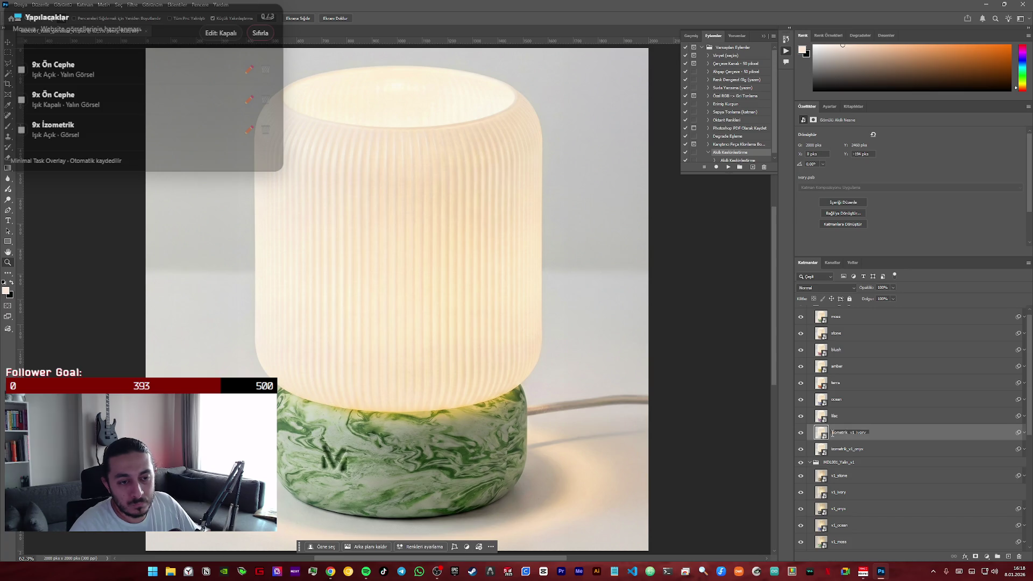
pyautogui.doubleClick(834, 416)
pyautogui.click(832, 416)
pyautogui.write('izometrik_v1_')
# Step: Prefix the ocean, terra, amber and blush layers with izometrik_v1_
pyautogui.doubleClick(833, 399)
pyautogui.write('izometrik_v1_')
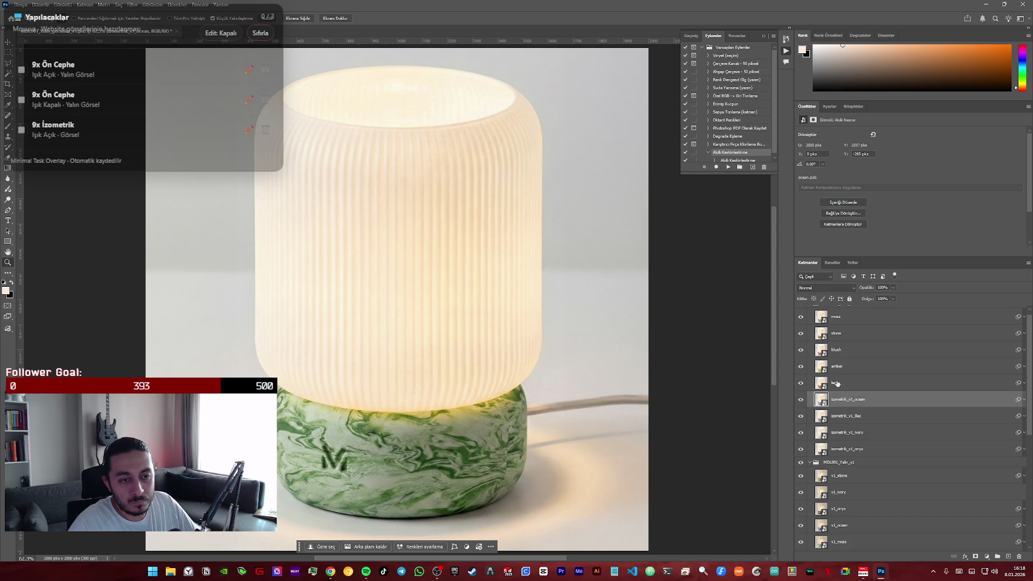
pyautogui.doubleClick(835, 383)
pyautogui.click(832, 382)
pyautogui.write('izometrik_v1_')
pyautogui.doubleClick(839, 367)
pyautogui.click(832, 366)
pyautogui.write('izometrik_v1_')
pyautogui.doubleClick(833, 349)
pyautogui.click(833, 349)
pyautogui.write('izometrik_v1_')
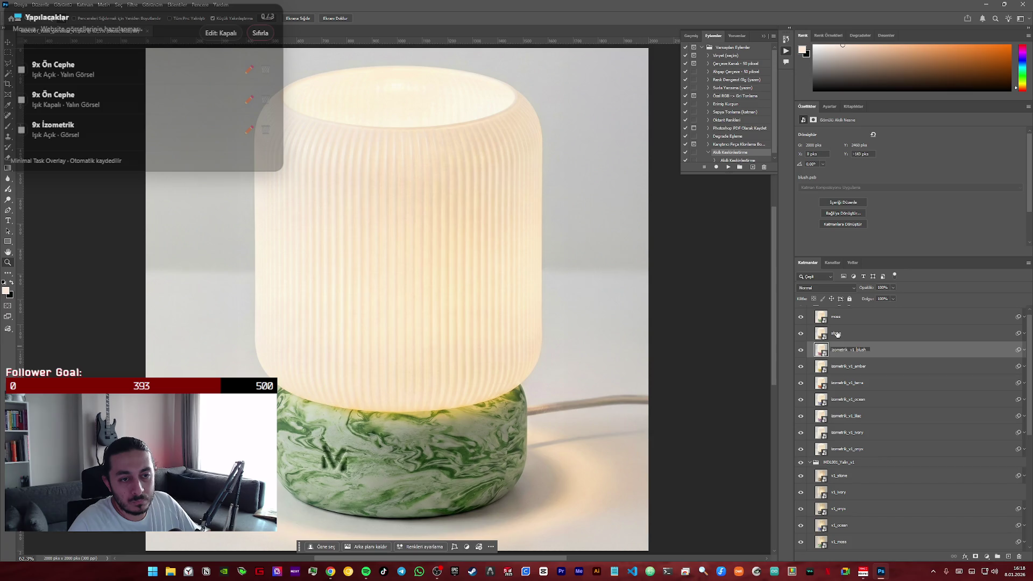
# Step: Rename stone and moss to izometrik_v1_stone and izometrik_v1_moss
pyautogui.doubleClick(835, 334)
pyautogui.click(832, 333)
pyautogui.write('izometrik_v1_')
pyautogui.doubleClick(837, 316)
pyautogui.click(832, 316)
pyautogui.write('izometrik_v1_')
pyautogui.press('Return')
pyautogui.scroll(-3, 889, 328)
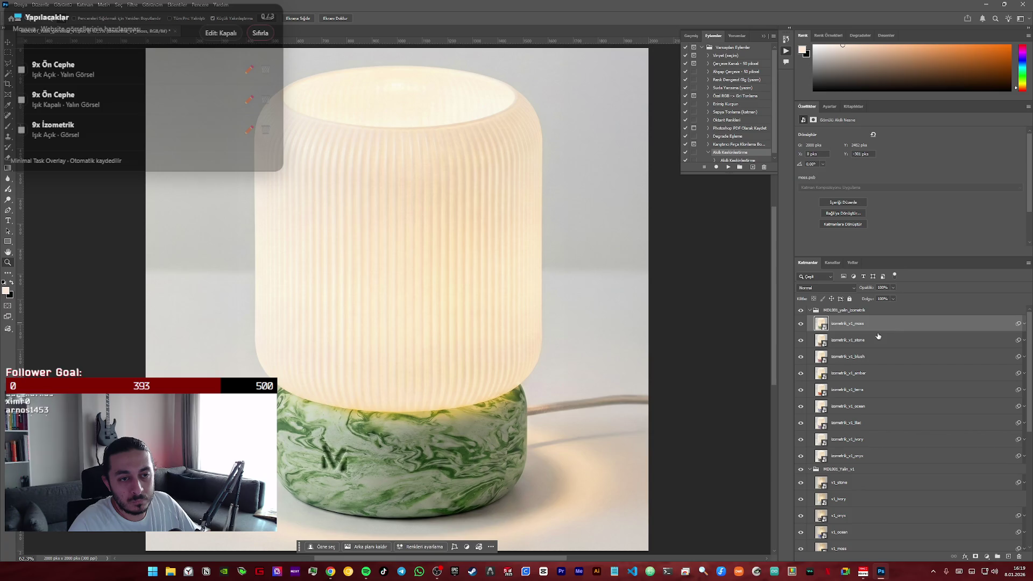
pyautogui.scroll(-5, 882, 446)
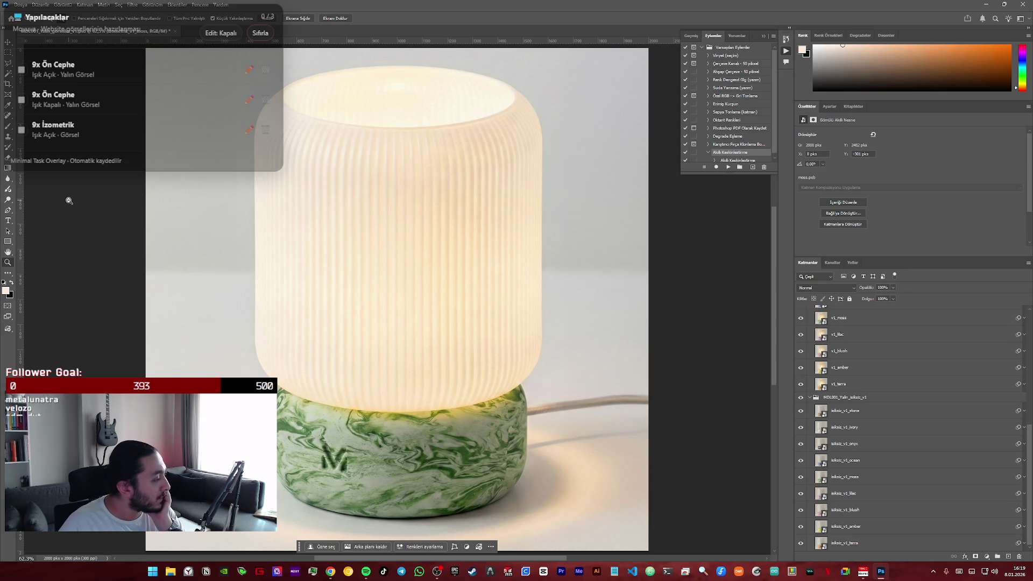
pyautogui.click(852, 383)
pyautogui.scroll(3, 852, 380)
pyautogui.scroll(4, 852, 381)
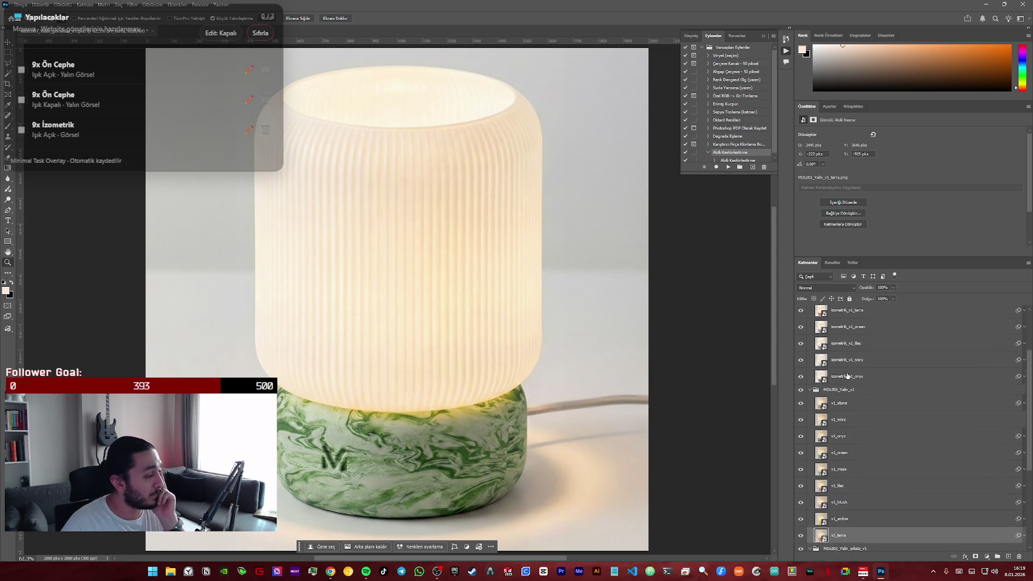
pyautogui.click(868, 418)
pyautogui.scroll(2, 868, 418)
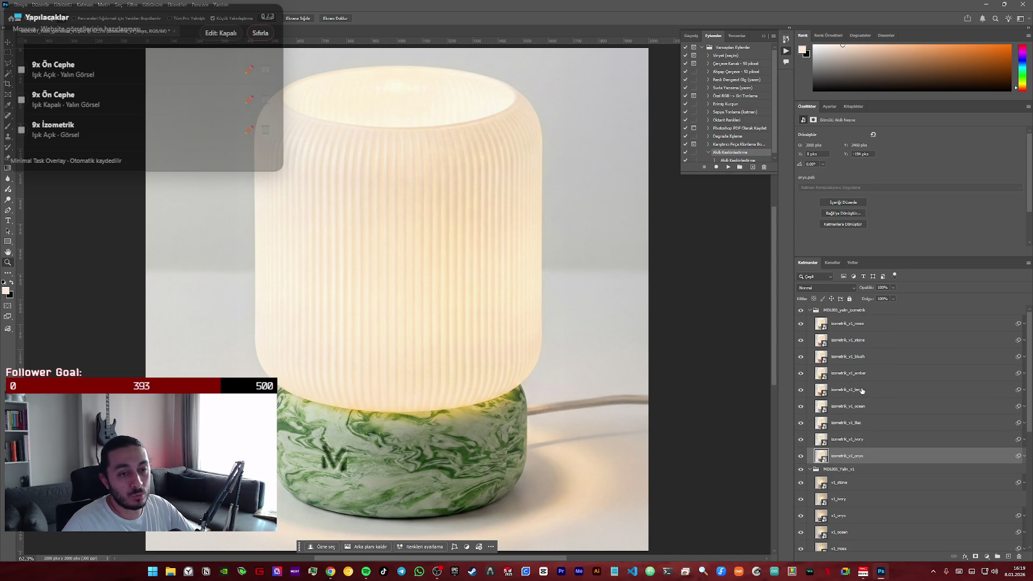
pyautogui.keyDown('shift'); pyautogui.click(855, 324); pyautogui.keyUp('shift')
pyautogui.rightClick(855, 327)
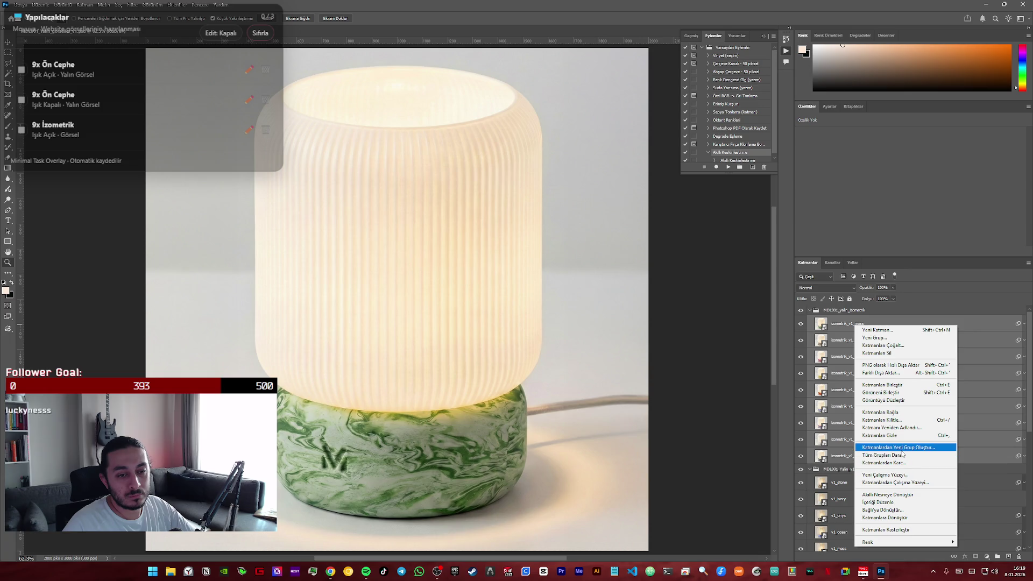
# Step: Select only the izometrik_v1_moss layer and start File > Kopyasını Kaydet (Save a Copy)
pyautogui.click(841, 328)
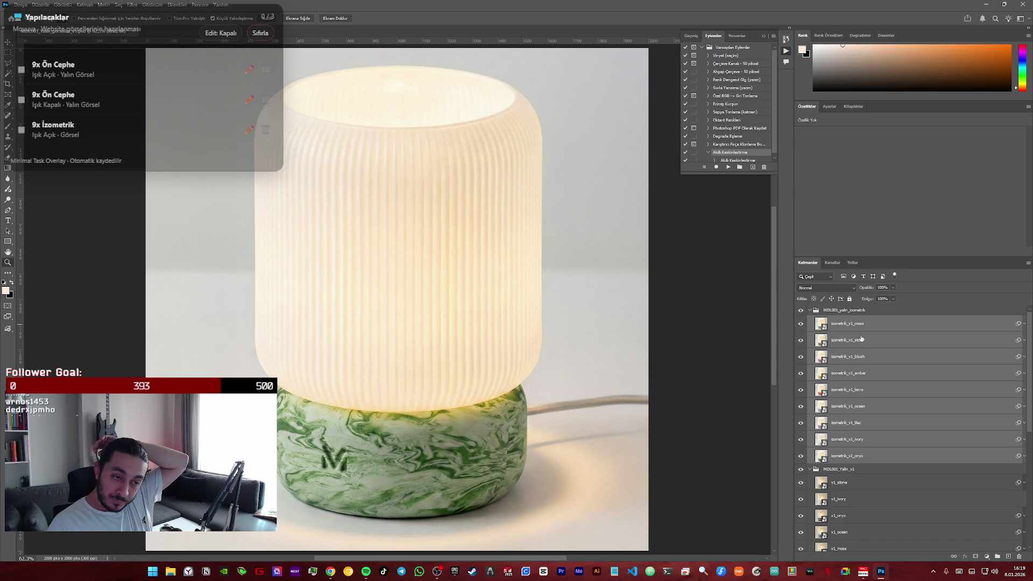
pyautogui.click(847, 324)
pyautogui.click(20, 5)
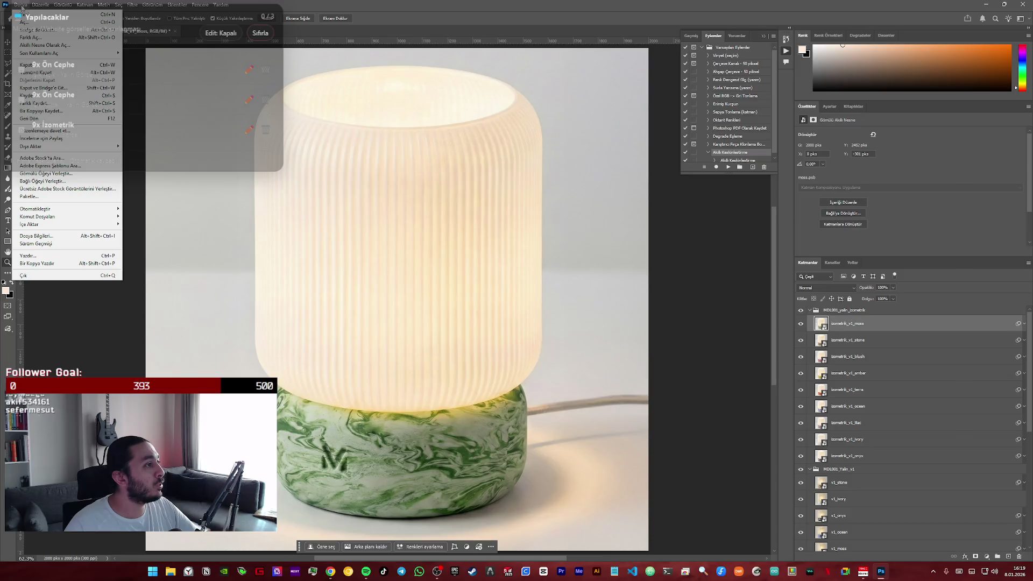
pyautogui.moveTo(37, 9)
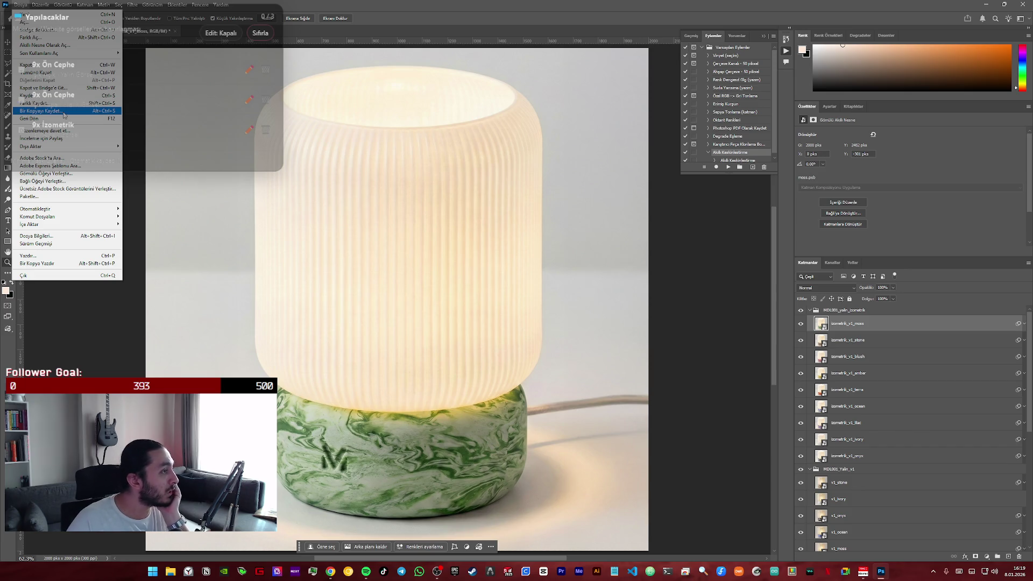
pyautogui.click(64, 114)
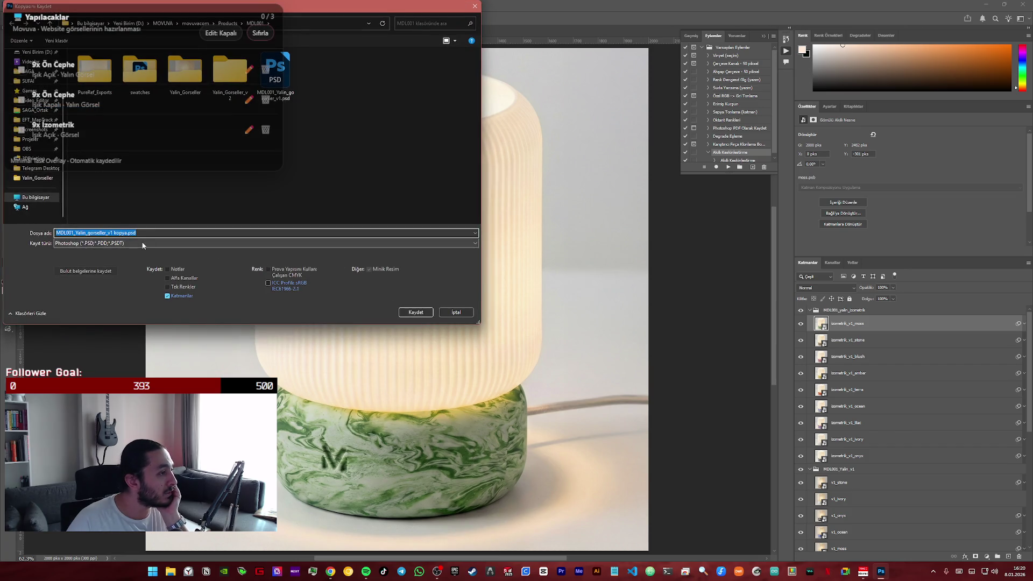
# Step: Try saving the copy as WebP, cancel, then check the Image > Mode menu without changes
pyautogui.click(161, 244)
pyautogui.click(164, 350)
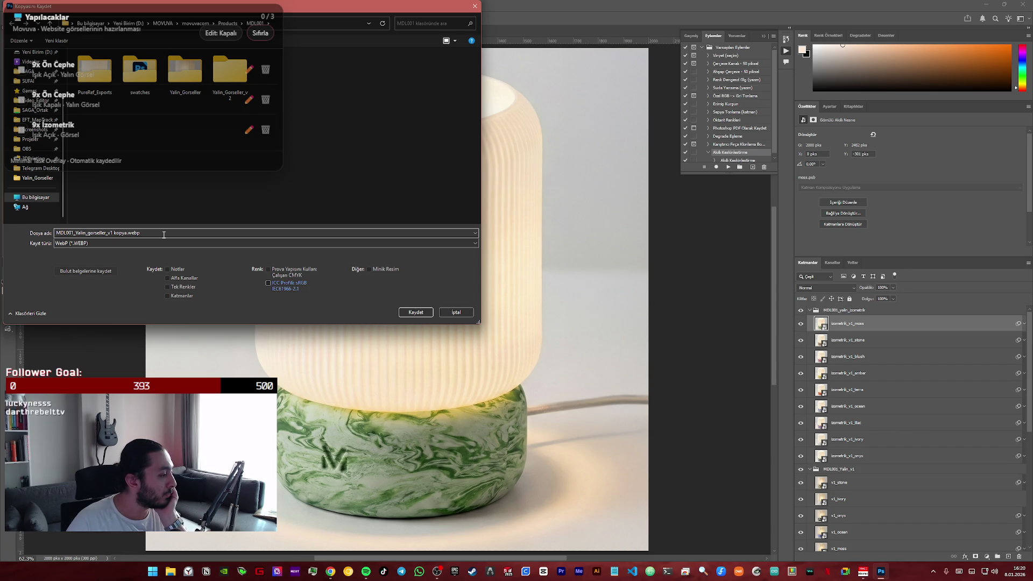
pyautogui.click(456, 312)
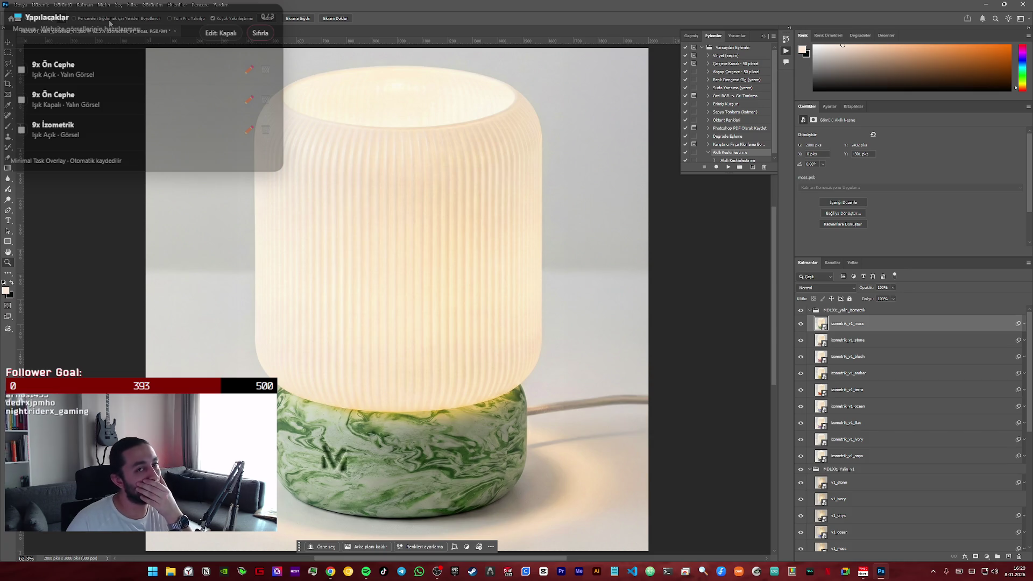
pyautogui.click(56, 6)
pyautogui.moveTo(98, 18)
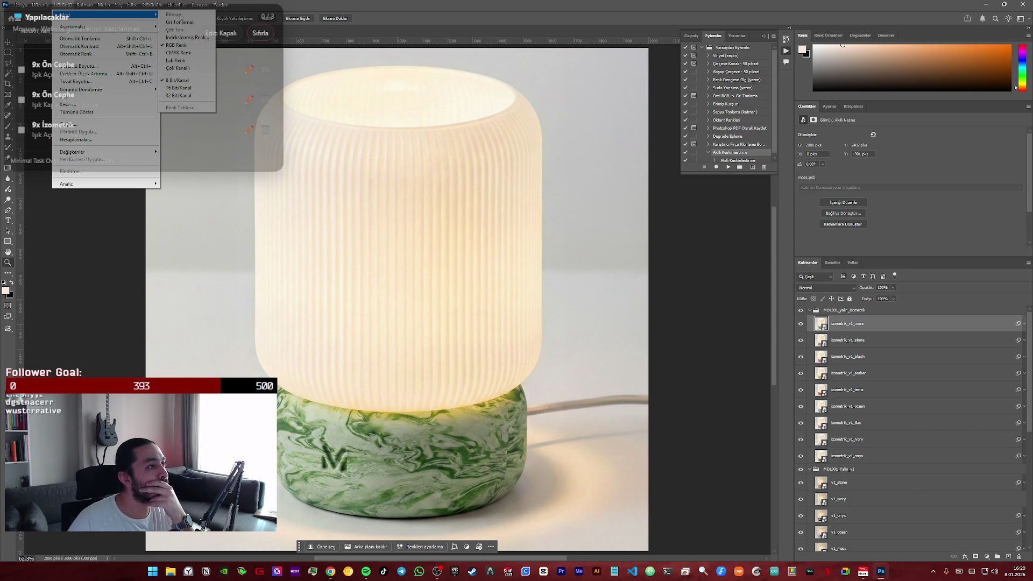
pyautogui.click(62, 4)
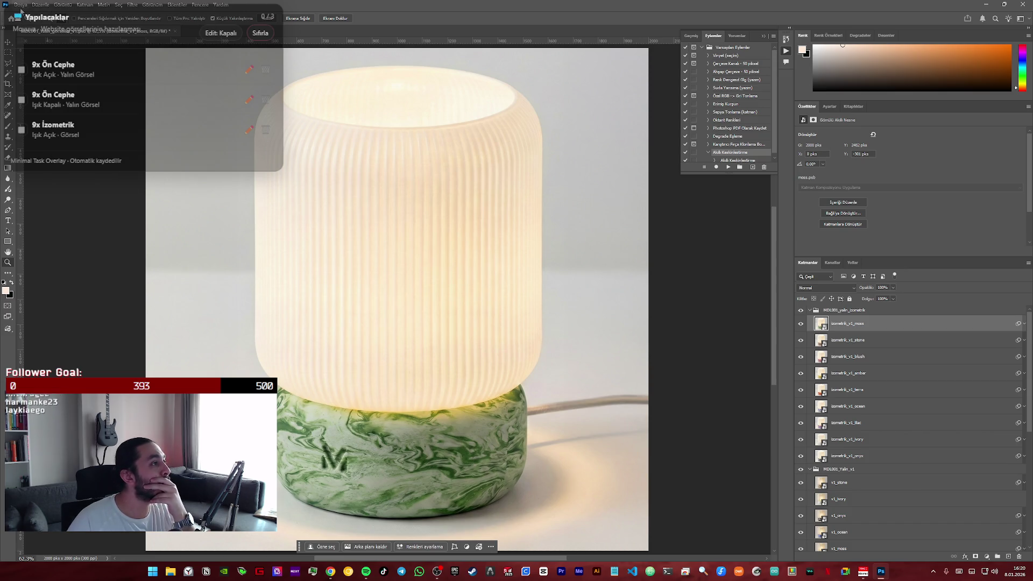
# Step: Retry Save a Copy as WebP, cancel again, and bring up the File menu's export options
pyautogui.click(21, 5)
pyautogui.click(380, 274)
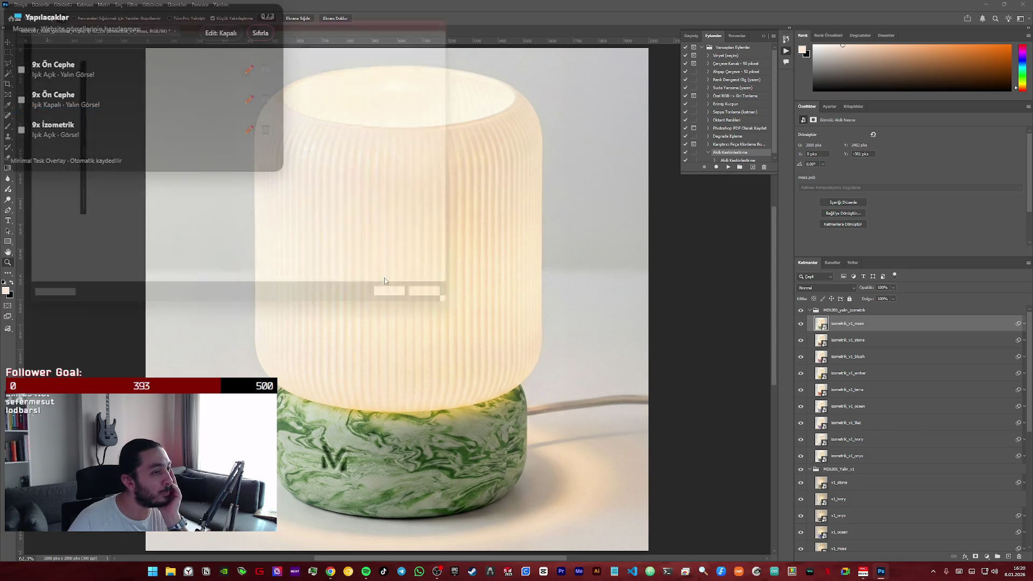
pyautogui.click(199, 243)
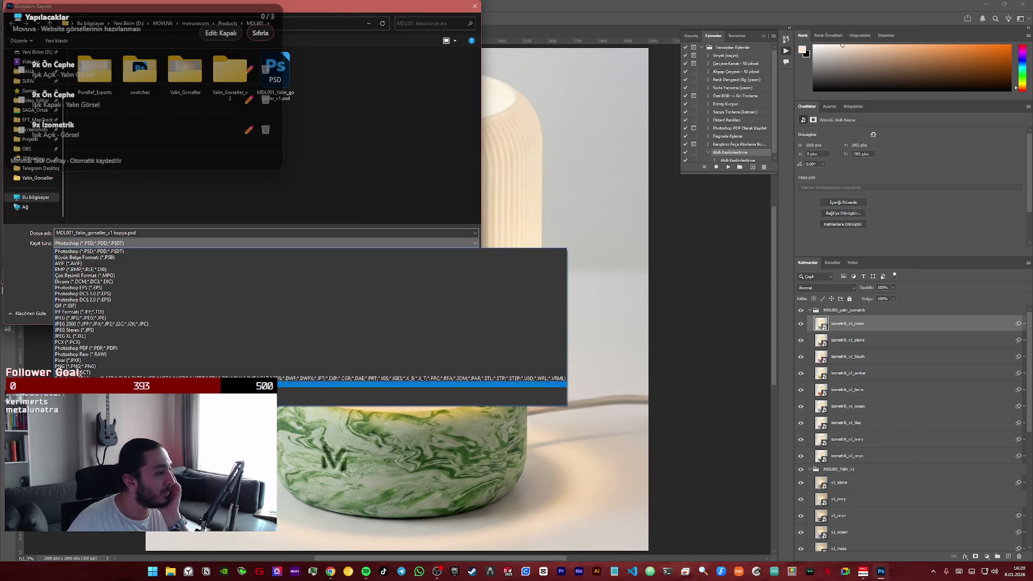
pyautogui.click(161, 403)
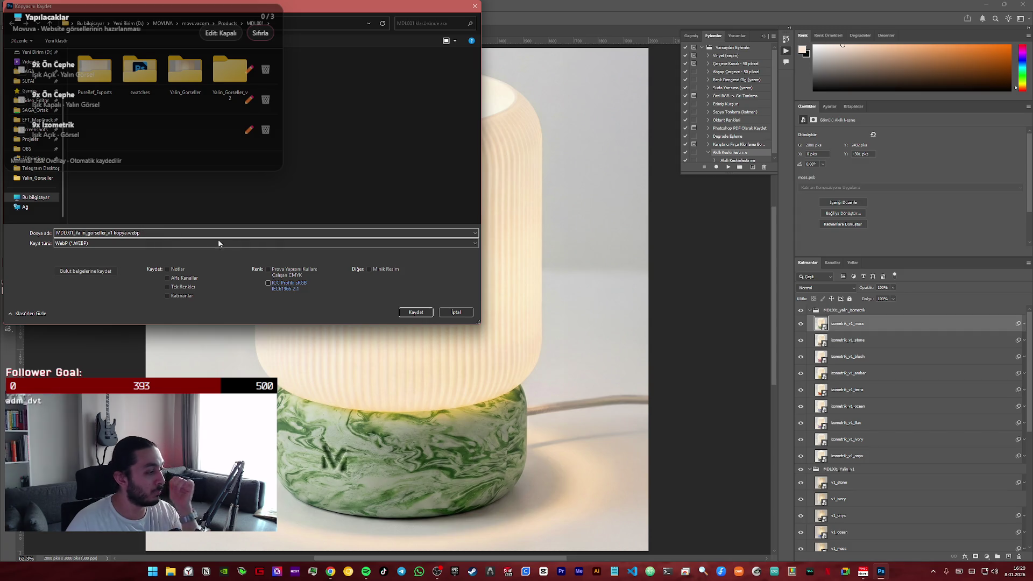
pyautogui.click(415, 312)
pyautogui.scroll(-5, 880, 388)
pyautogui.scroll(-2, 880, 388)
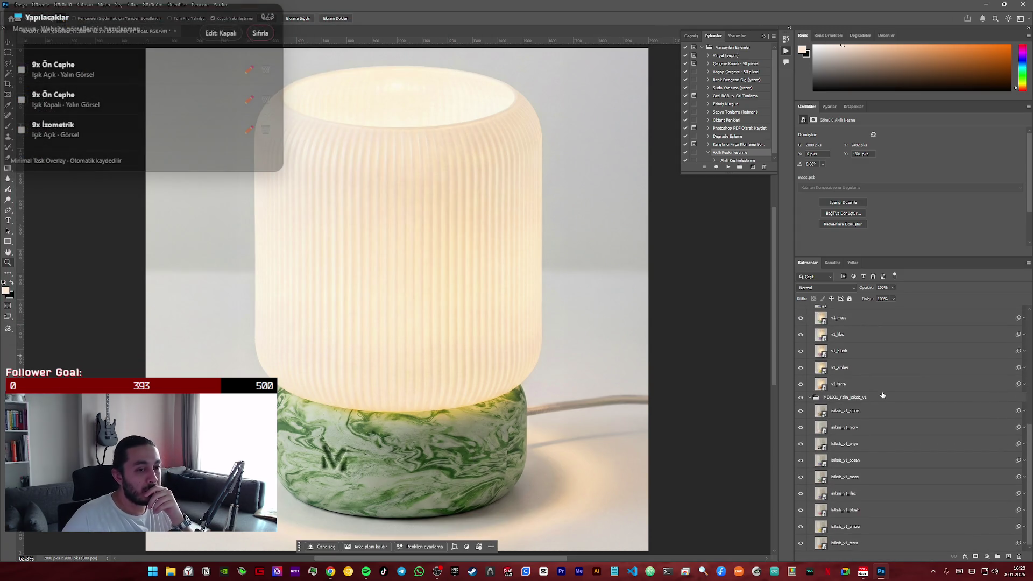
pyautogui.click(20, 6)
# Step: Start Export > Layers to Files, keep PNG-24, and trim the prefix to MDL001_Yalin_
pyautogui.moveTo(56, 148)
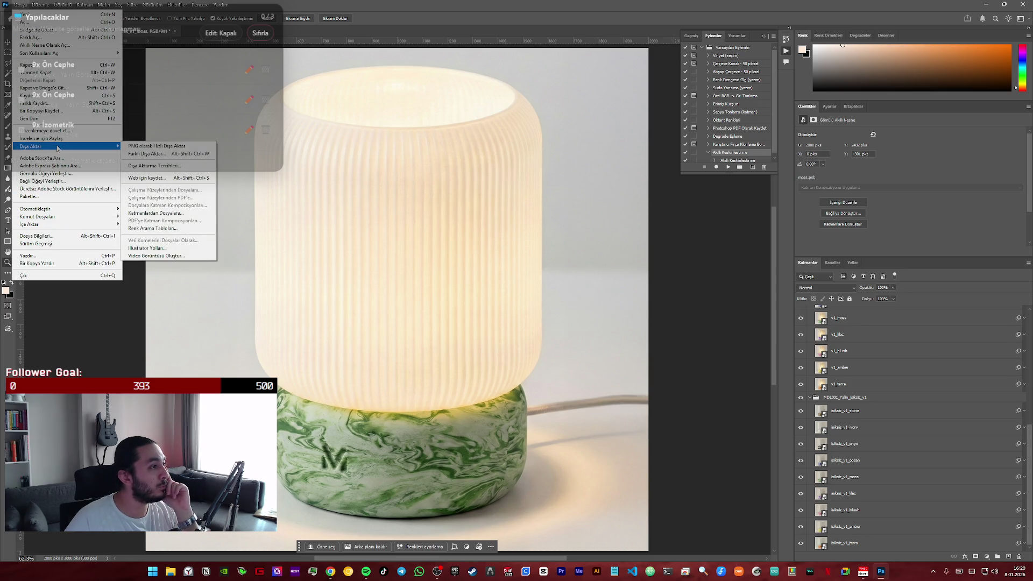
pyautogui.click(165, 213)
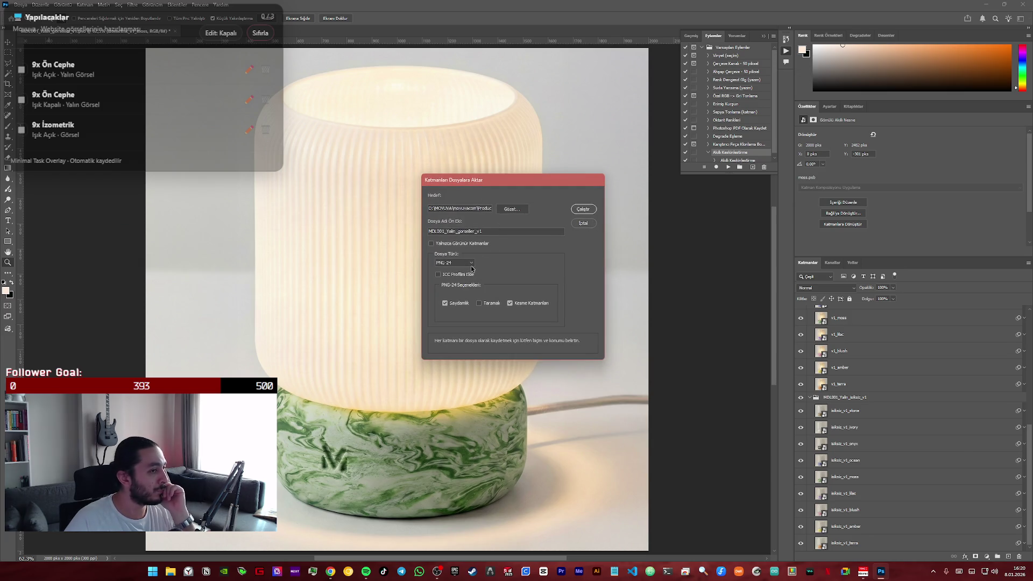
pyautogui.click(471, 269)
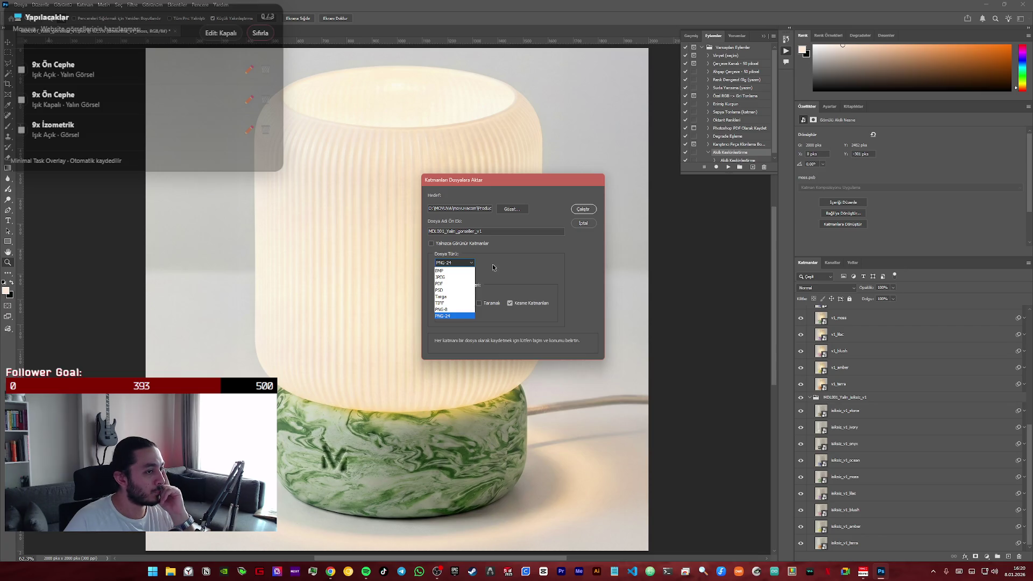
pyautogui.click(503, 231)
pyautogui.moveTo(498, 231); pyautogui.dragTo(458, 237)
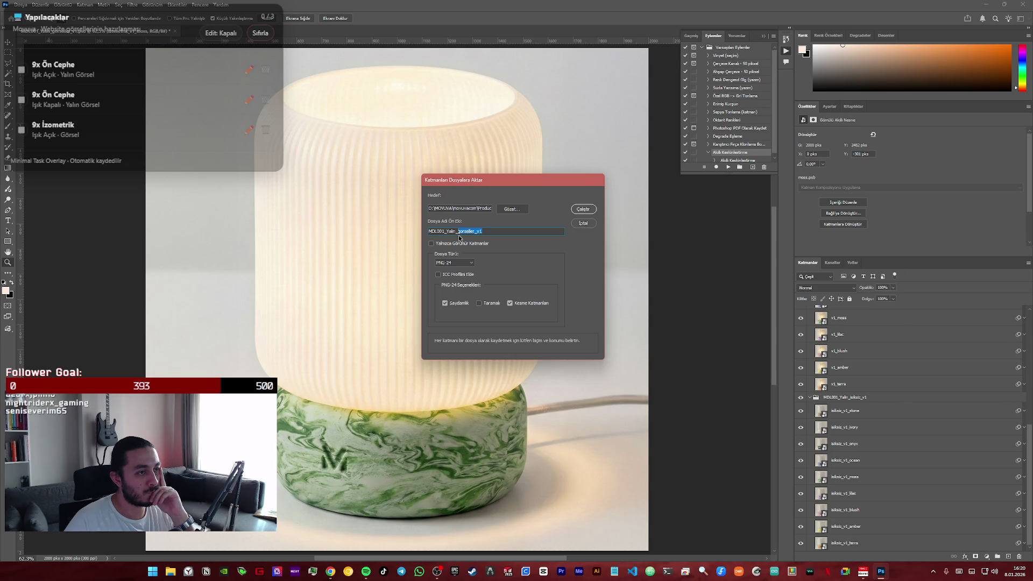
pyautogui.press('BackSpace')
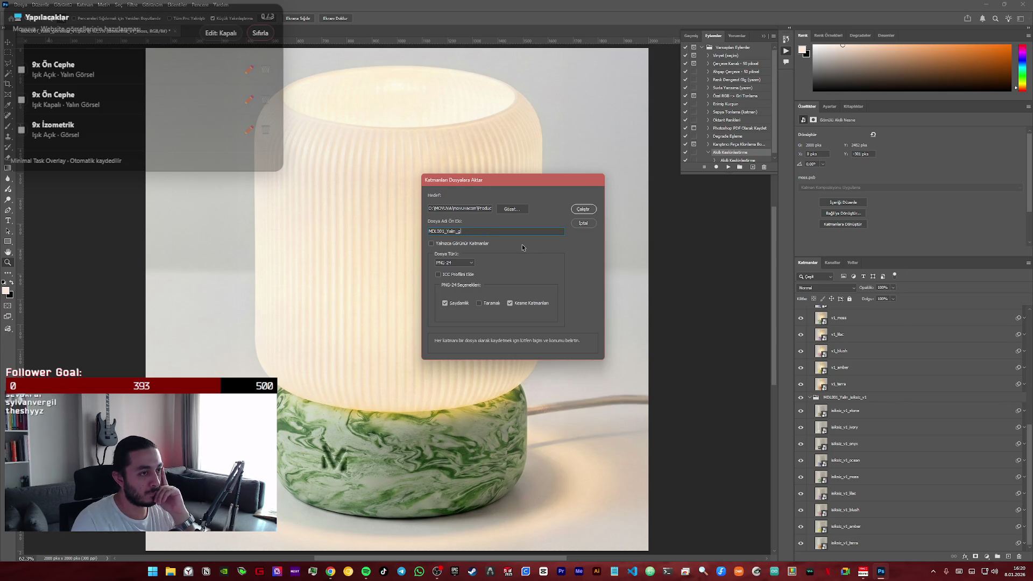
# Step: Set the destination to Yalin_Gorseller_v2, tick Visible Layers Only, and run the export
pyautogui.click(511, 209)
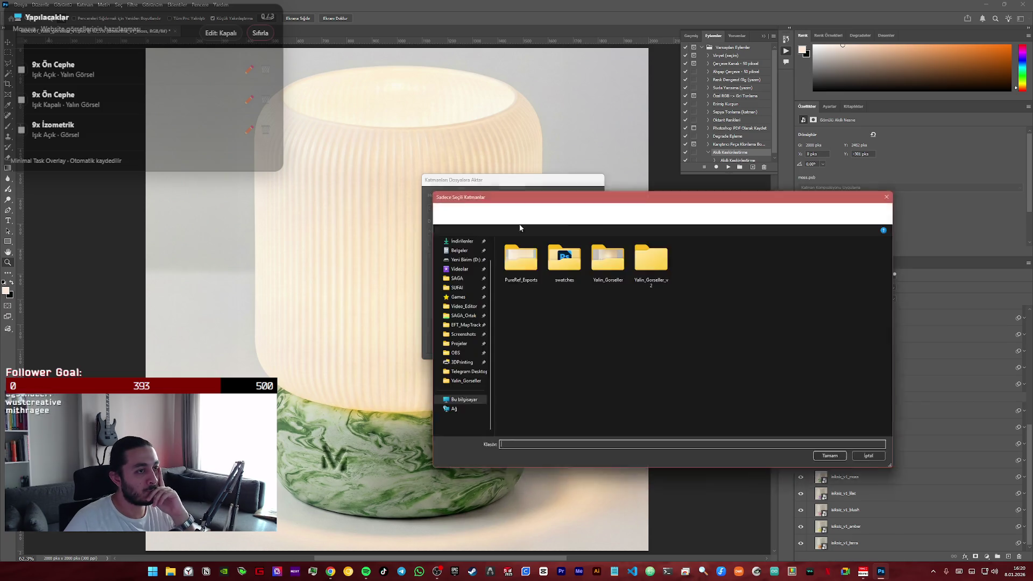
pyautogui.doubleClick(650, 257)
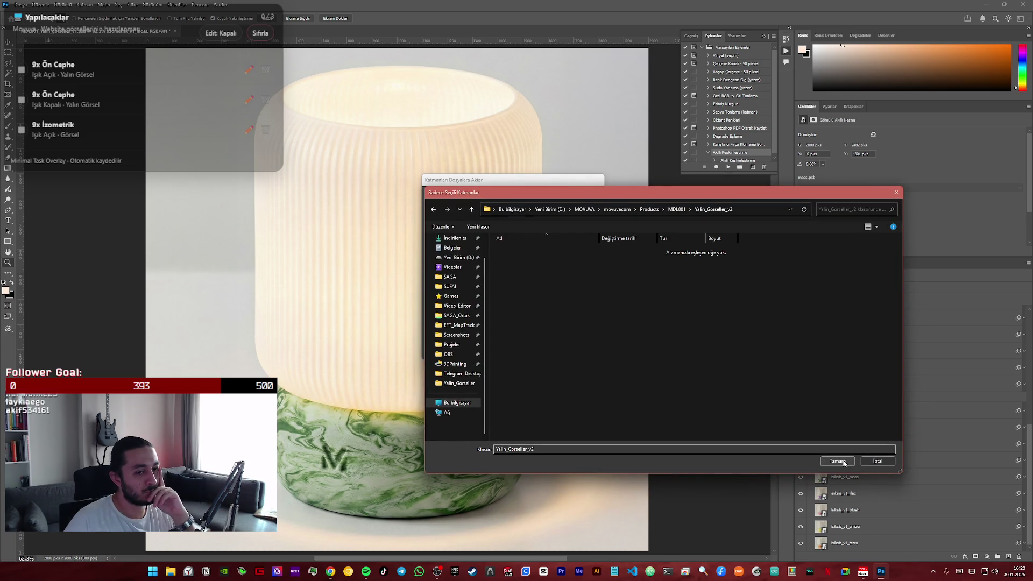
pyautogui.click(837, 461)
pyautogui.click(454, 243)
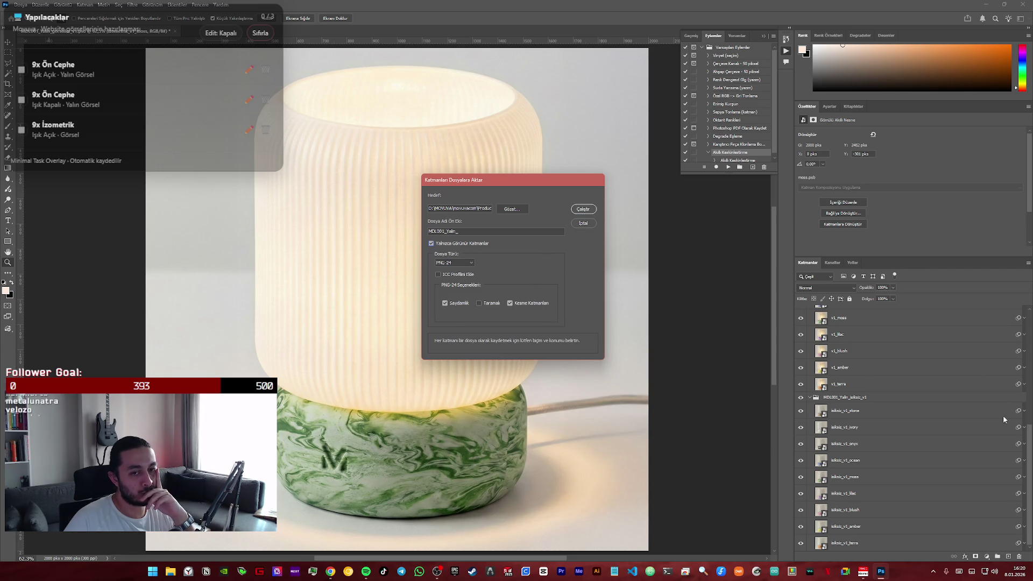
pyautogui.click(731, 347)
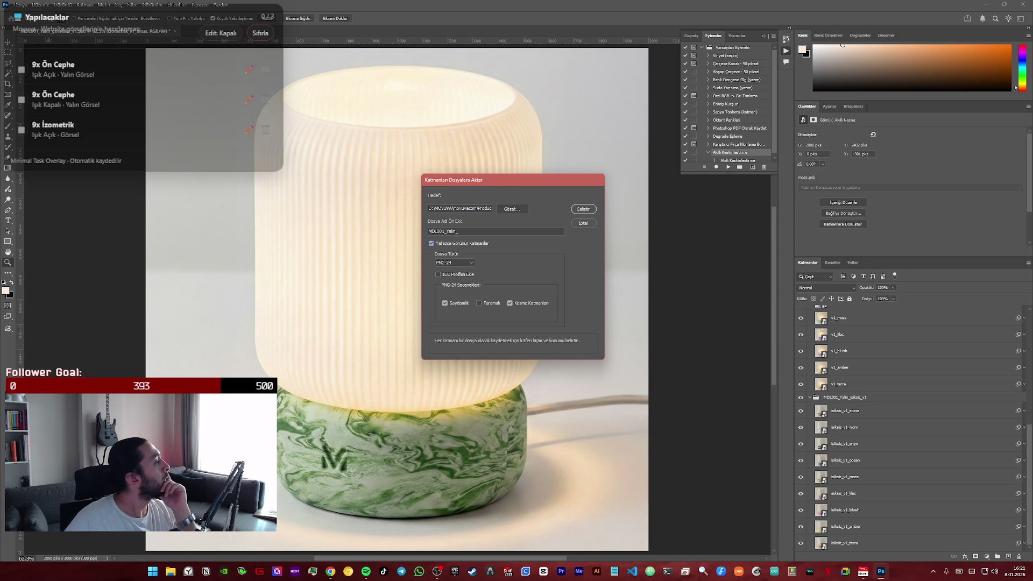
pyautogui.click(583, 208)
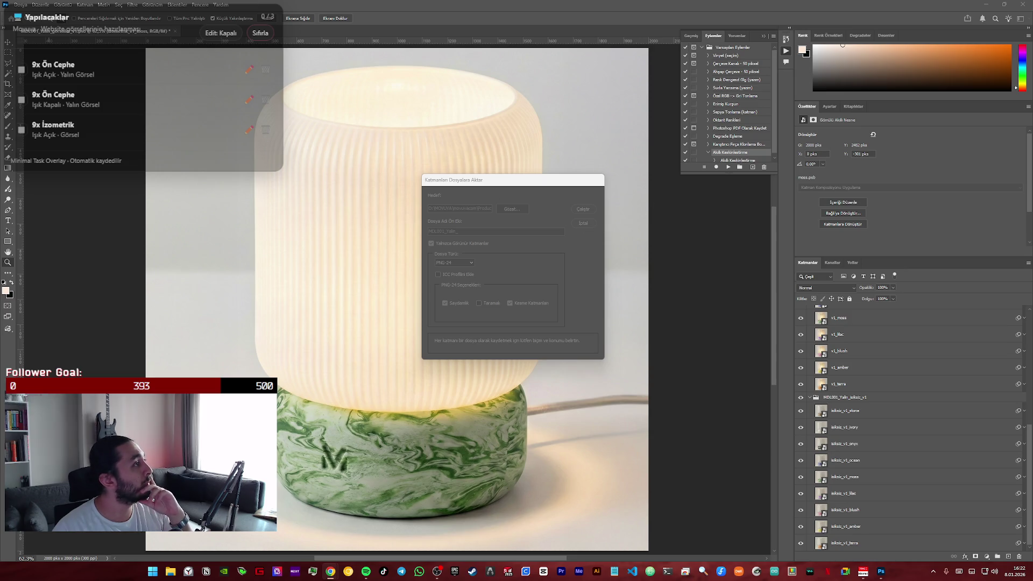
# Step: Close the leftover Export Layers to Files dialog after the PNG export finishes
pyautogui.click(582, 224)
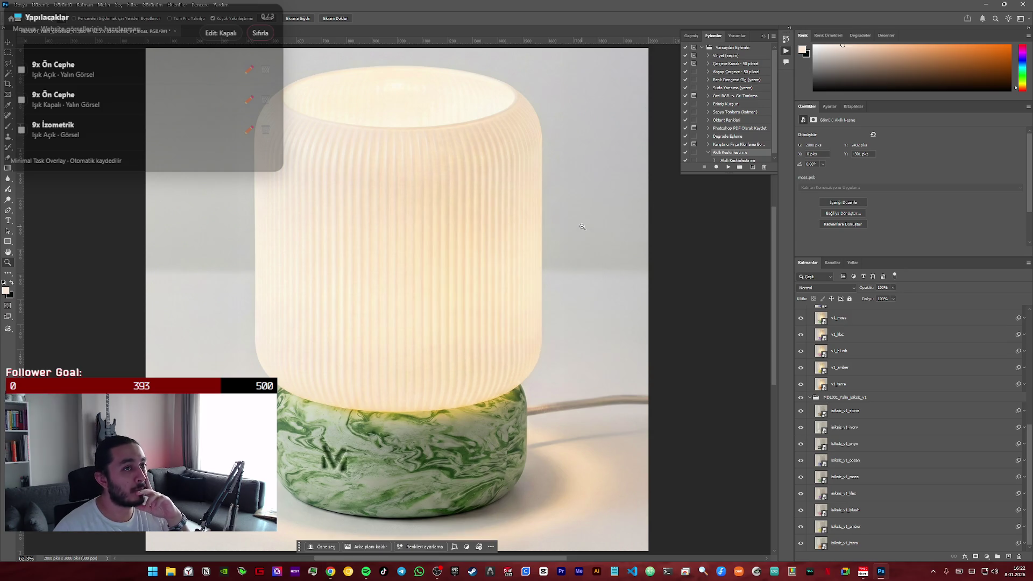
# Step: Add a new action, correct the mistyped name to webp_v1, and begin recording it
pyautogui.click(753, 167)
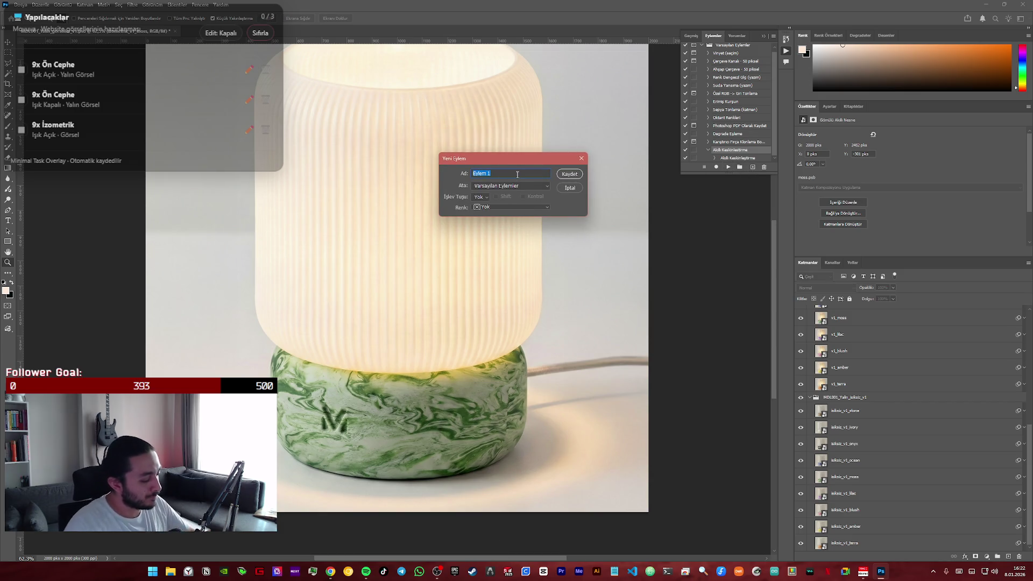
pyautogui.write('WBBPĞ')
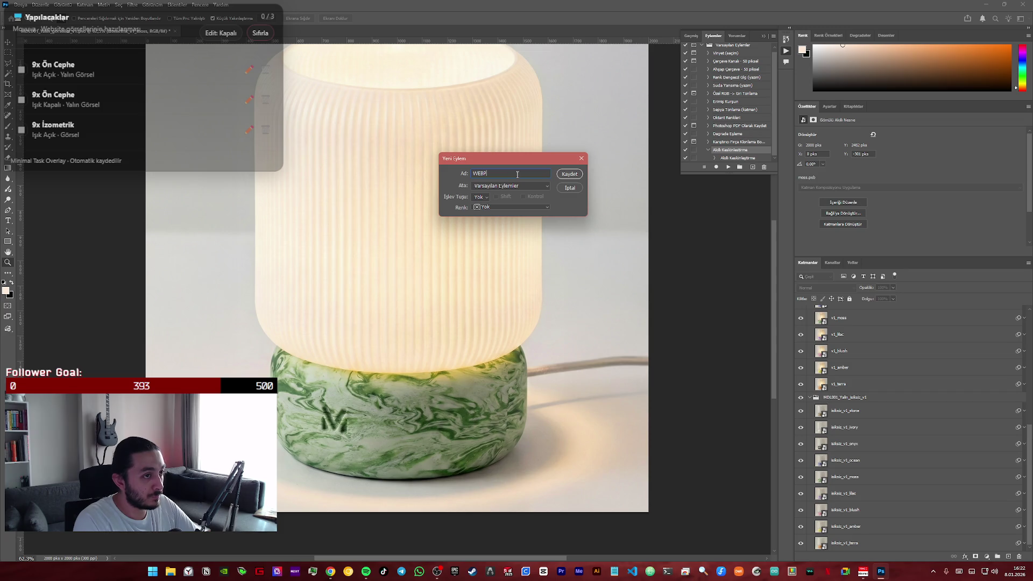
pyautogui.press('BackSpace')
pyautogui.press('BackSpace')
pyautogui.write('ebp')
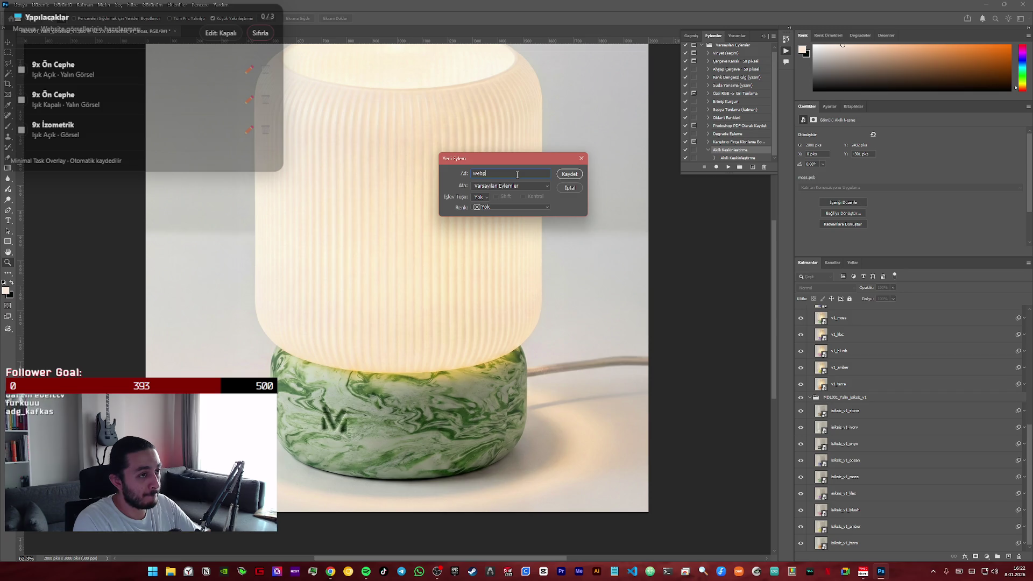
pyautogui.write('_v1')
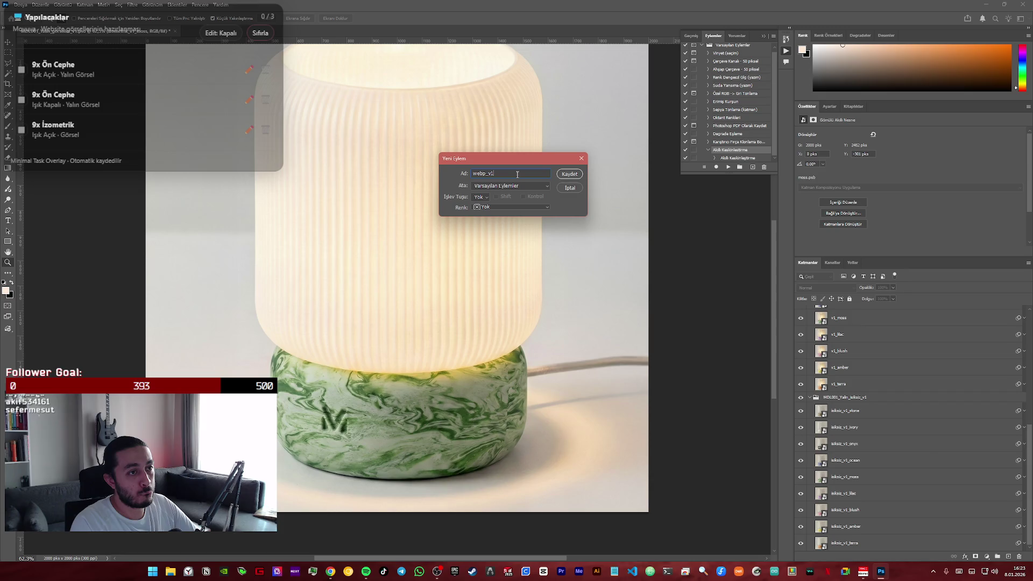
pyautogui.press('Return')
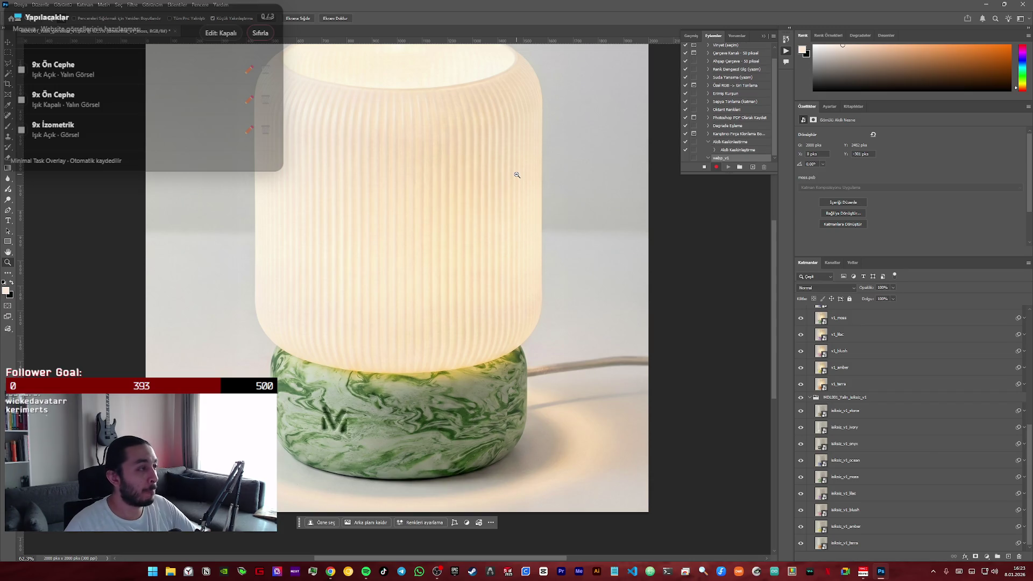
pyautogui.scroll(10, 842, 393)
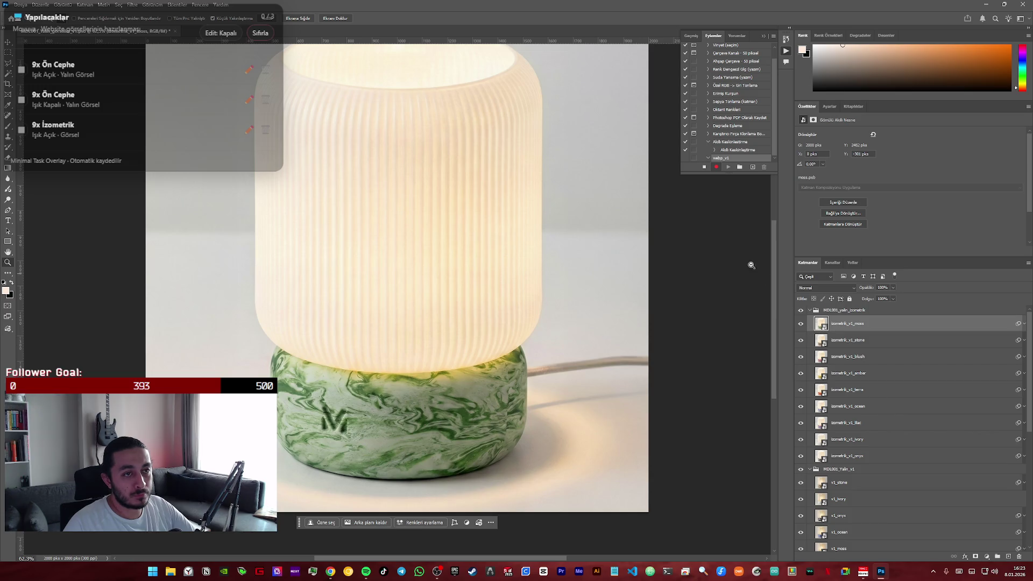
# Step: Stop recording webp_v1, hide the v1, moss and isiksiz_v1 layers, and show isiksiz_v1_terra
pyautogui.click(703, 167)
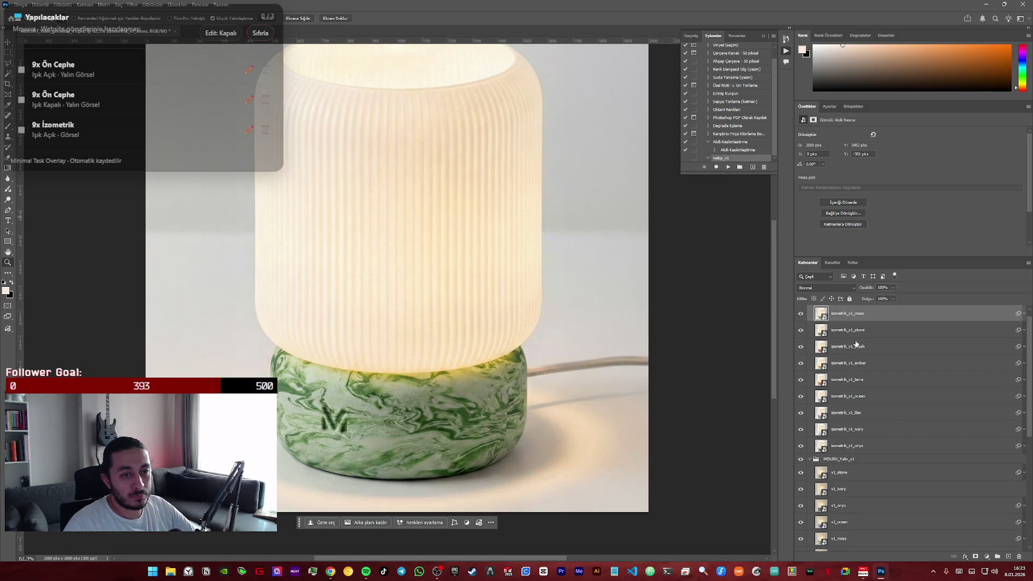
pyautogui.moveTo(801, 340); pyautogui.dragTo(801, 459)
pyautogui.scroll(-5, 801, 459)
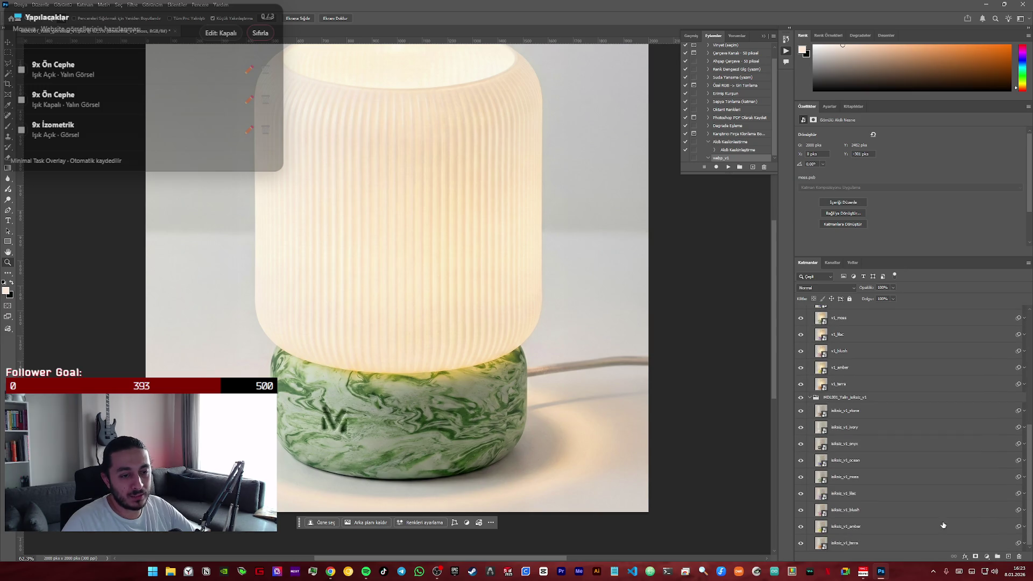
pyautogui.moveTo(801, 547); pyautogui.dragTo(795, 291)
pyautogui.scroll(4, 810, 416)
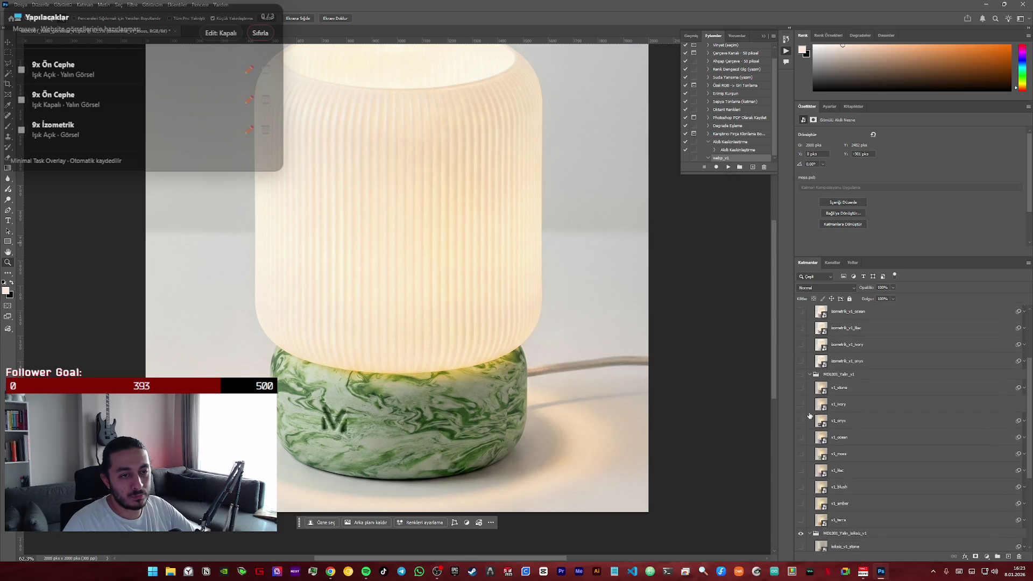
pyautogui.scroll(-3, 809, 416)
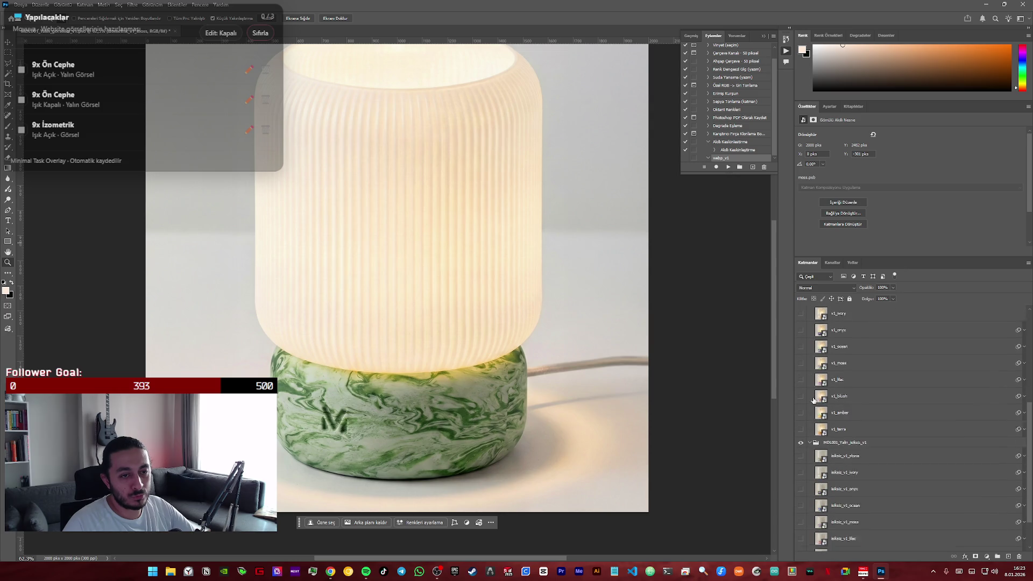
pyautogui.scroll(4, 839, 371)
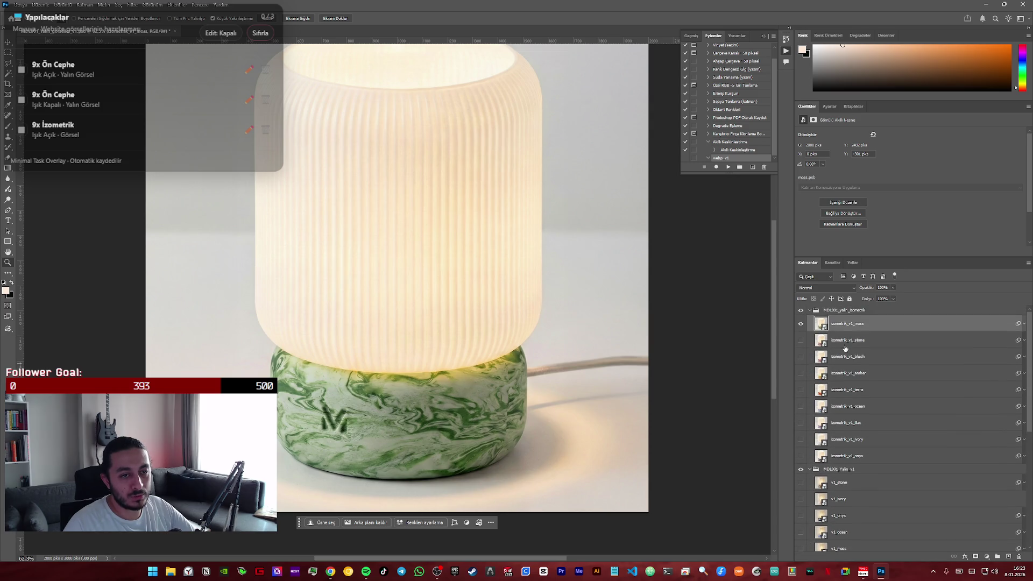
pyautogui.click(801, 325)
pyautogui.scroll(-5, 855, 473)
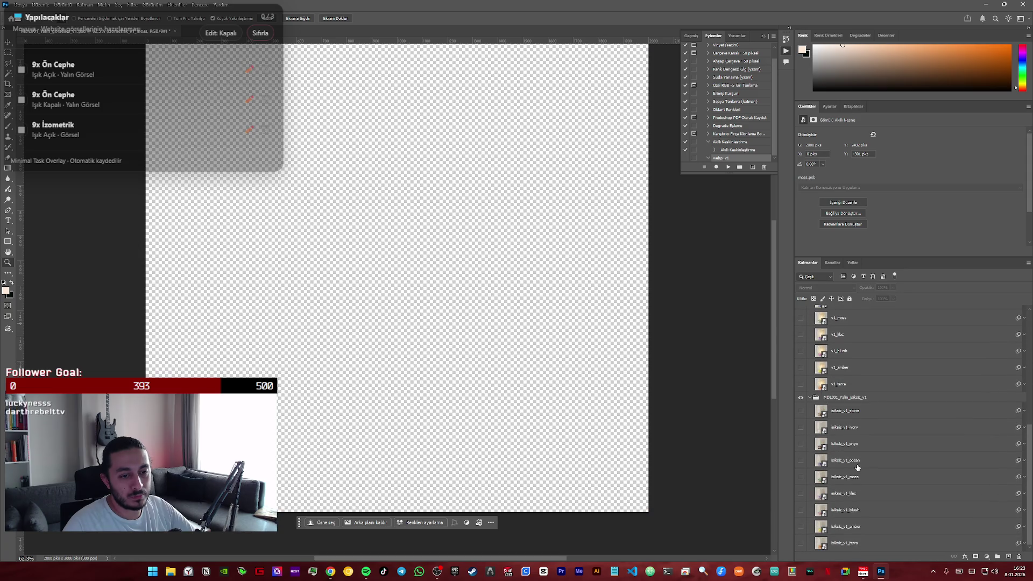
pyautogui.click(800, 543)
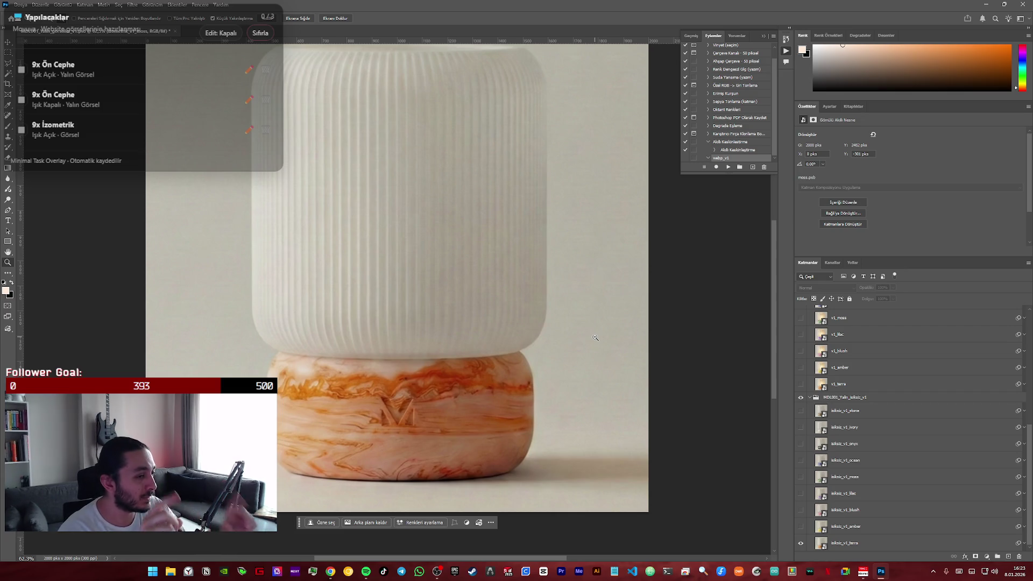
# Step: Undo, fit the canvas on screen, and turn the brown marble and izometrik_v1 layers back on
pyautogui.hotkey('ctrl', 'z')
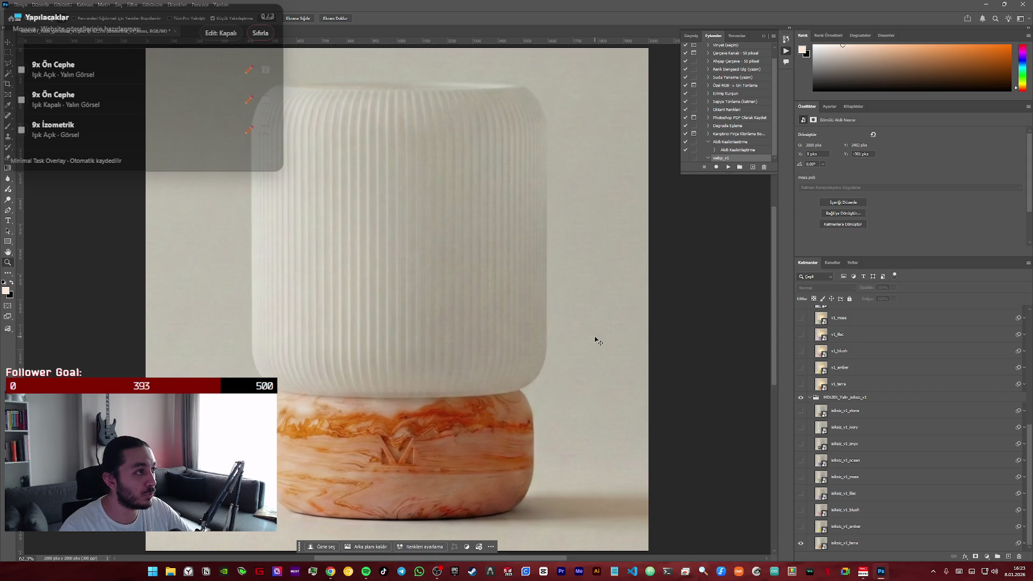
pyautogui.hotkey('ctrl', '-')
pyautogui.hotkey('ctrl', '0')
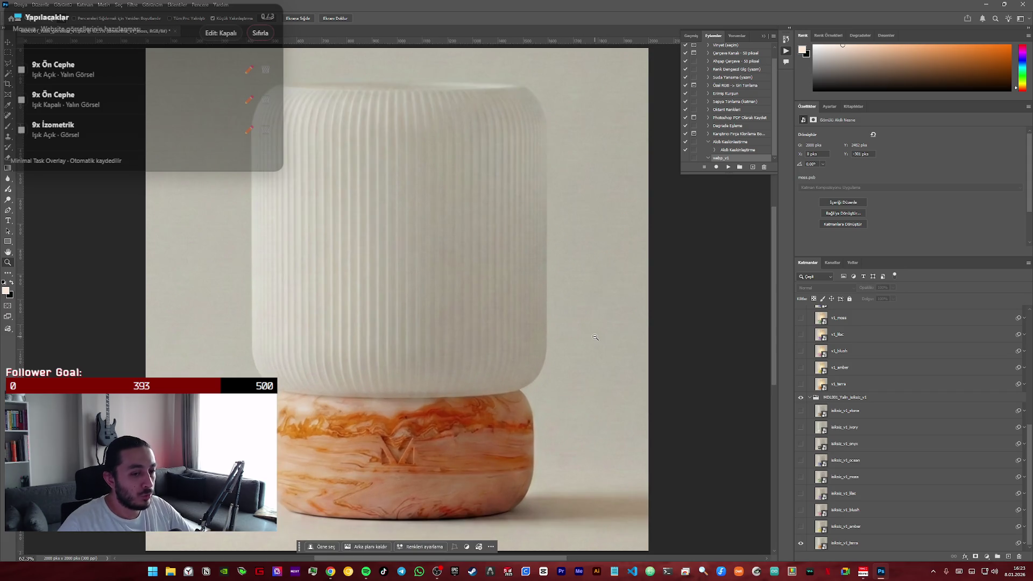
pyautogui.click(801, 446)
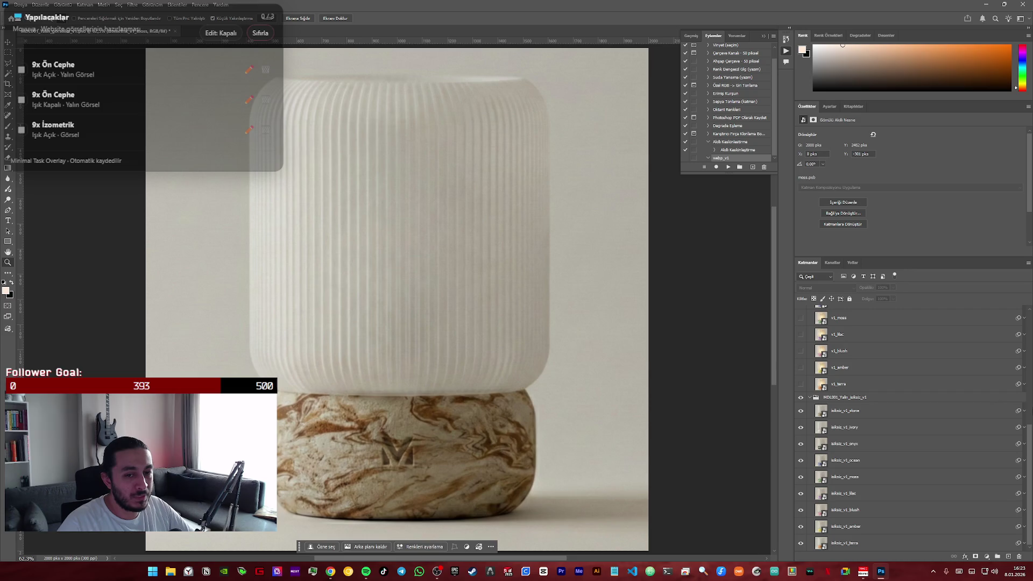
pyautogui.moveTo(1028, 434)
pyautogui.mouseDown()
pyautogui.moveTo(1030, 349)
pyautogui.moveTo(1030, 371)
pyautogui.mouseUp()
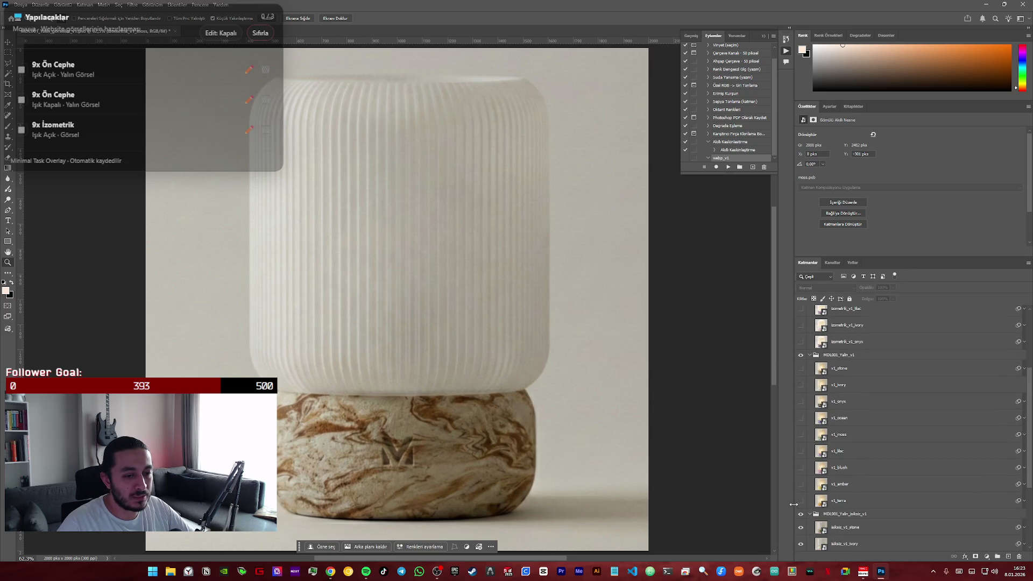
pyautogui.scroll(3, 829, 419)
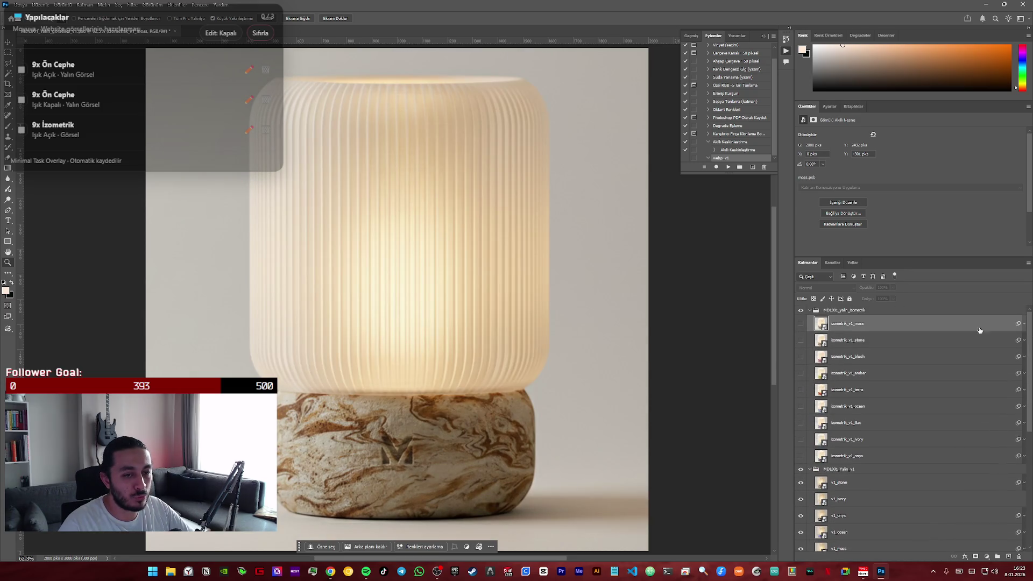
pyautogui.moveTo(800, 340); pyautogui.dragTo(800, 323)
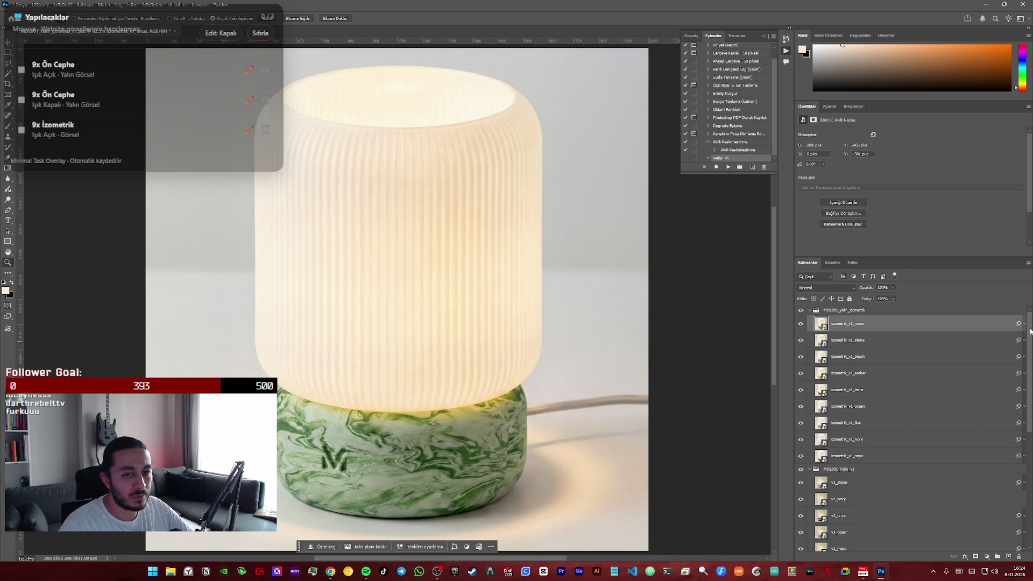
pyautogui.click(27, 4)
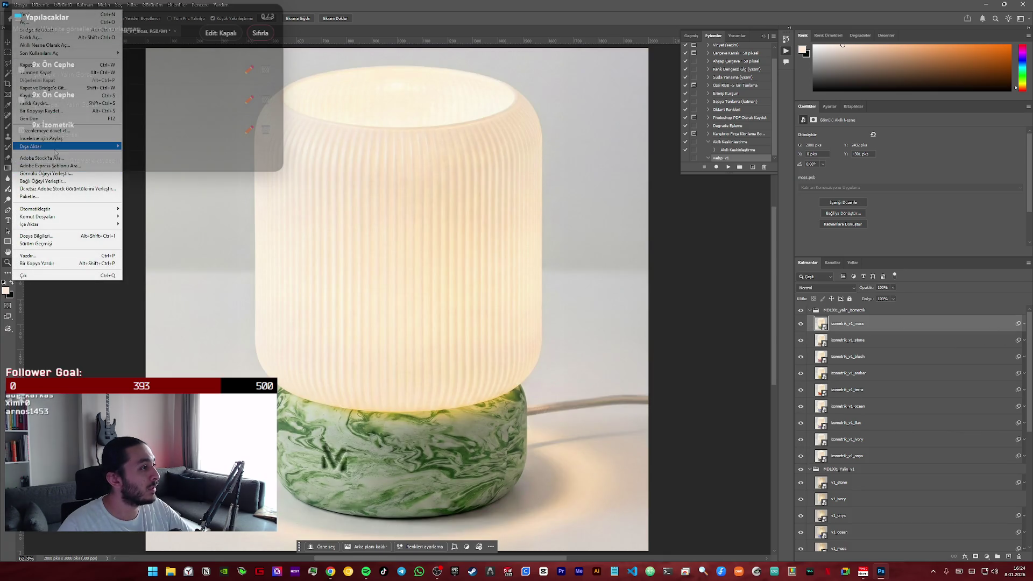
# Step: Open Layers to Files, cut gorseller_v1 so the prefix reads MDL001_Yalin_, and run it as PNG-24
pyautogui.moveTo(81, 146)
pyautogui.click(170, 214)
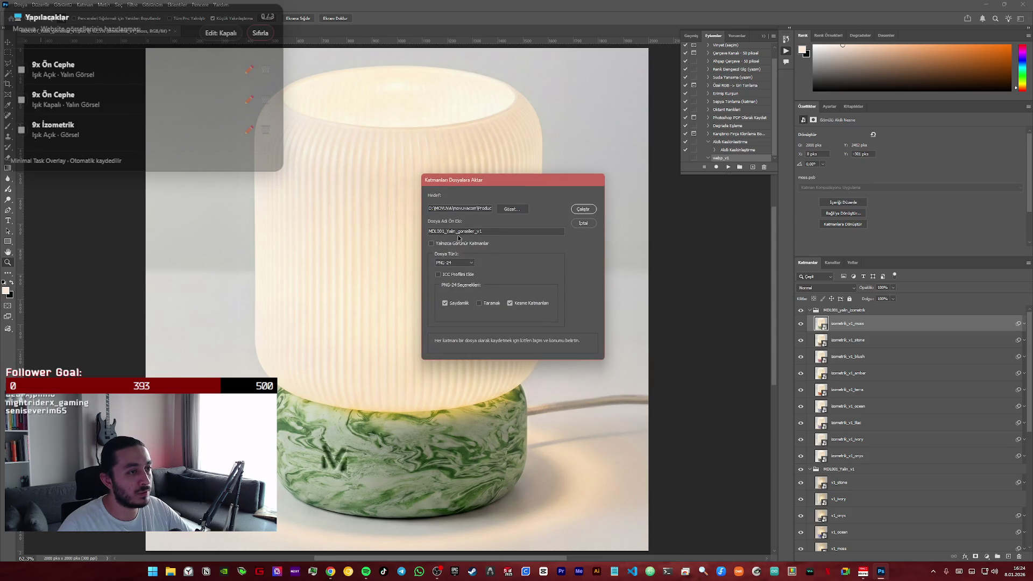
pyautogui.moveTo(487, 232); pyautogui.dragTo(459, 232)
pyautogui.press('BackSpace')
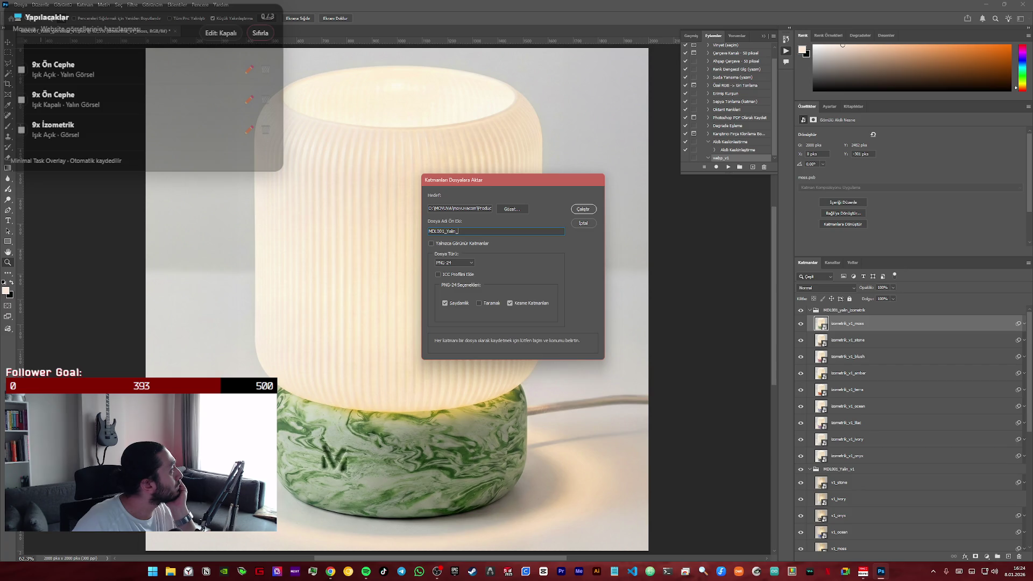
pyautogui.press('Return')
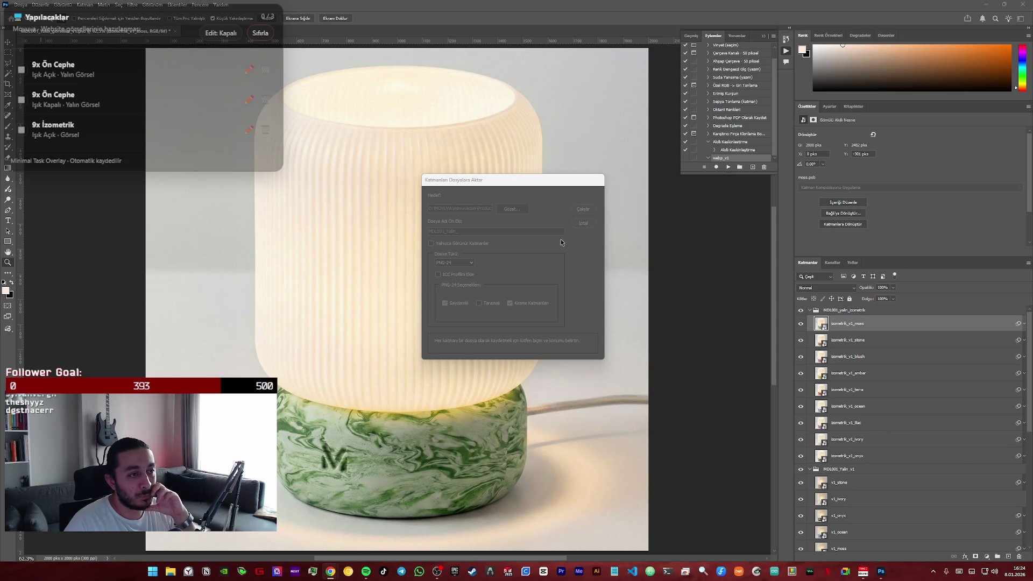
# Step: Close the finished Export Layers to Files dialog
pyautogui.click(583, 209)
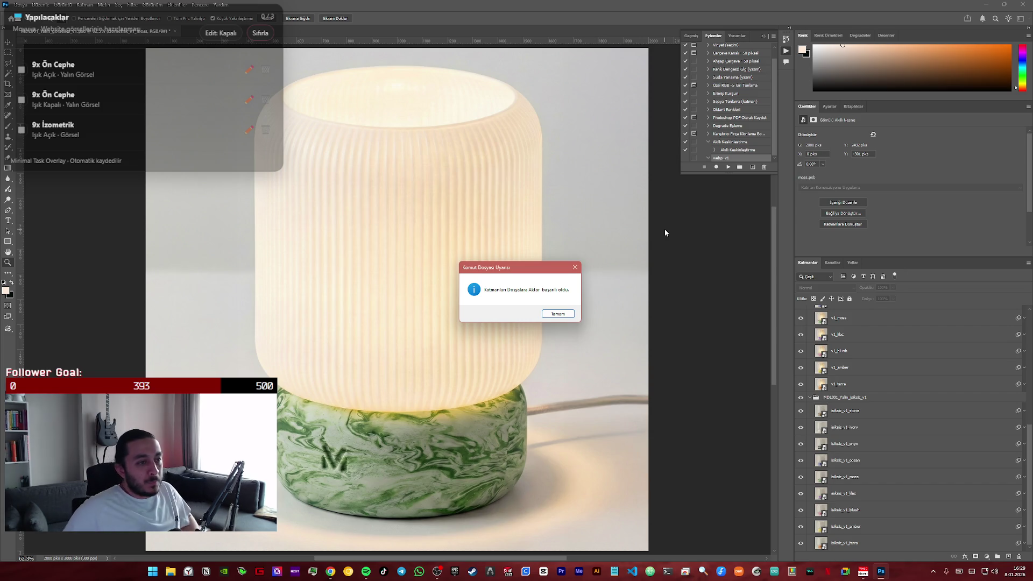
# Step: Dismiss the success message and browse in File Explorer to D: > MOVUVA > movuvacom > Urunler > MDL001
pyautogui.click(551, 313)
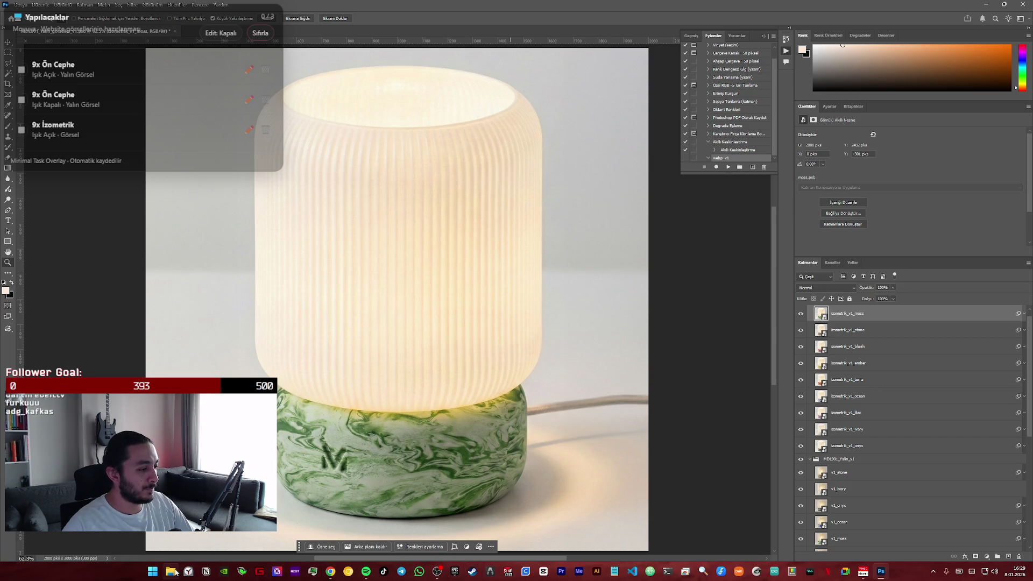
pyautogui.click(171, 572)
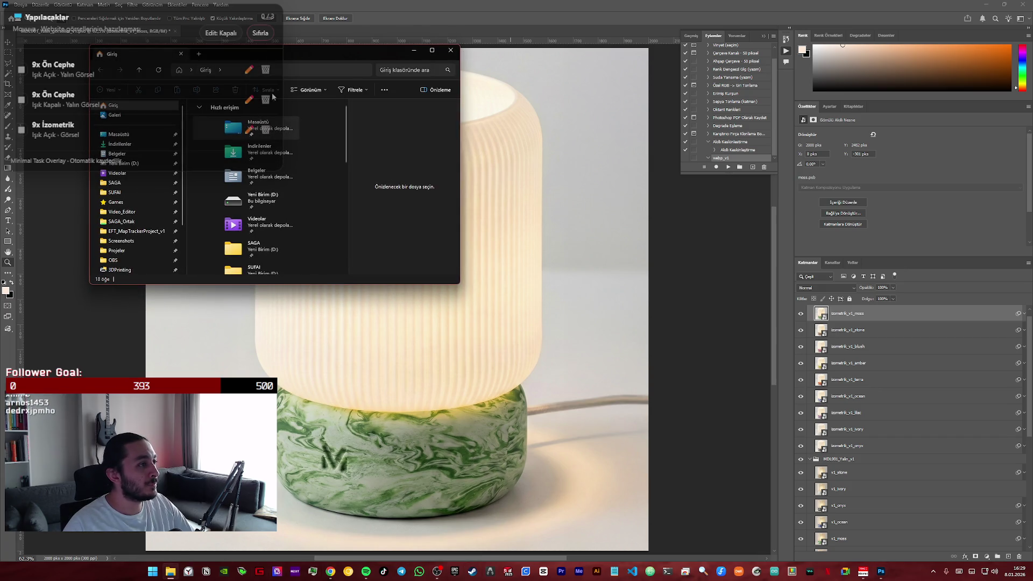
pyautogui.click(118, 163)
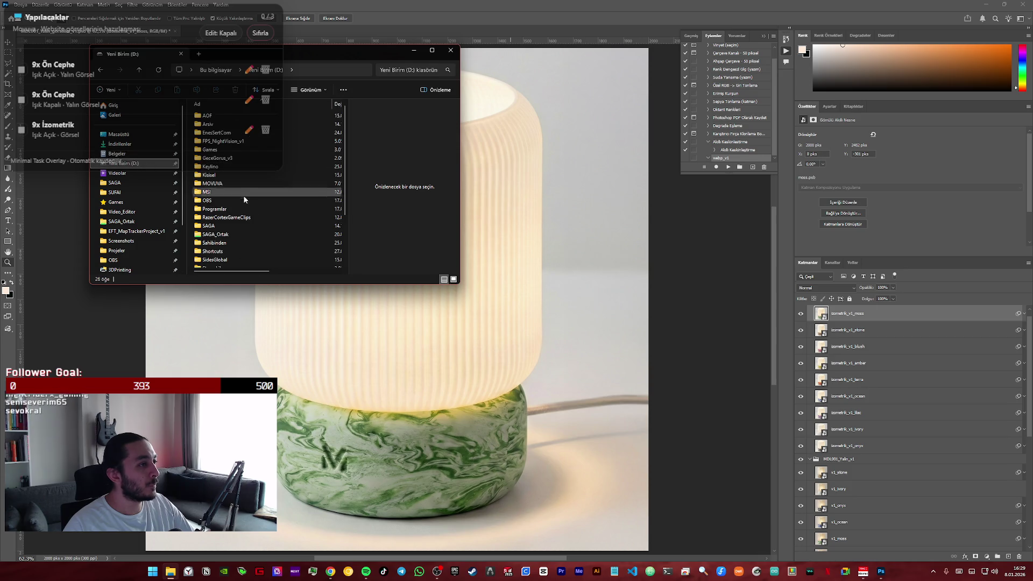
pyautogui.scroll(-3, 222, 258)
pyautogui.doubleClick(220, 186)
pyautogui.doubleClick(290, 49)
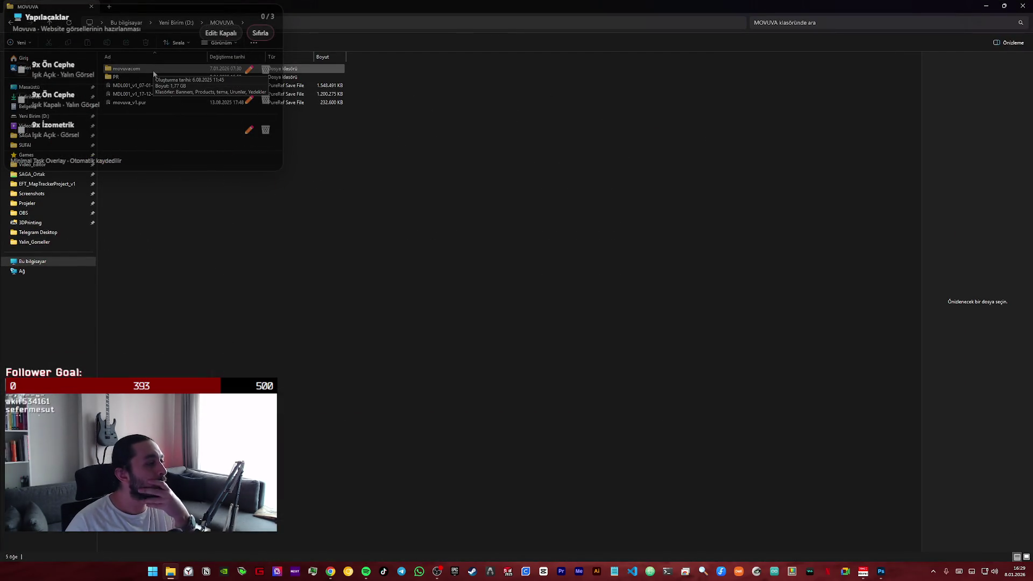
pyautogui.doubleClick(154, 70)
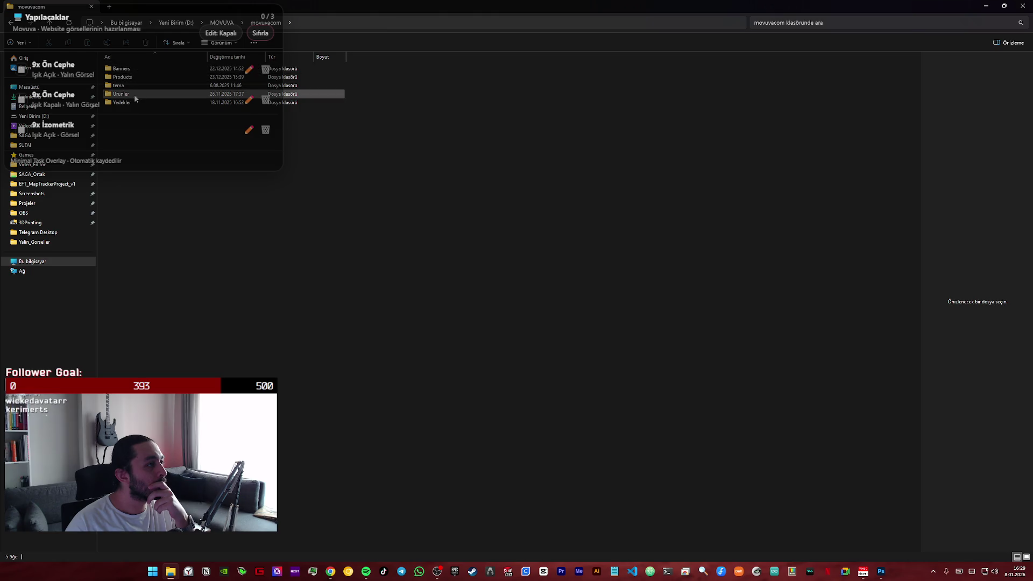
pyautogui.doubleClick(135, 94)
pyautogui.doubleClick(140, 69)
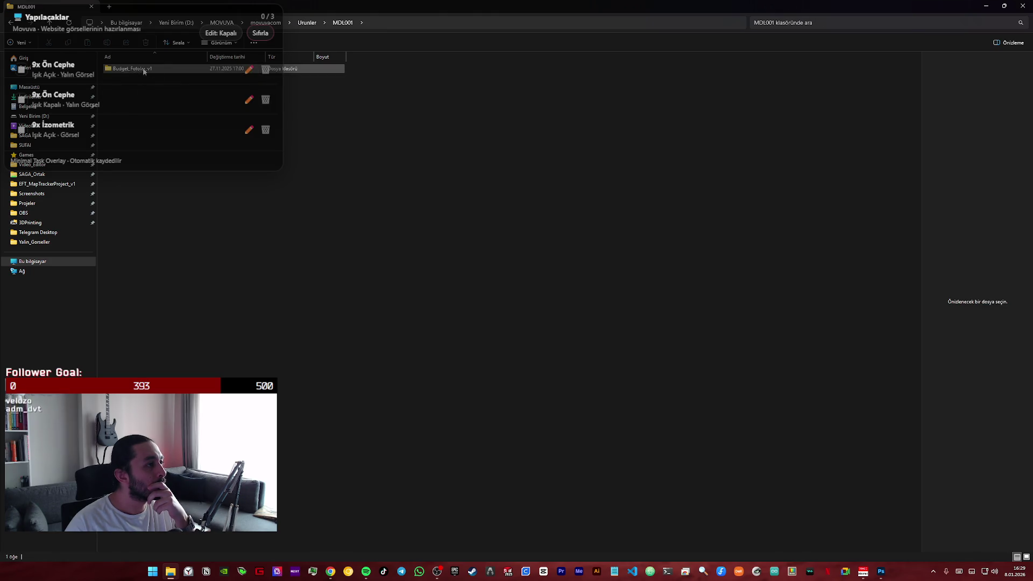
# Step: Look at Products > MDL001, then return to Urunler and copy the Budget_Fotolar_v1 folder
pyautogui.hotkey('alt', 'Left')
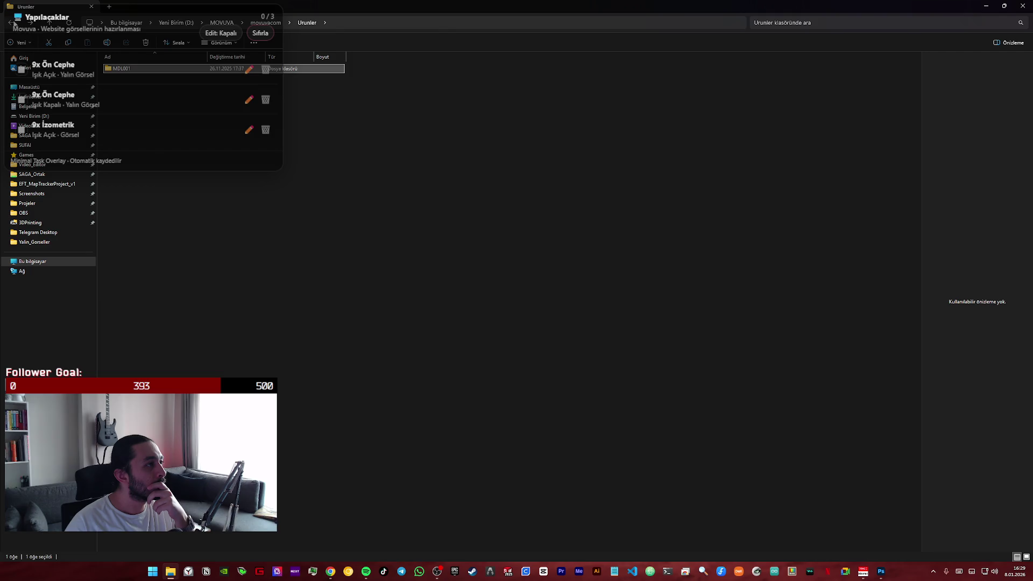
pyautogui.click(14, 23)
pyautogui.doubleClick(135, 78)
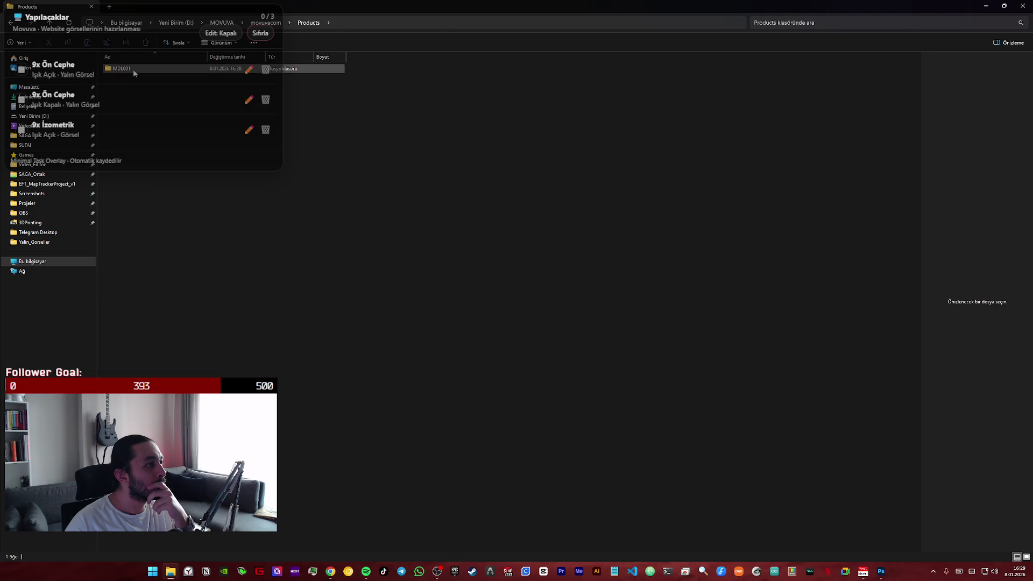
pyautogui.doubleClick(134, 68)
pyautogui.click(12, 24)
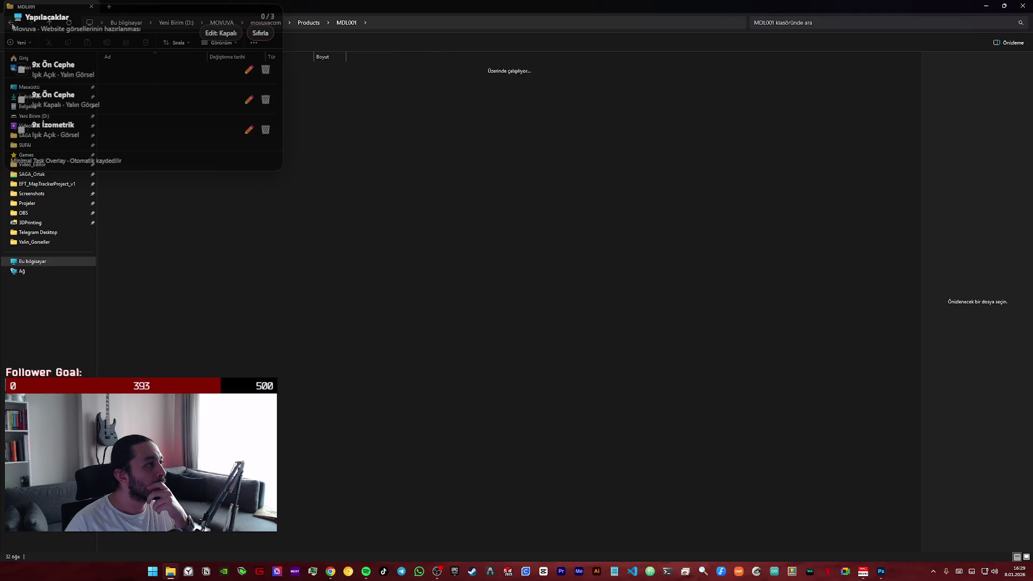
pyautogui.click(12, 25)
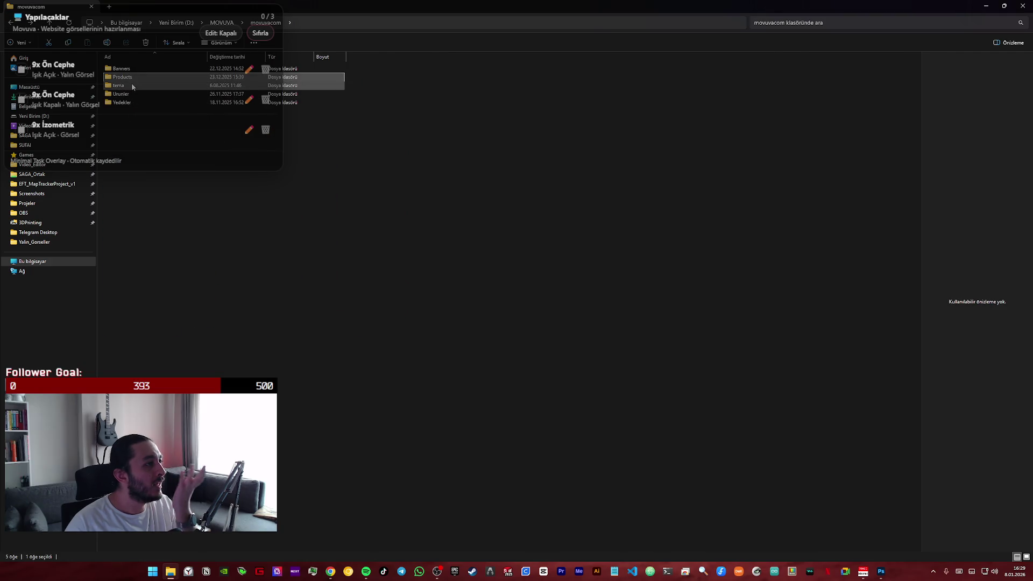
pyautogui.doubleClick(127, 94)
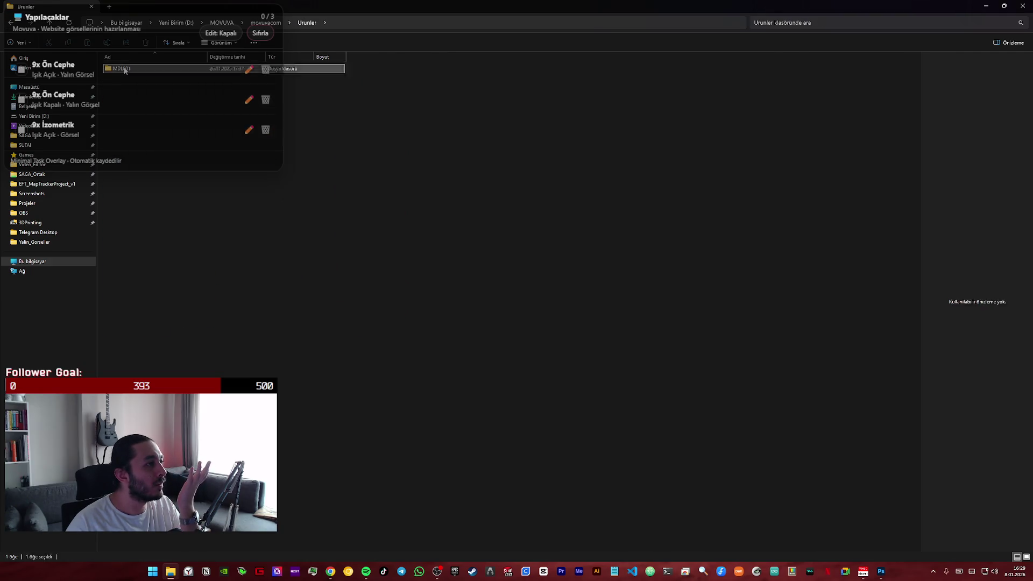
pyautogui.rightClick(125, 69)
pyautogui.click(147, 90)
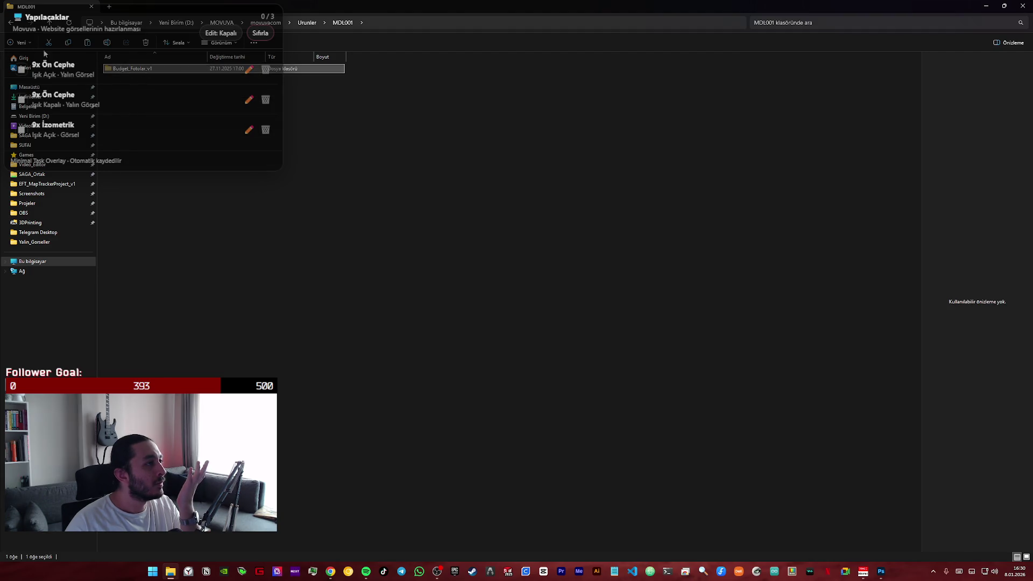
# Step: Paste Budget_Fotolar_v1 into the Products > MDL001 folder
pyautogui.click(11, 24)
pyautogui.click(12, 25)
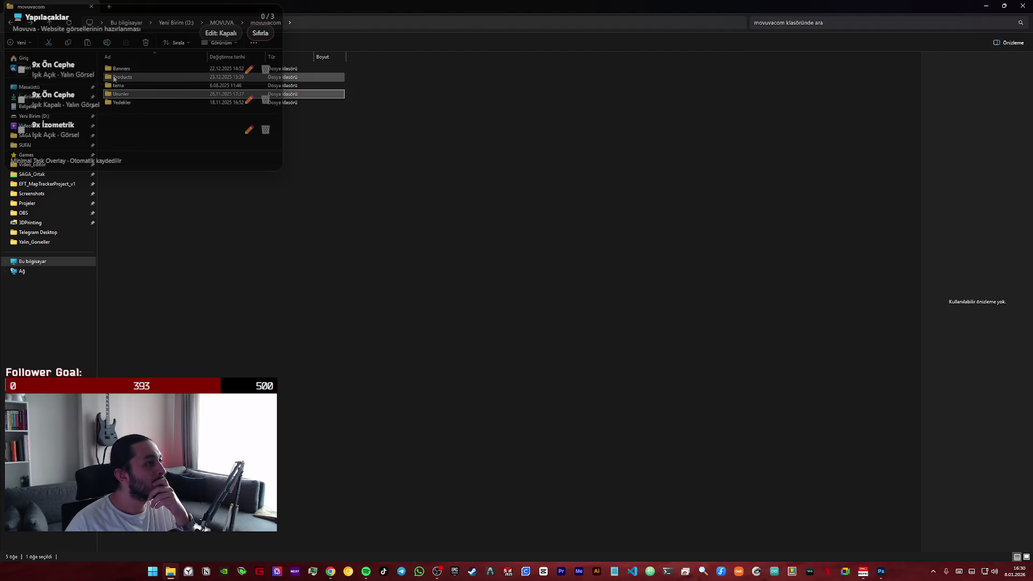
pyautogui.doubleClick(111, 77)
pyautogui.rightClick(148, 116)
pyautogui.doubleClick(123, 70)
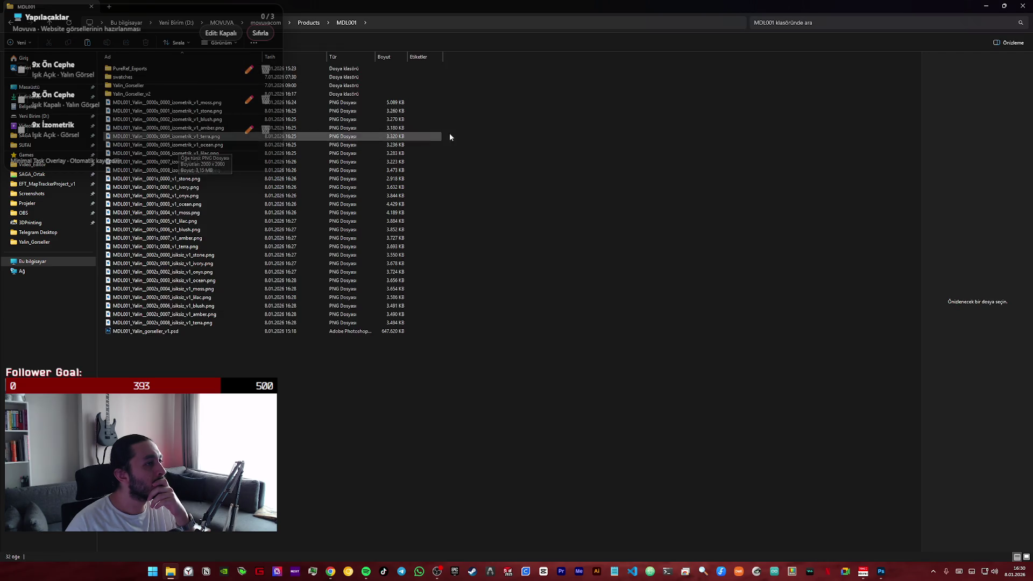
pyautogui.rightClick(537, 127)
pyautogui.click(547, 133)
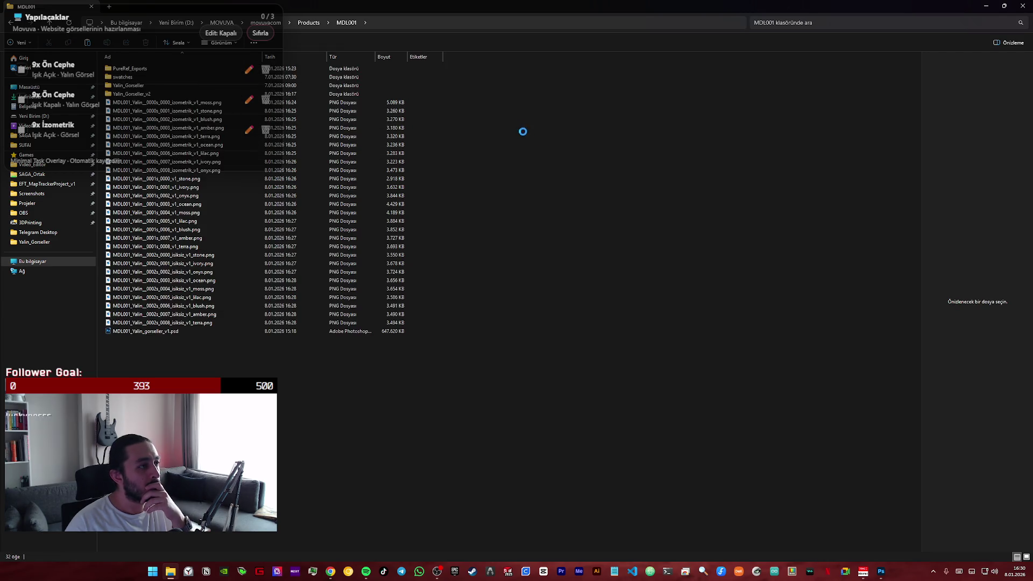
# Step: Check Yalin_Gorseller_v2's contents in Products > MDL001 and open the izometrik_v1_moss lamp image
pyautogui.click(8, 24)
pyautogui.click(8, 23)
pyautogui.click(199, 96)
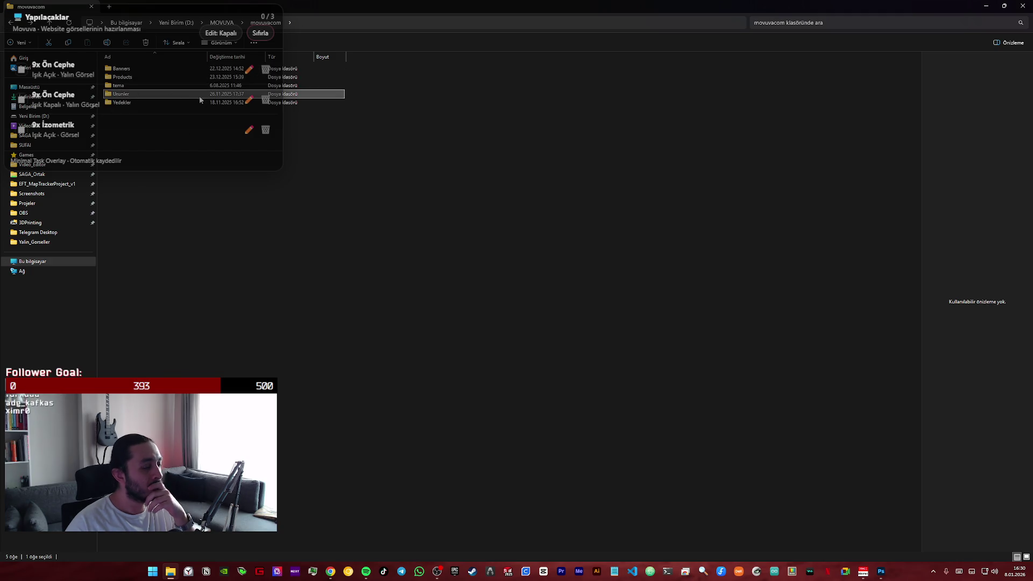
pyautogui.doubleClick(151, 77)
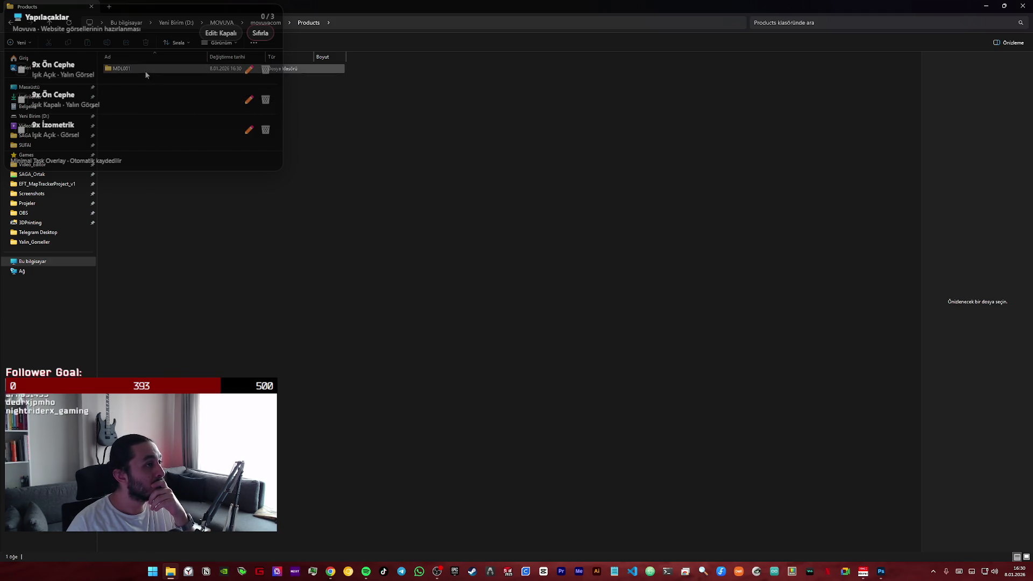
pyautogui.doubleClick(145, 70)
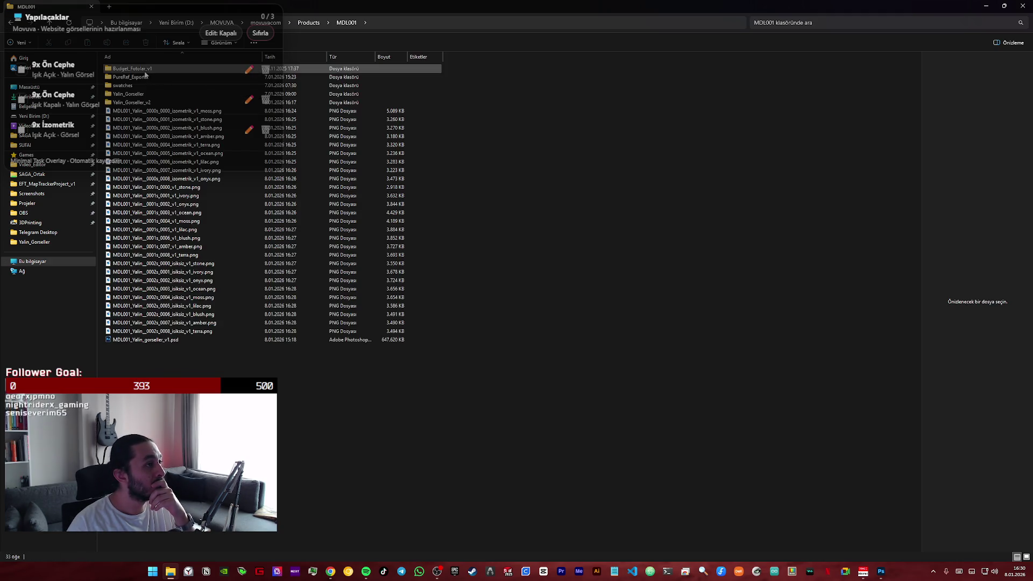
pyautogui.doubleClick(159, 104)
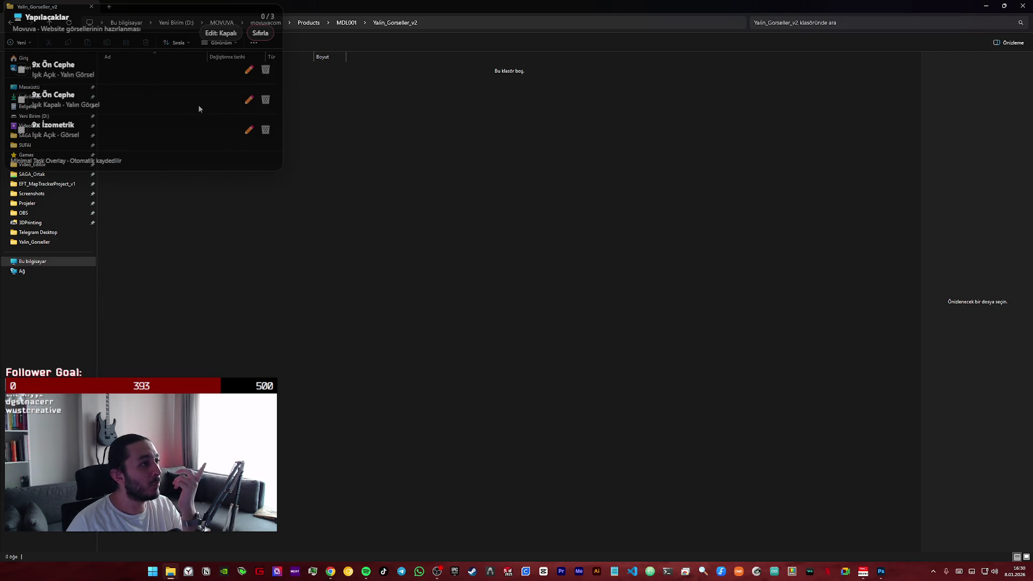
pyautogui.click(12, 23)
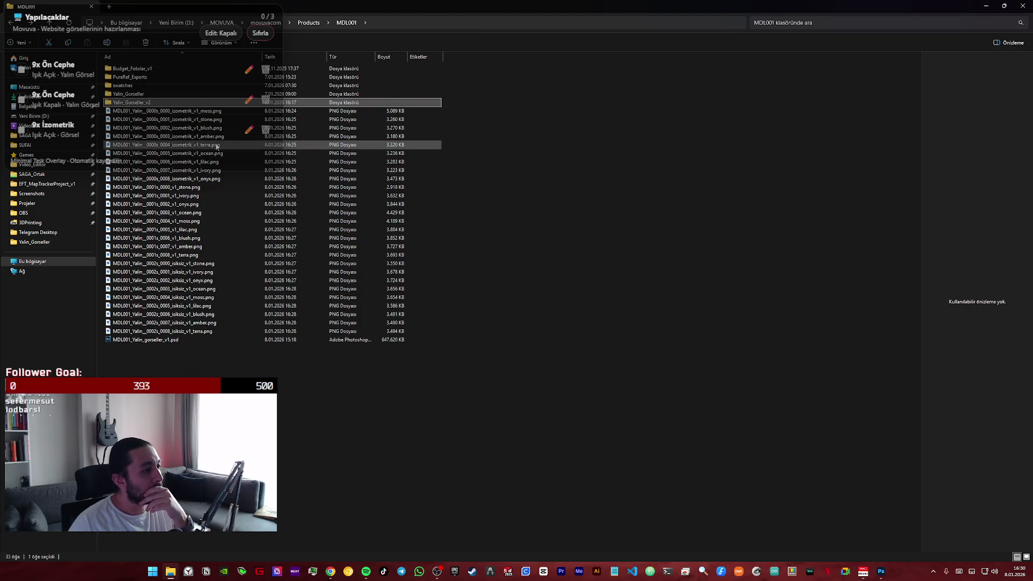
pyautogui.click(212, 112)
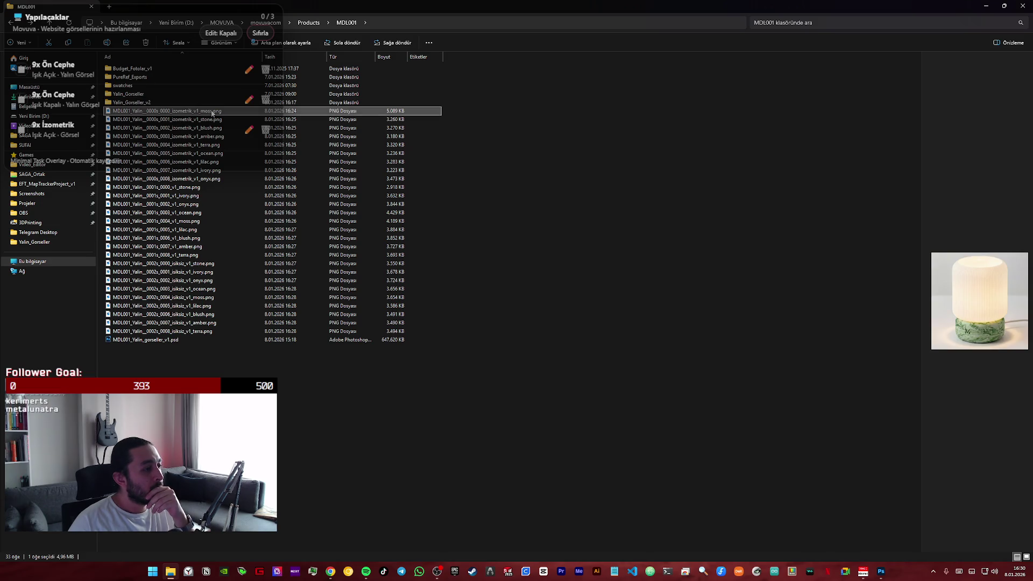
pyautogui.doubleClick(212, 112)
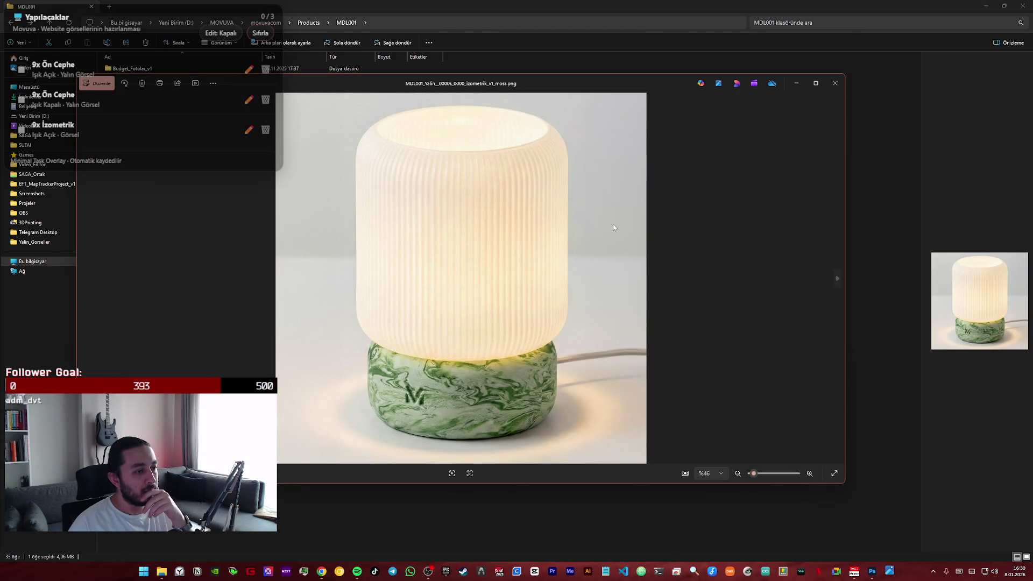
# Step: View the lamp image full screen and step through eight more colour variants
pyautogui.click(815, 83)
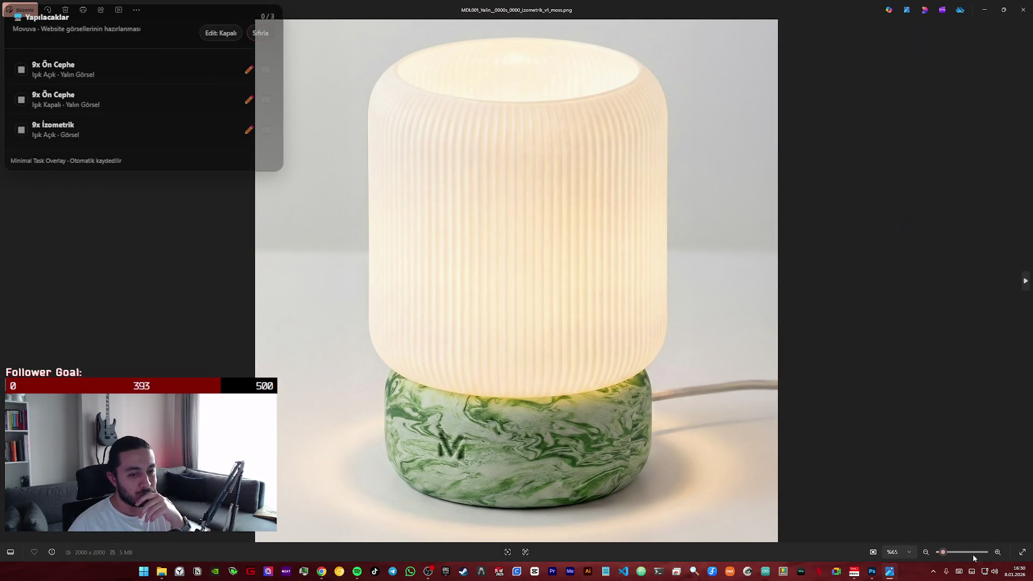
pyautogui.click(1022, 552)
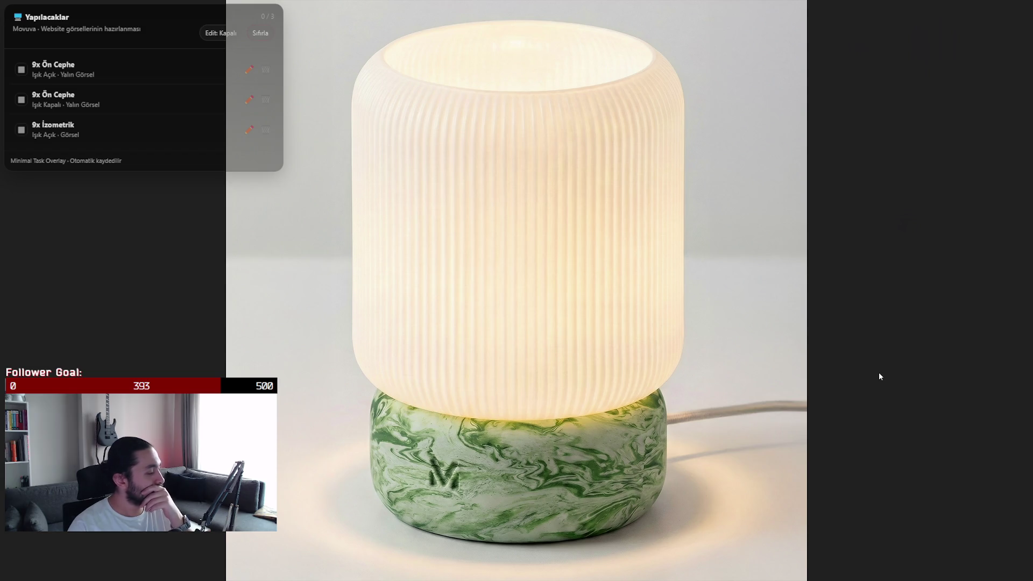
pyautogui.press('Right')
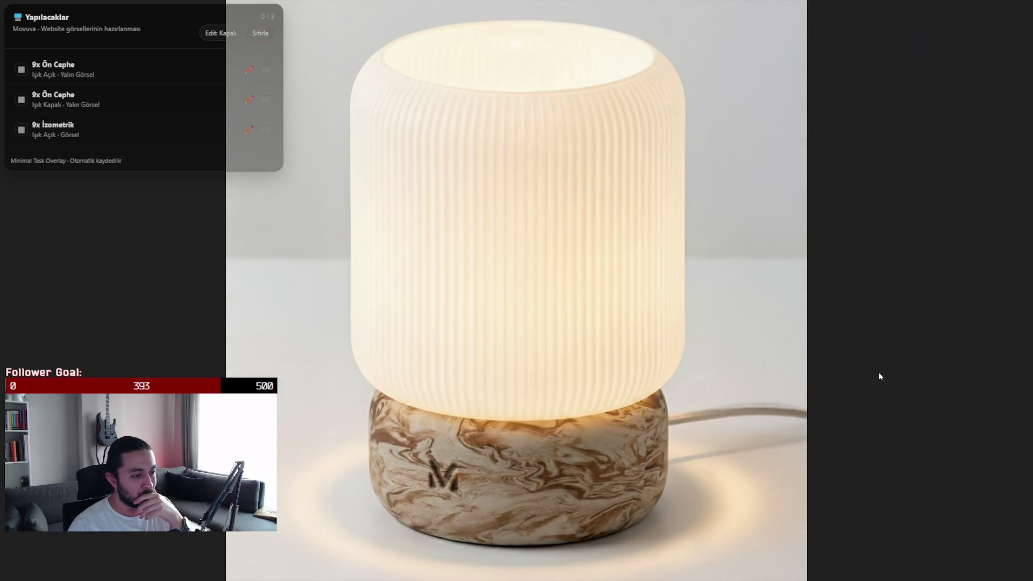
pyautogui.press('Right')
pyautogui.press('Right')
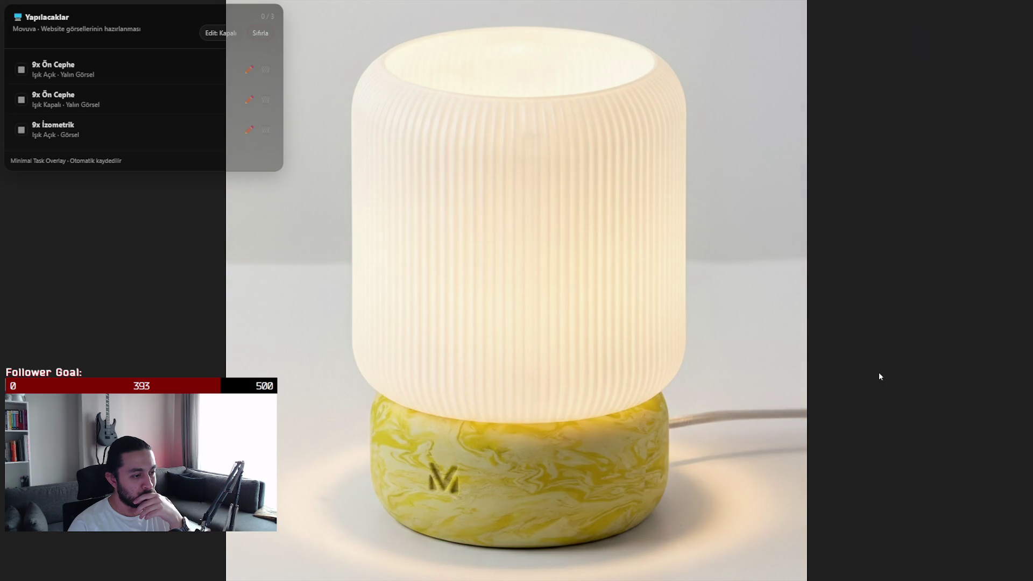
pyautogui.press('Right')
pyautogui.press('Right')
pyautogui.press('Right')
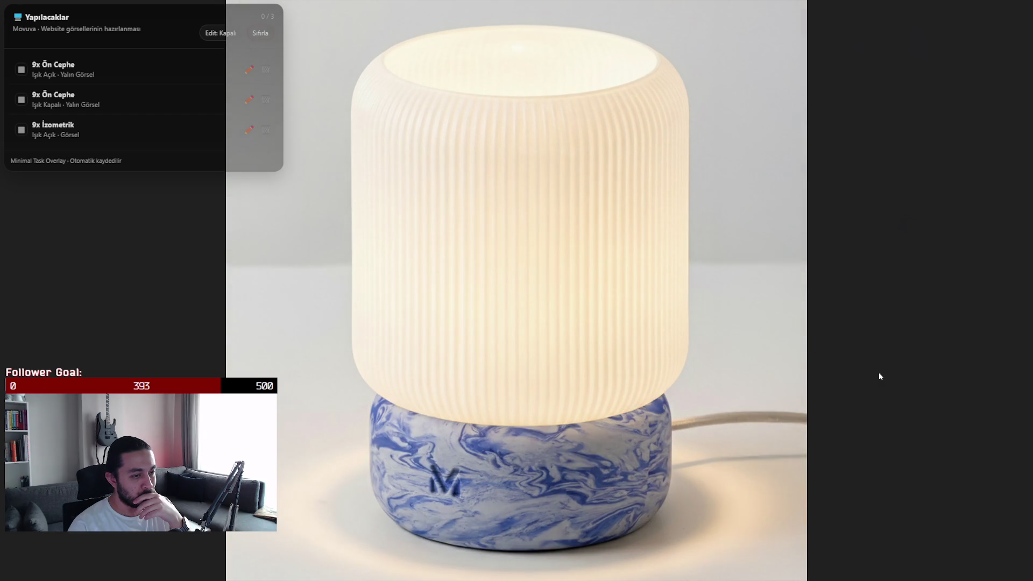
pyautogui.press('Right')
pyautogui.press('Right')
pyautogui.press('Right')
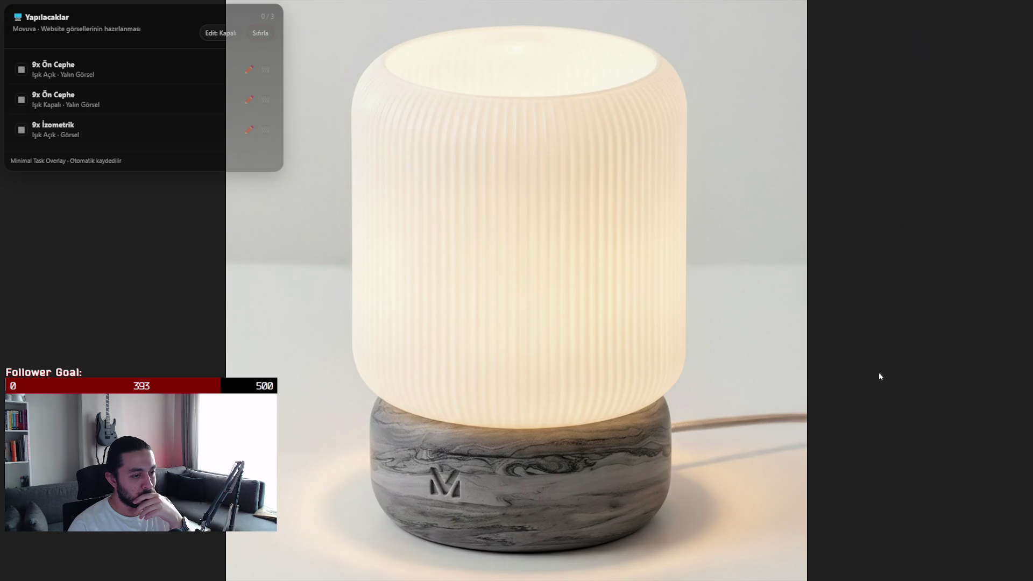
pyautogui.press('Right')
pyautogui.press('Right')
pyautogui.press('Right')
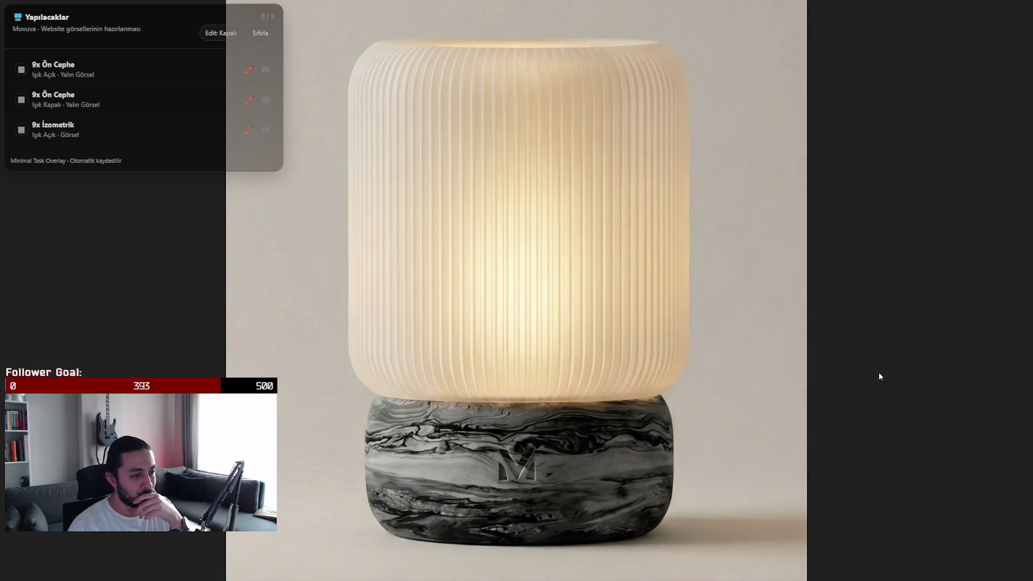
pyautogui.press('Right')
pyautogui.press('Right')
pyautogui.press('Right')
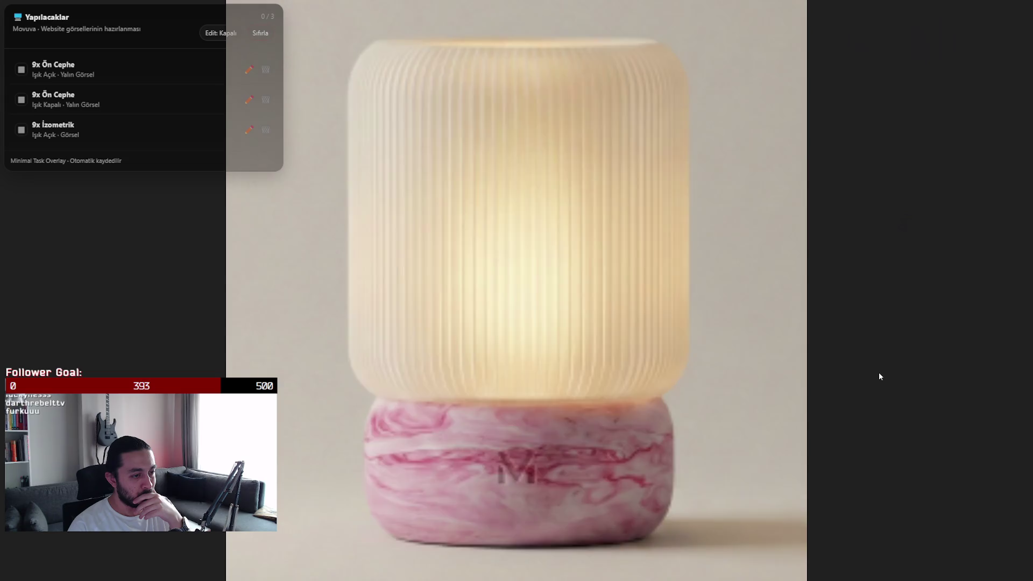
pyautogui.press('Right')
pyautogui.press('Right')
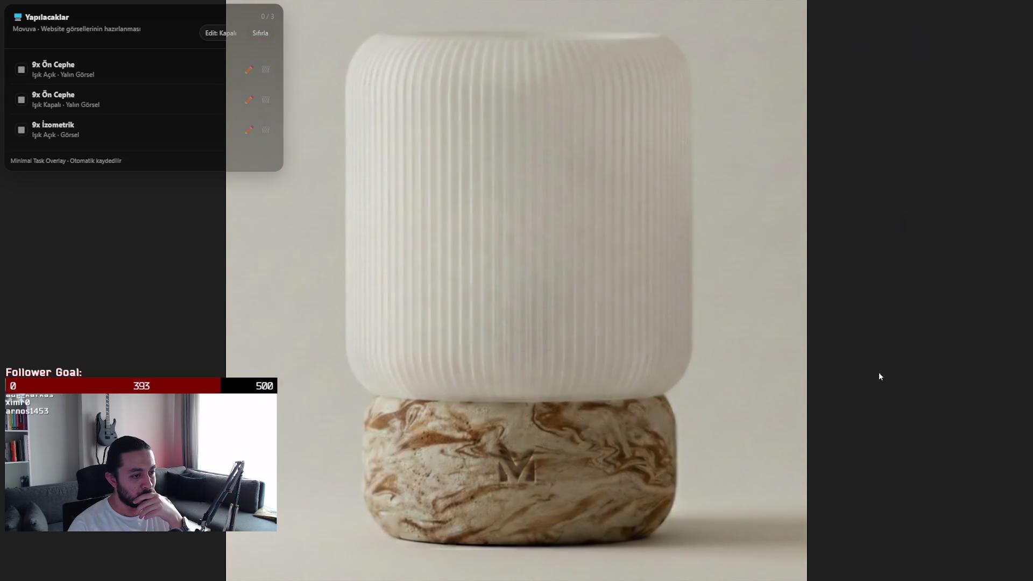
pyautogui.press('Right')
pyautogui.press('Right')
pyautogui.press('Right')
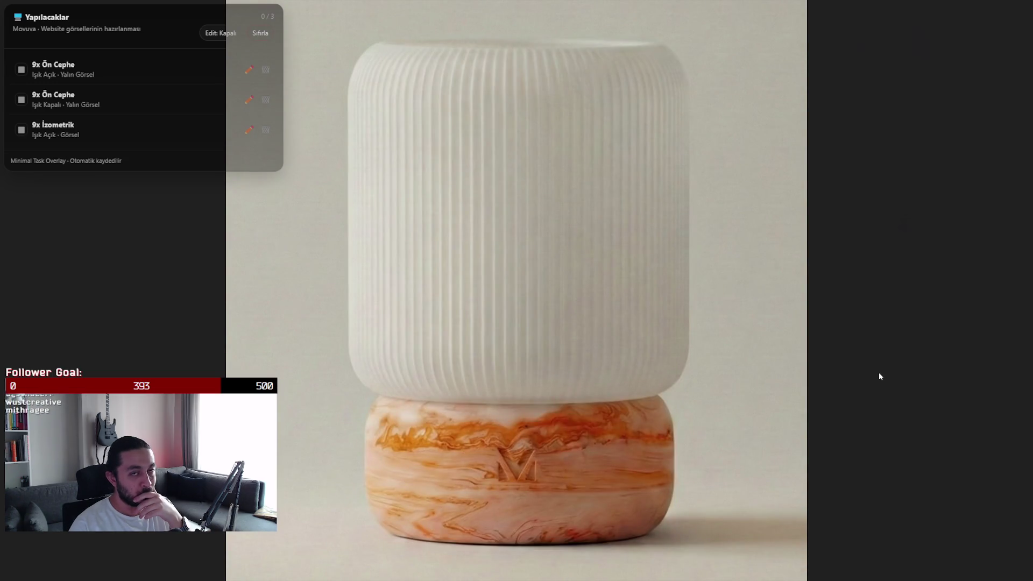
# Step: Leave full-screen view and close the Photos window
pyautogui.scroll(2, 887, 172)
pyautogui.scroll(-2, 943, 70)
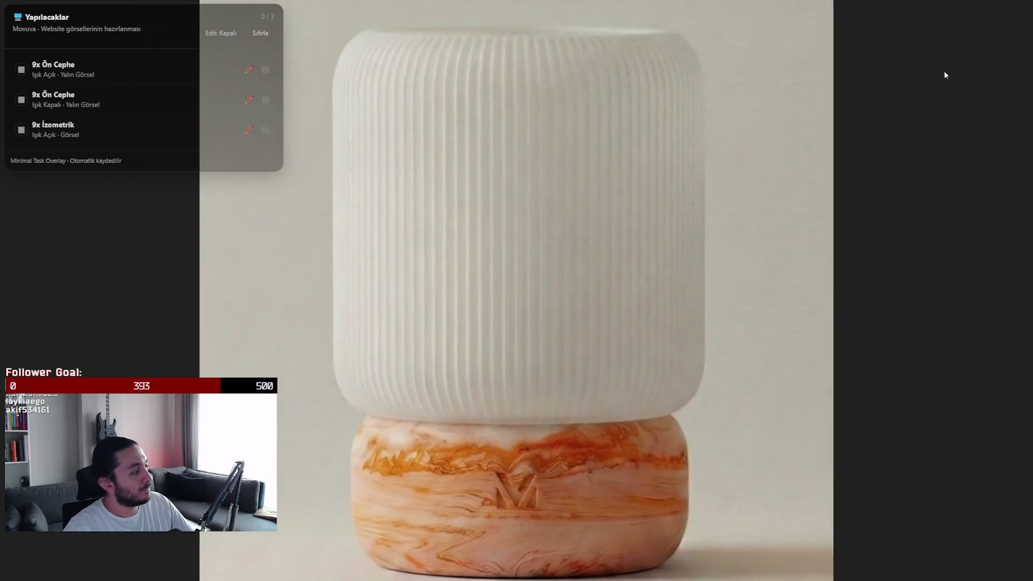
pyautogui.press('Escape')
pyautogui.hotkey('alt', 'F4')
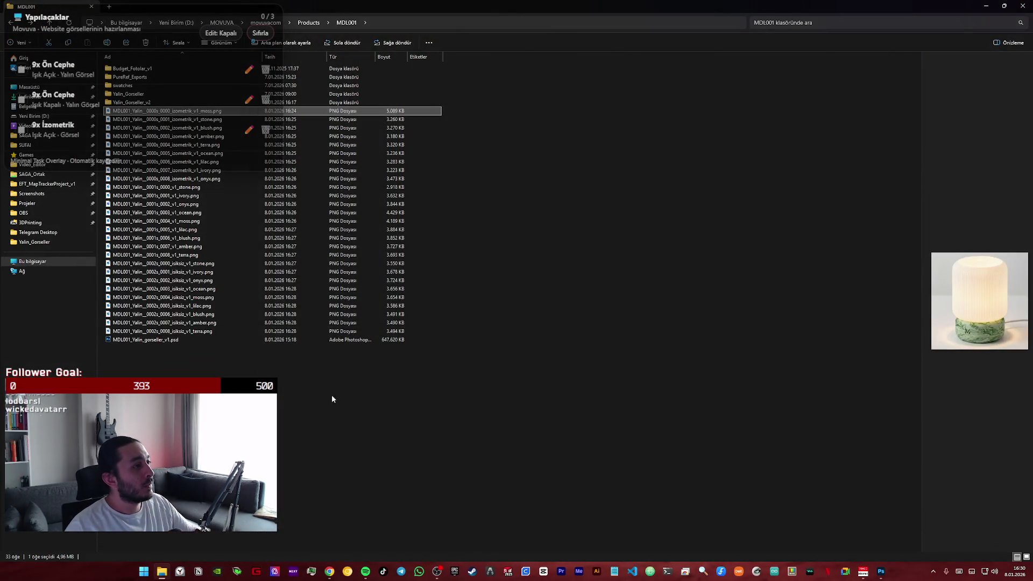
# Step: Preview the moss and terra lamp images, viewing terra full-size before closing the viewer
pyautogui.click(340, 394)
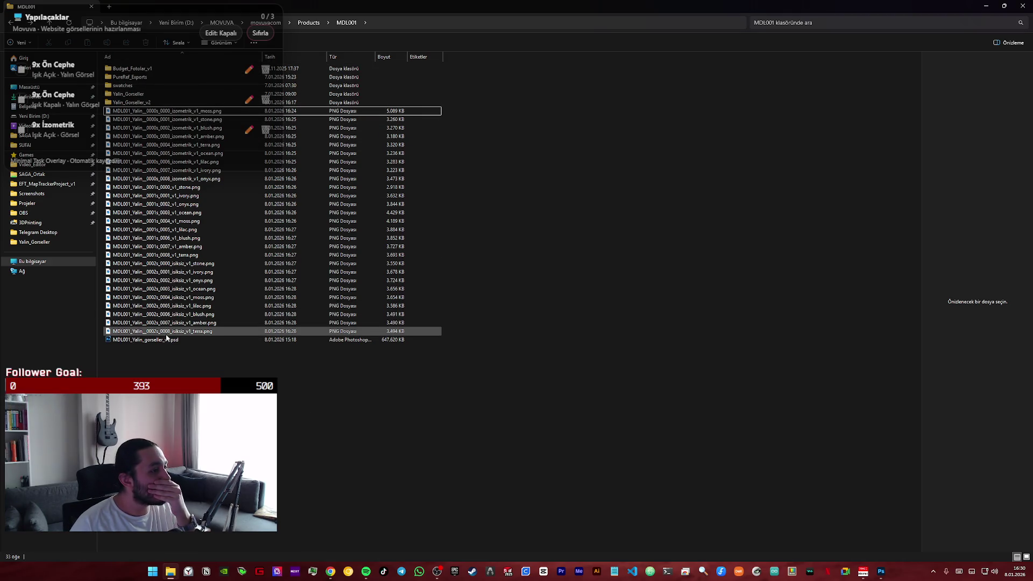
pyautogui.click(175, 113)
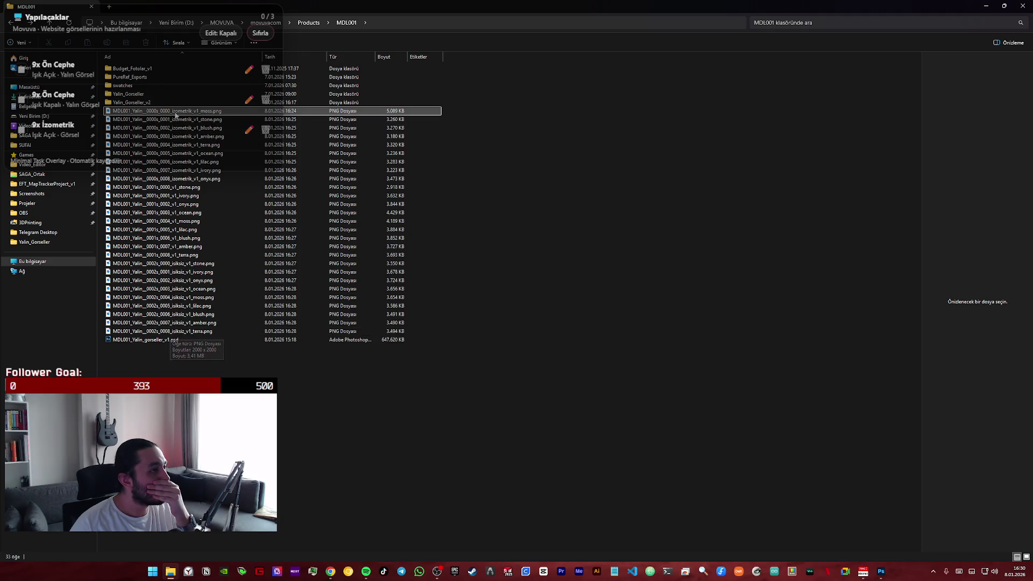
pyautogui.click(169, 332)
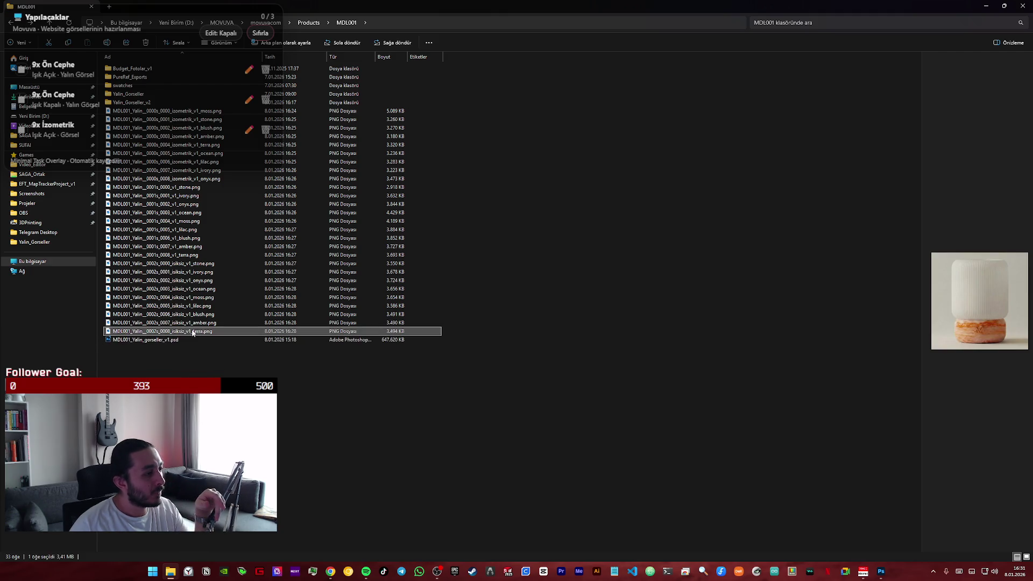
pyautogui.doubleClick(171, 332)
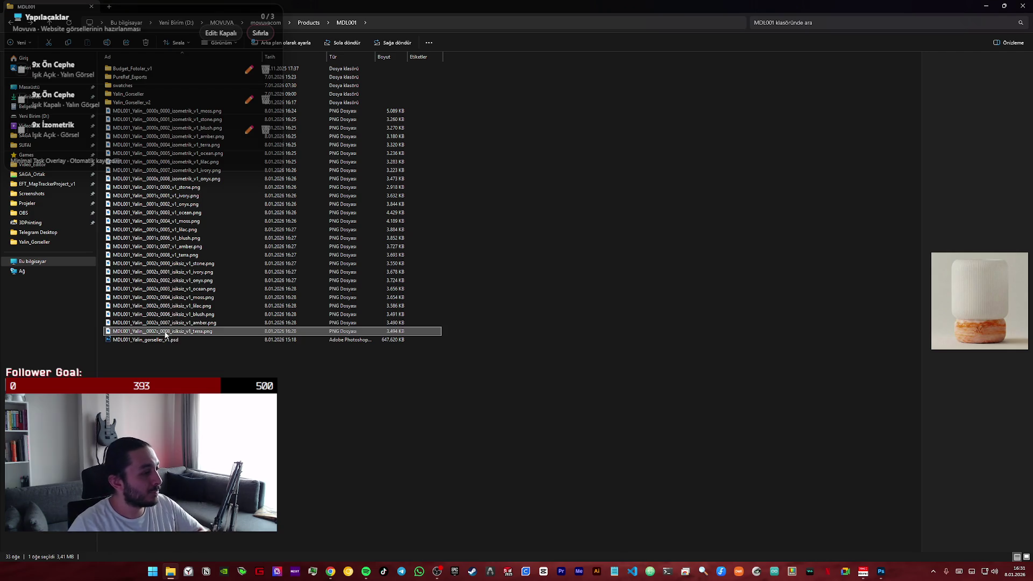
pyautogui.press('Escape')
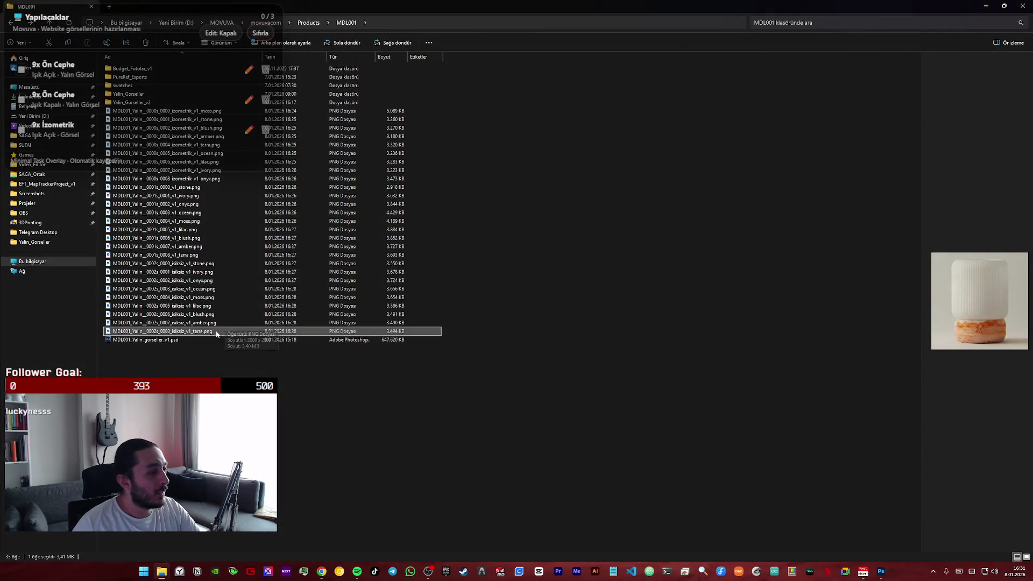
# Step: Start renaming the terra PNG twice, cancelling each time so its name stays unchanged
pyautogui.click(174, 332)
pyautogui.moveTo(171, 332); pyautogui.dragTo(151, 348)
pyautogui.click(150, 349)
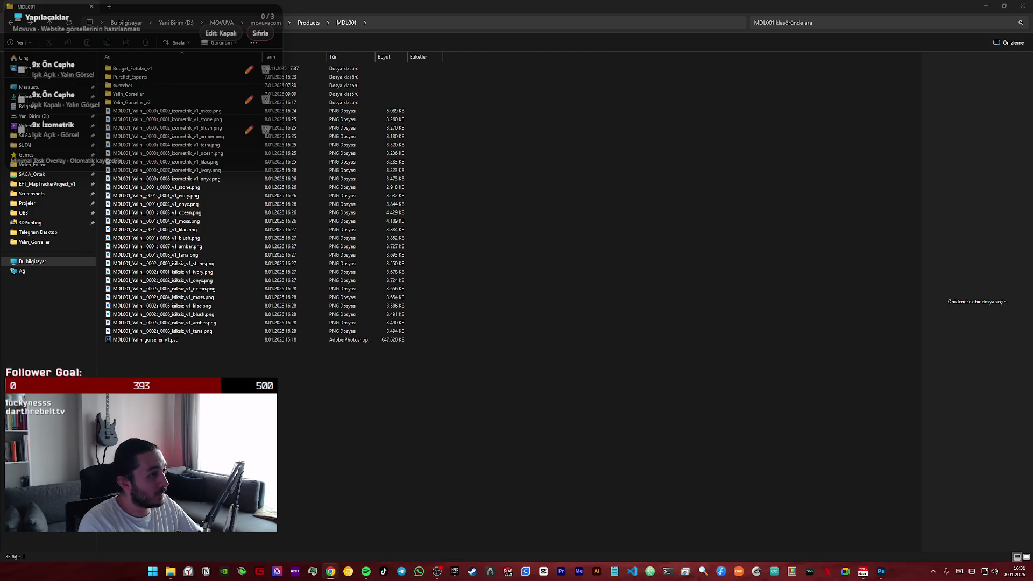
pyautogui.click(162, 331)
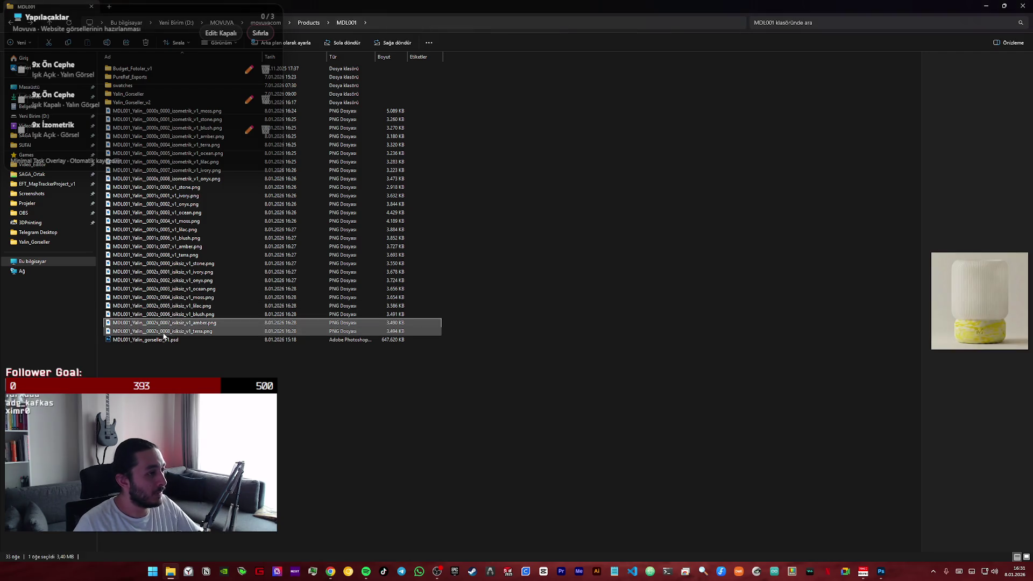
pyautogui.click(149, 329)
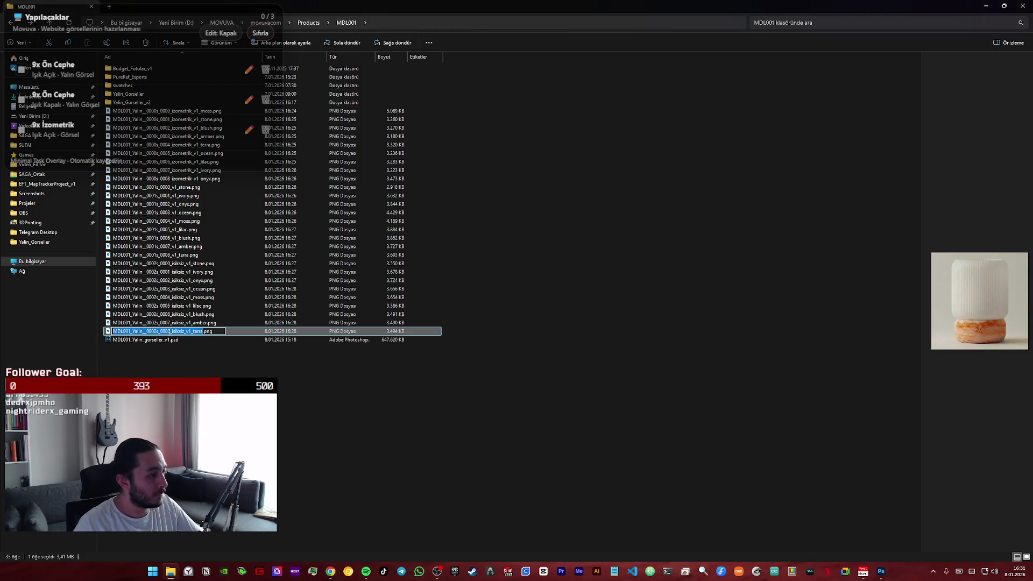
pyautogui.hotkey('alt', 'Tab')
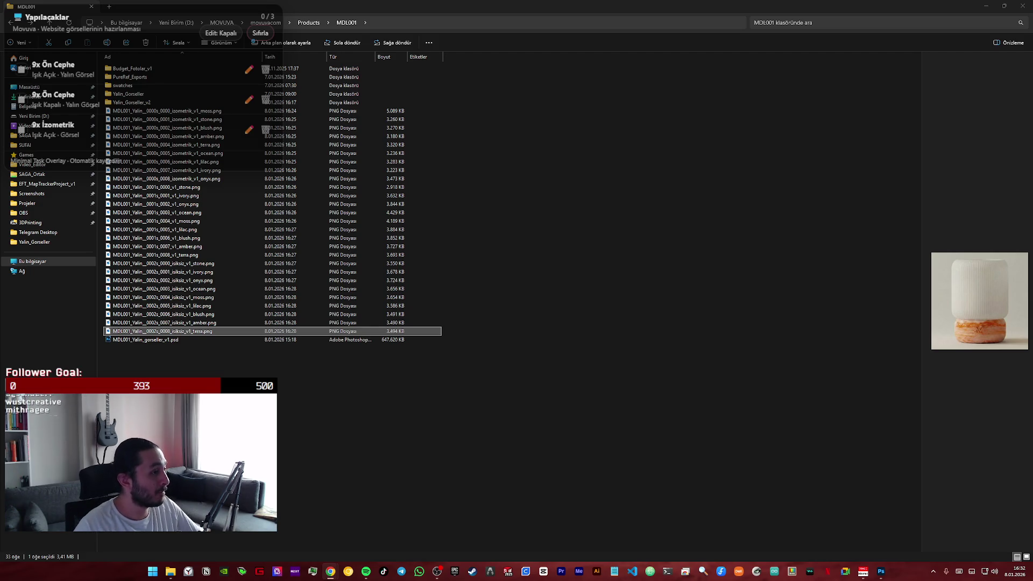
# Step: Snip the MDL001 file list to the clipboard with Win+Shift+S
pyautogui.click(145, 340)
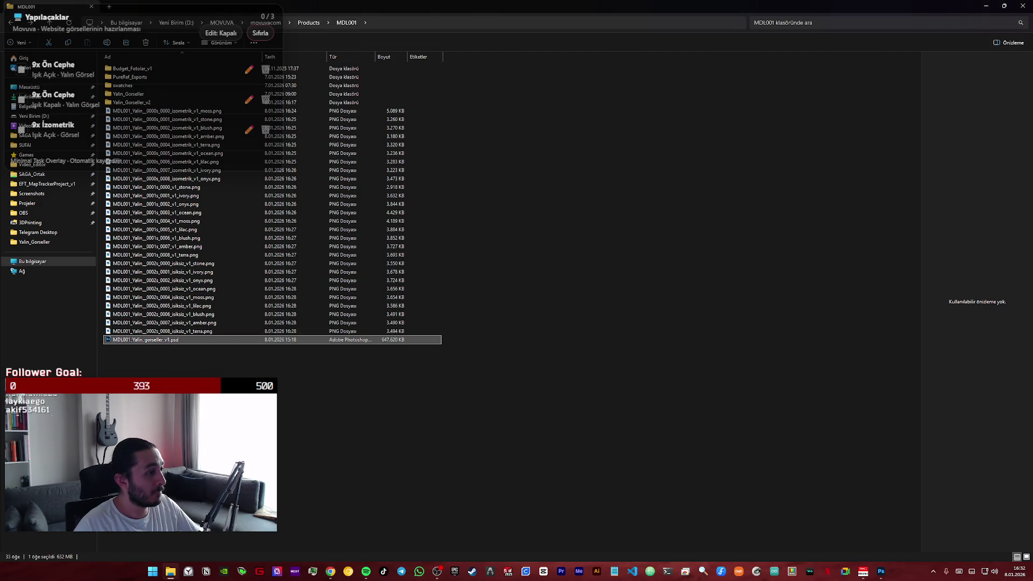
pyautogui.press('super+shift+s')
pyautogui.moveTo(104, 106)
pyautogui.mouseDown()
pyautogui.moveTo(224, 294)
pyautogui.moveTo(227, 335)
pyautogui.mouseUp()
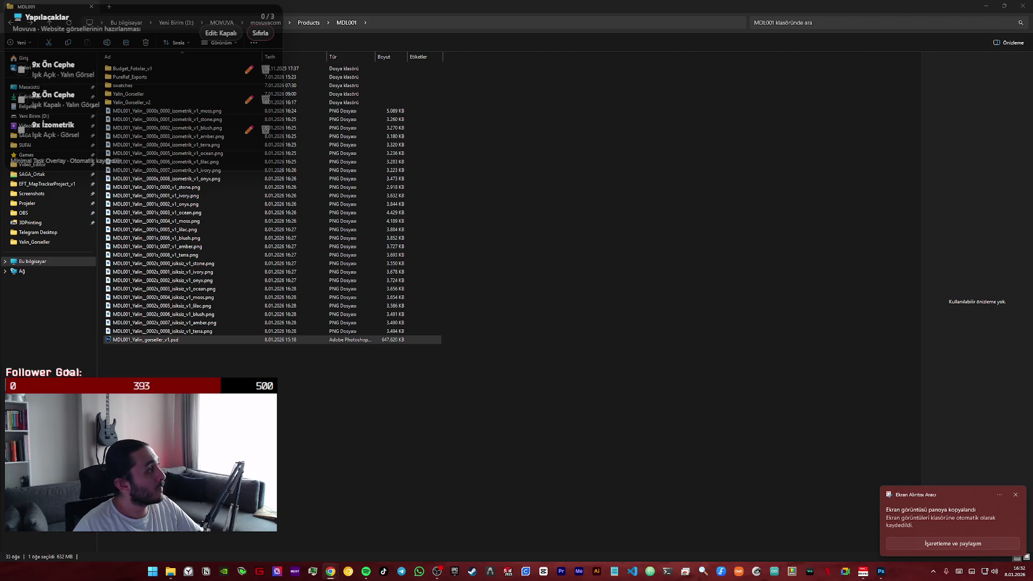
pyautogui.rightClick(247, 387)
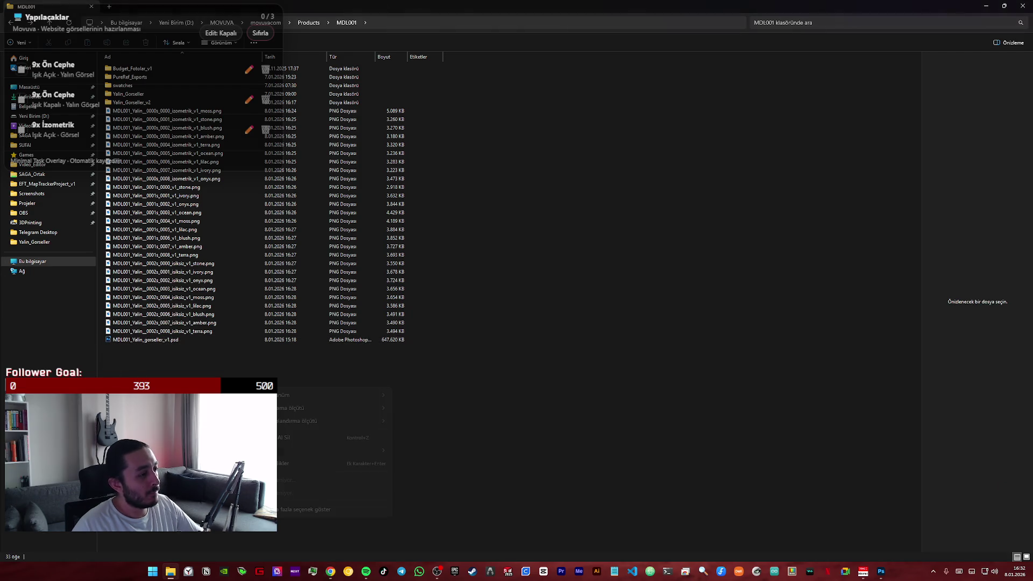
# Step: Create a new text document named rename.ps1 in MDL001, accepting the extension change
pyautogui.moveTo(299, 451)
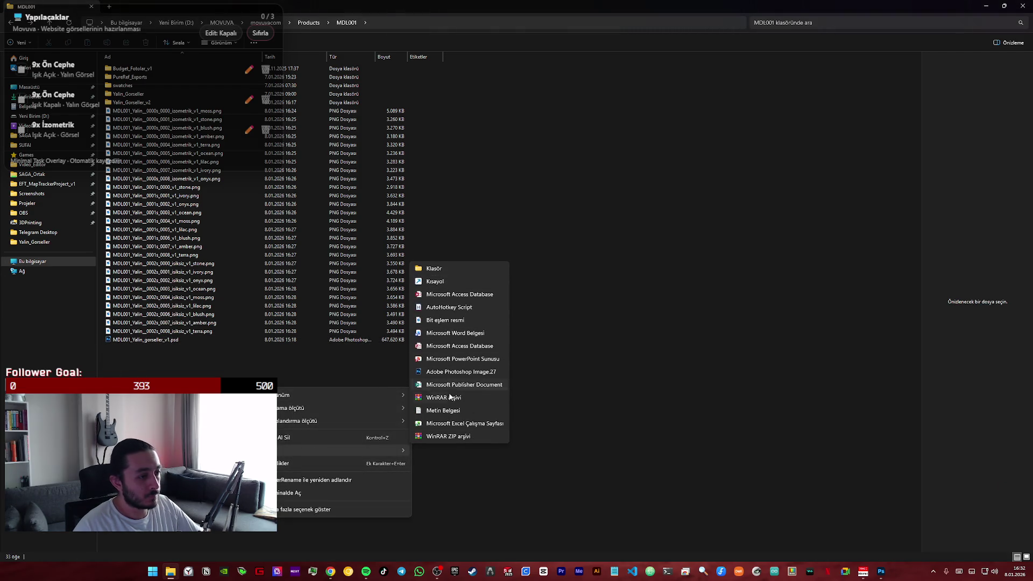
pyautogui.click(449, 413)
pyautogui.write('rename')
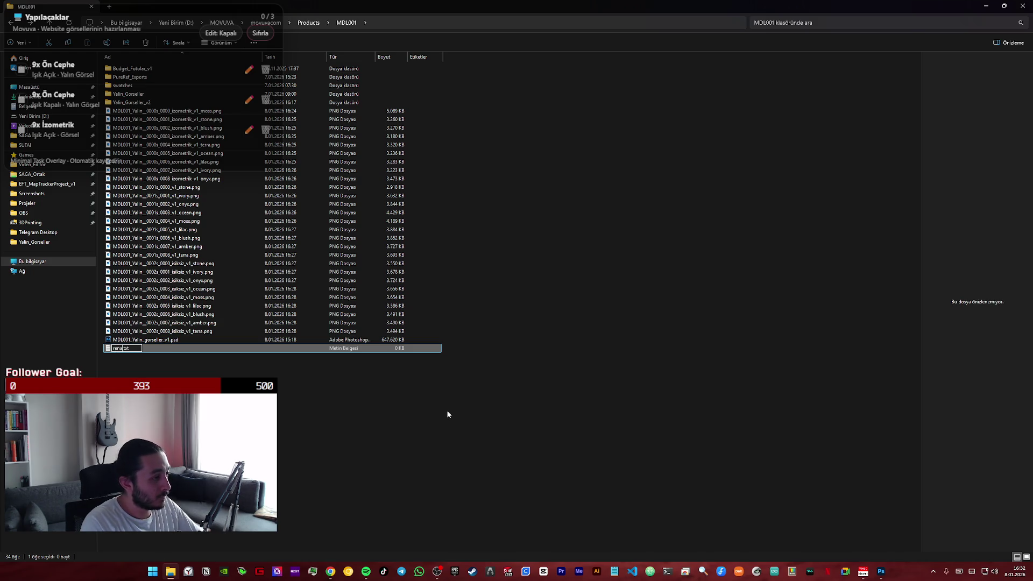
pyautogui.press('Delete')
pyautogui.press('Delete')
pyautogui.press('Delete')
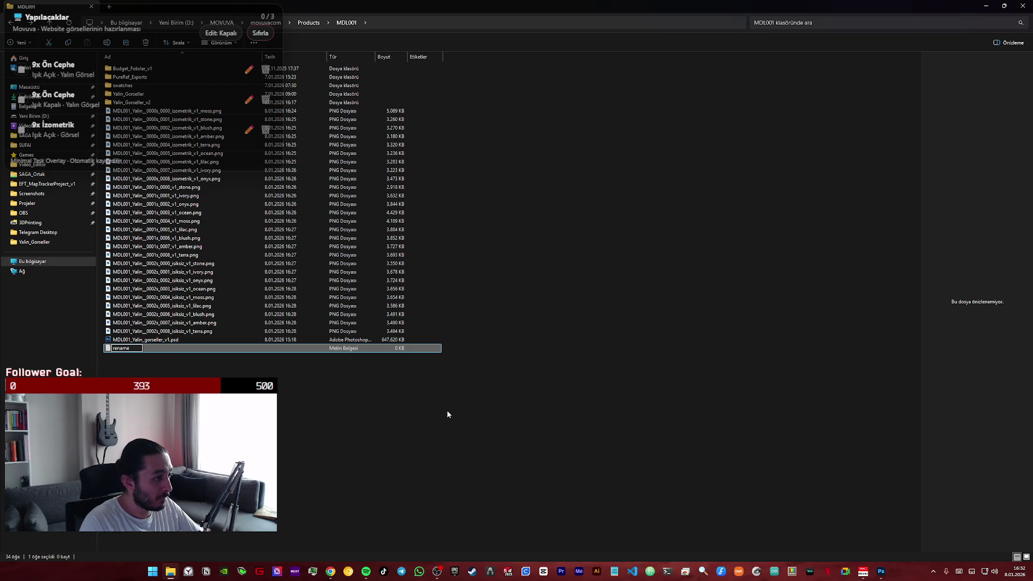
pyautogui.write('.ps1')
pyautogui.press('Return')
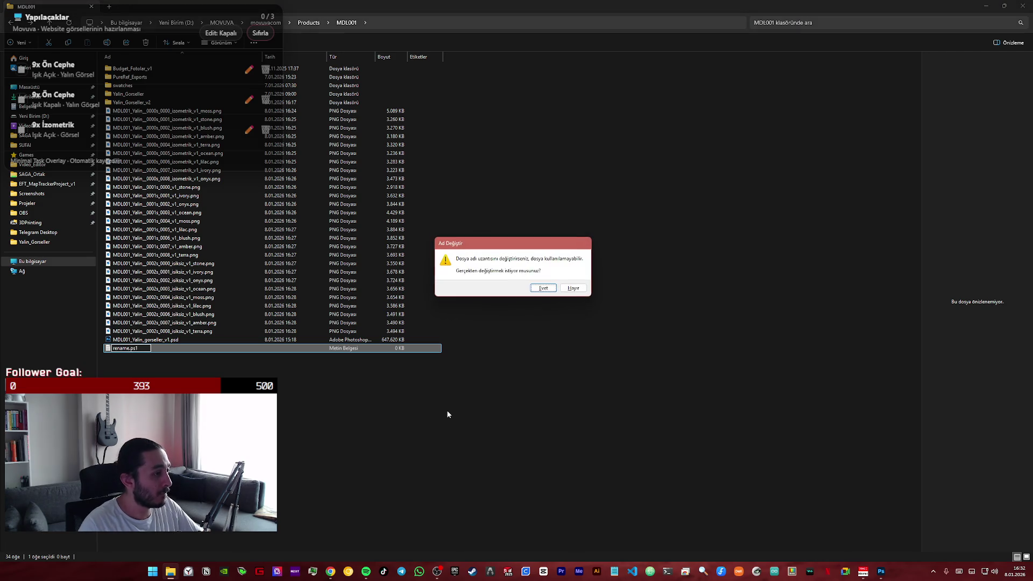
pyautogui.click(543, 288)
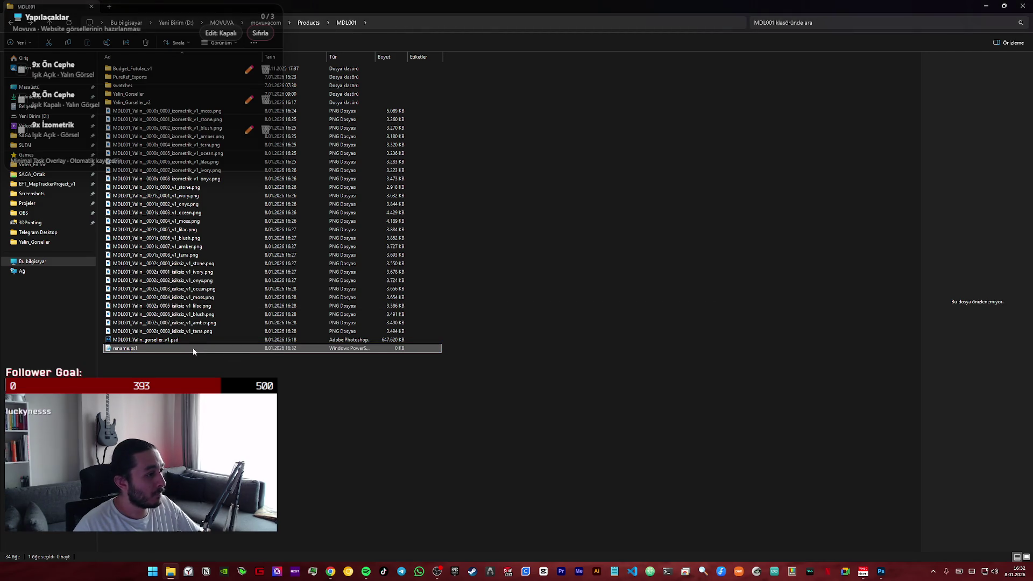
# Step: Paste the PowerShell rename script into rename.ps1 in Notepad and save it
pyautogui.doubleClick(193, 348)
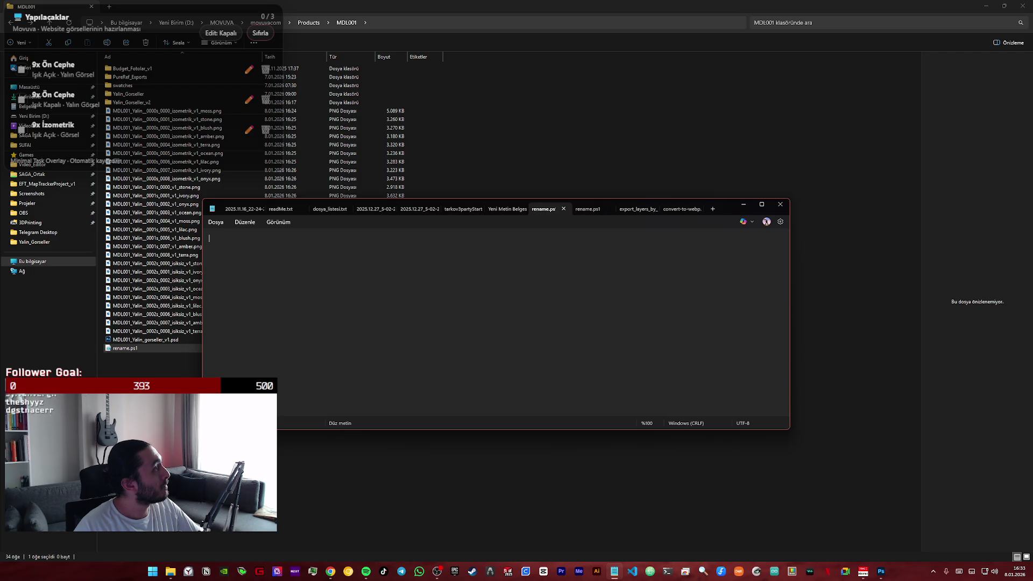
pyautogui.hotkey('ctrl', 'v')
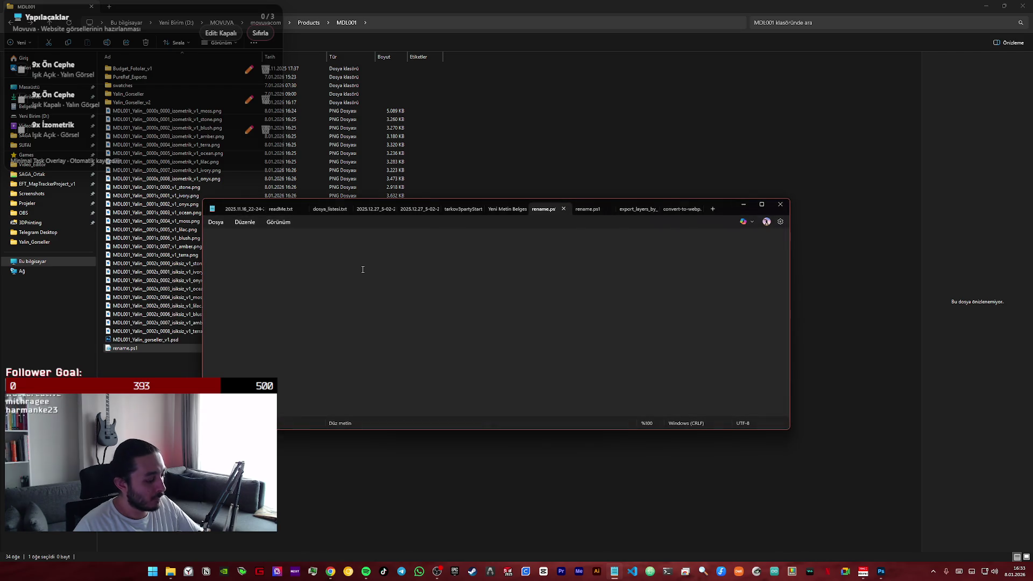
pyautogui.hotkey('ctrl', 's')
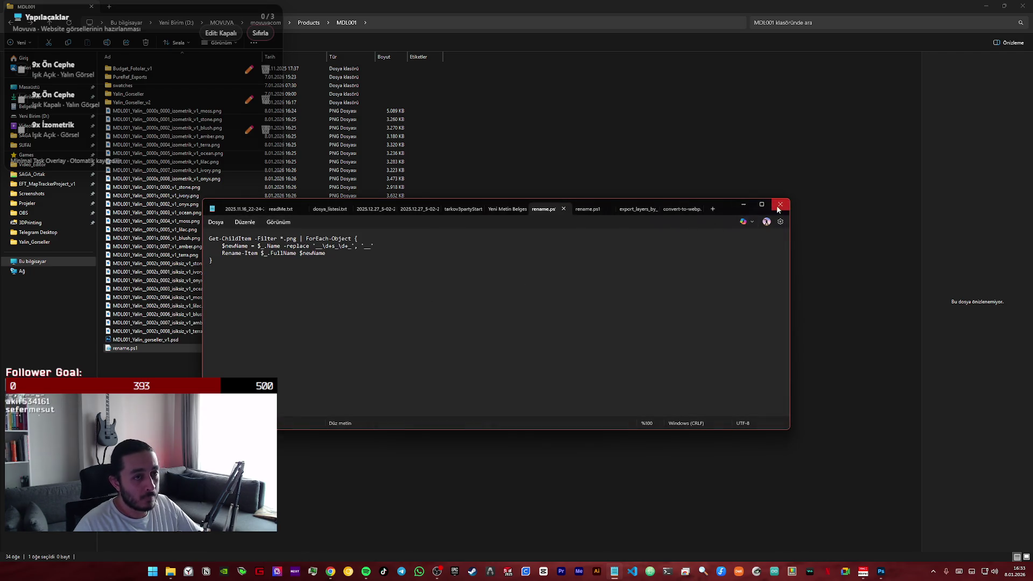
pyautogui.click(780, 204)
pyautogui.click(186, 331)
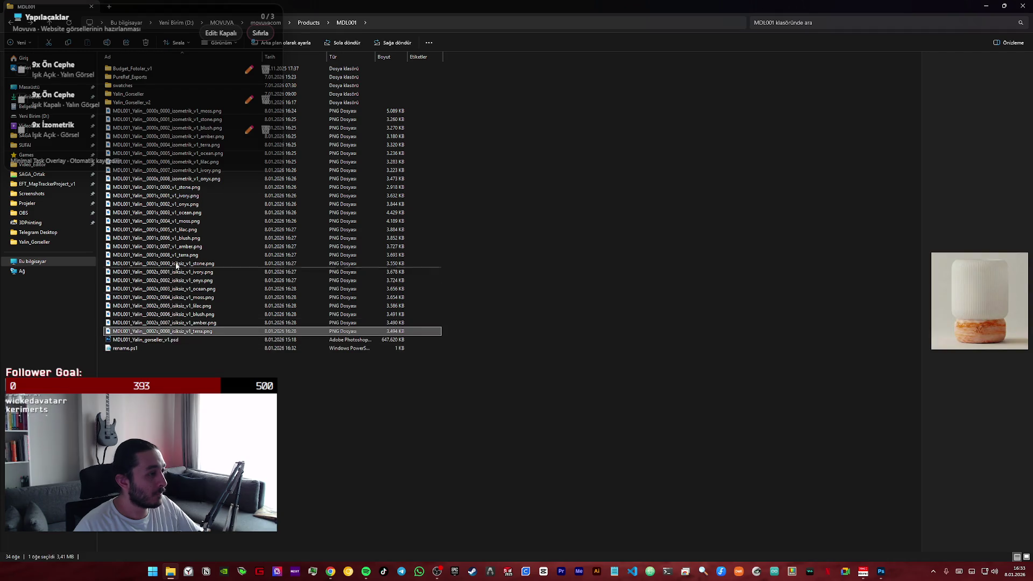
# Step: Back up copies of the 27 PNGs into a new yedek folder
pyautogui.keyDown('shift'); pyautogui.click(204, 111); pyautogui.keyUp('shift')
pyautogui.rightClick(218, 322)
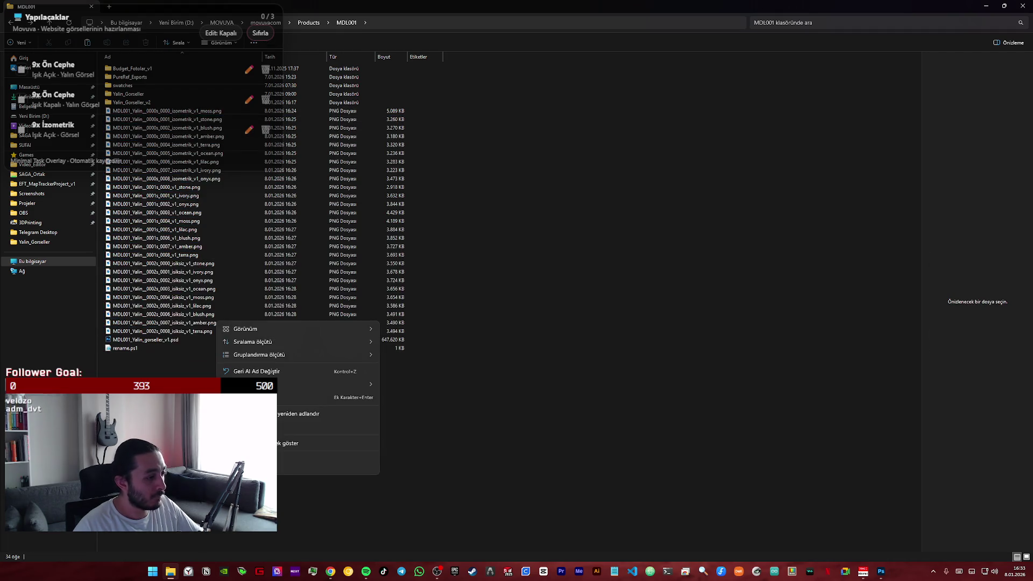
pyautogui.moveTo(323, 384)
pyautogui.click(405, 382)
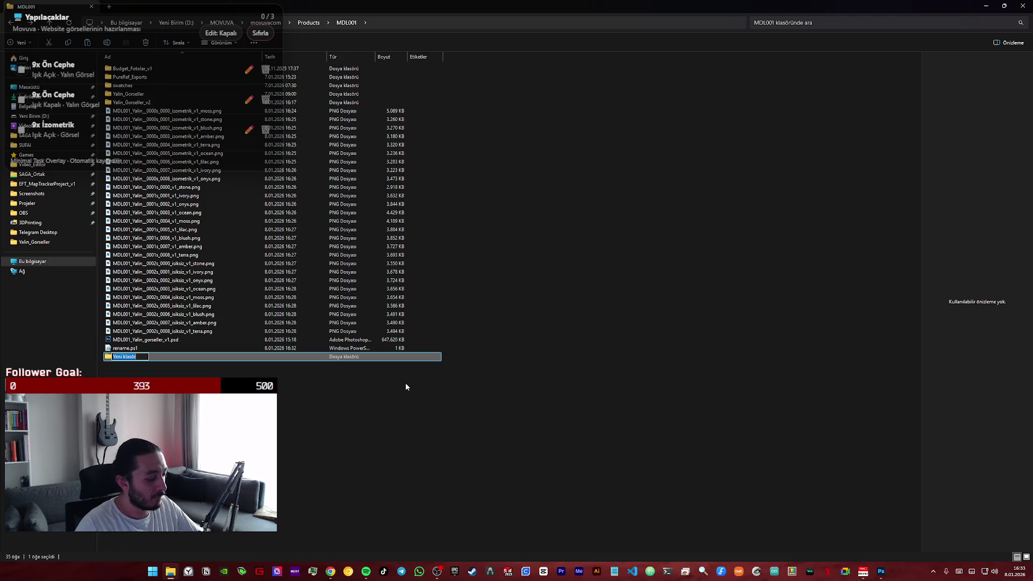
pyautogui.write('yedek')
pyautogui.press('Return')
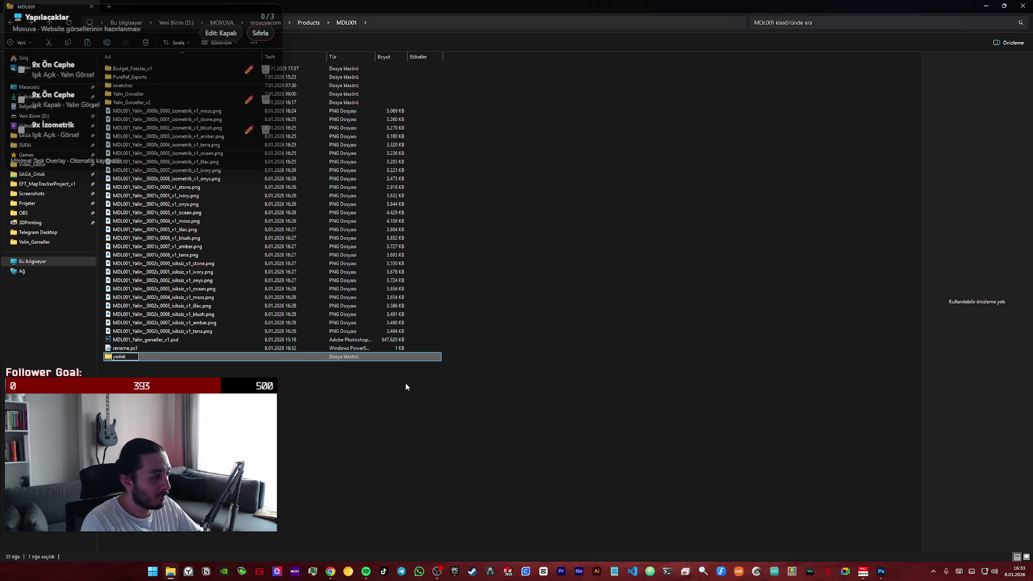
pyautogui.press('Return')
pyautogui.press('BackSpace')
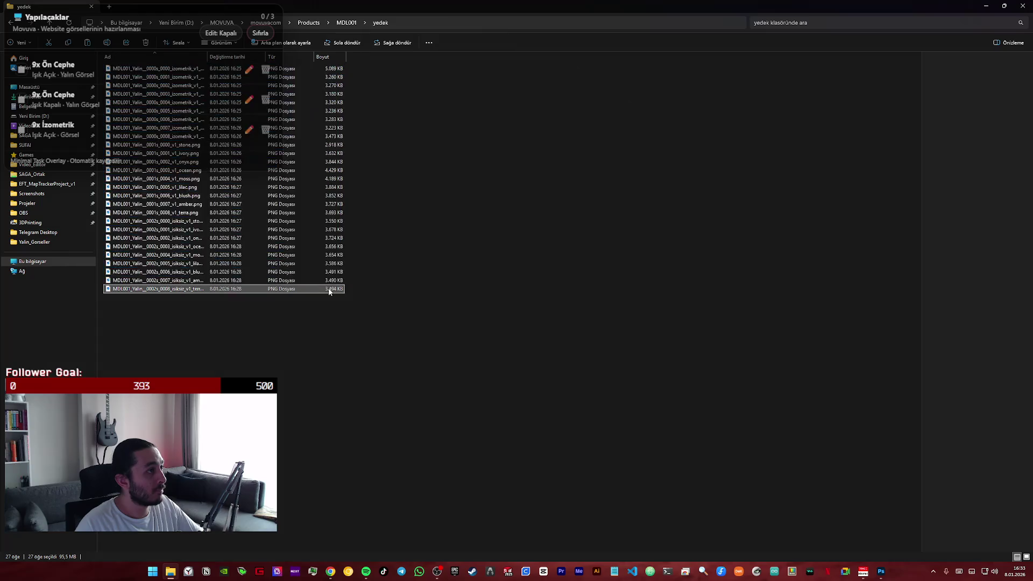
pyautogui.click(136, 357)
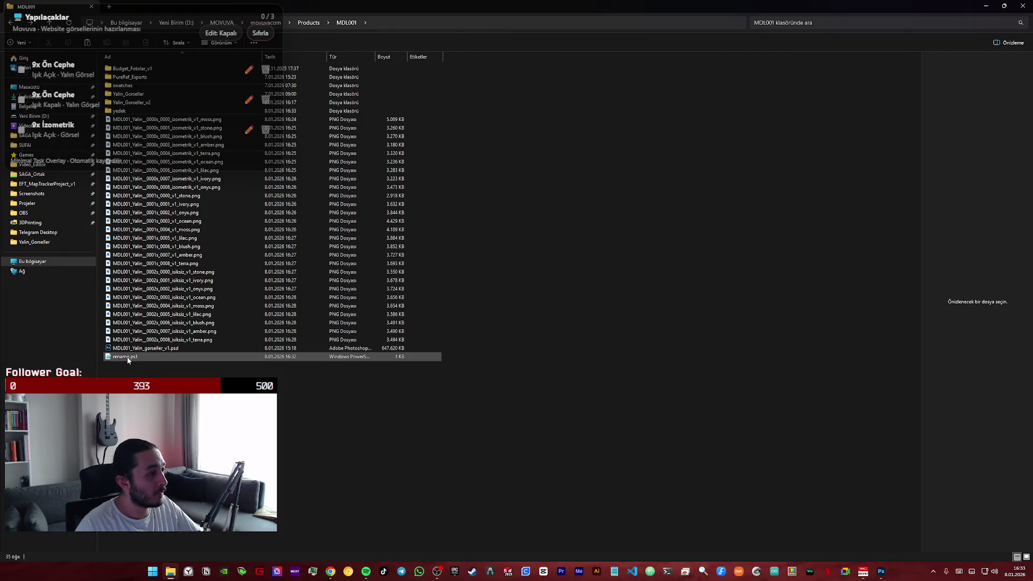
# Step: Check rename.ps1, then run it with PowerShell to strip the numbered segment from PNG names
pyautogui.doubleClick(136, 357)
pyautogui.click(780, 205)
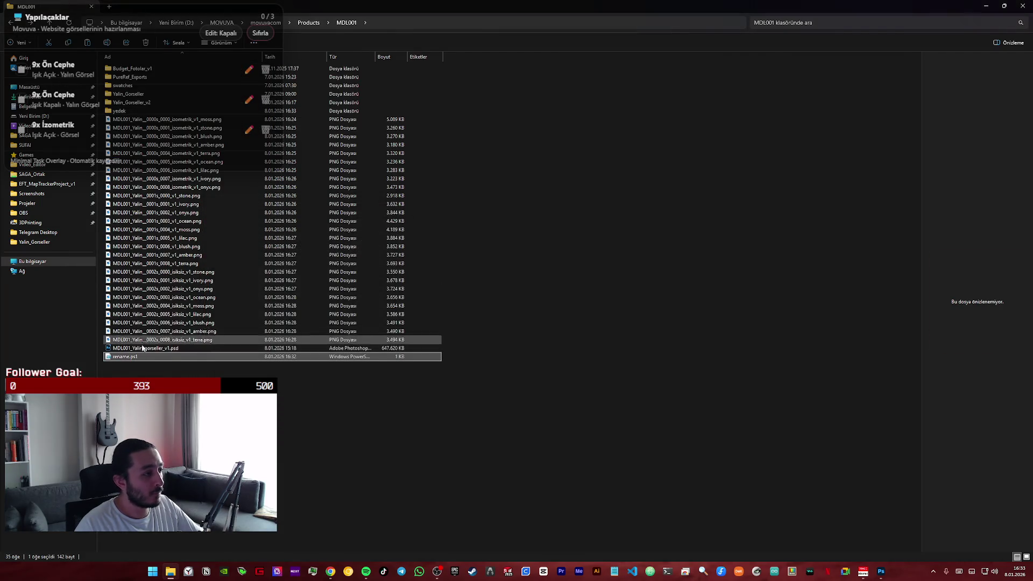
pyautogui.rightClick(129, 356)
pyautogui.click(159, 227)
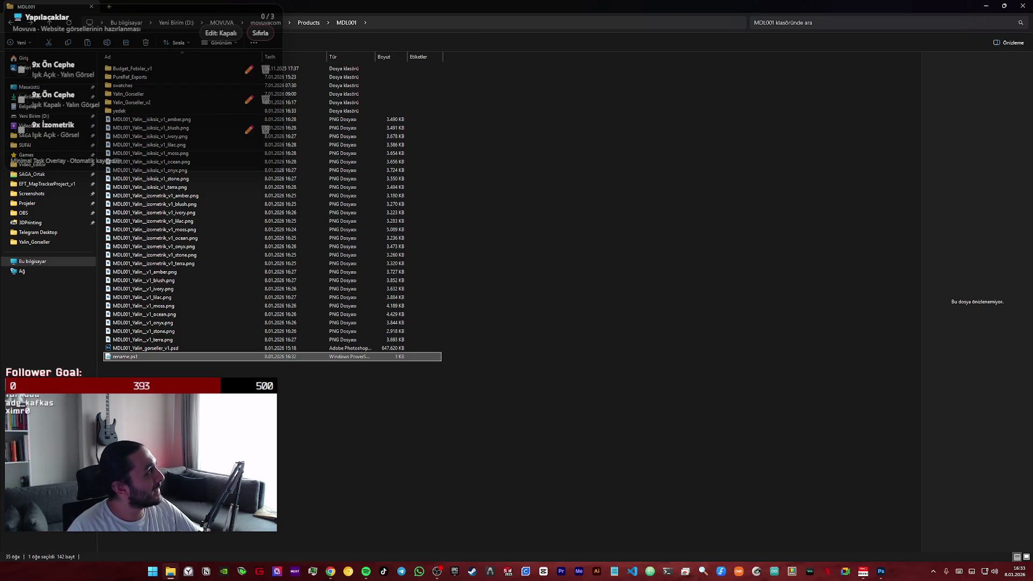
pyautogui.click(146, 366)
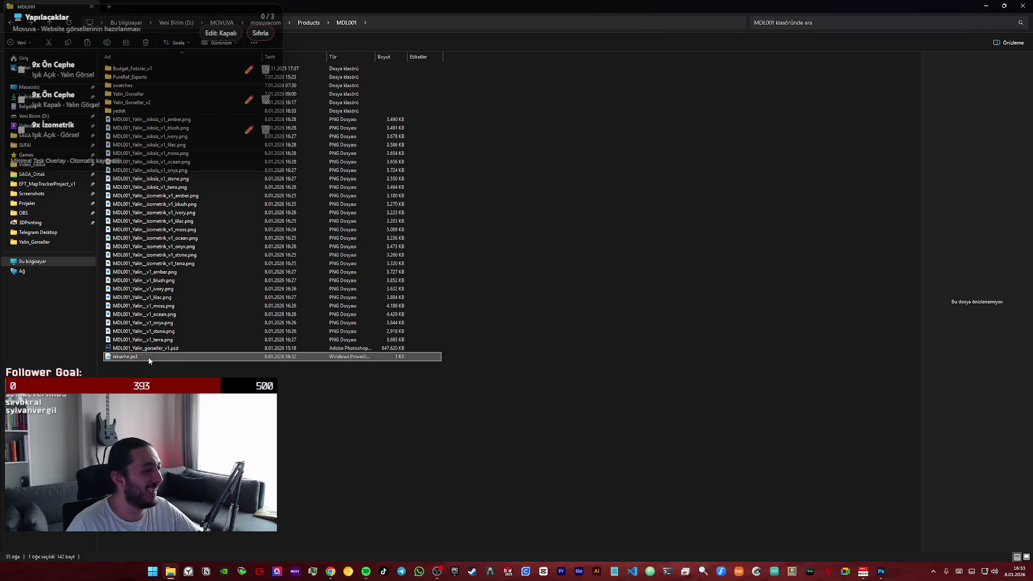
# Step: Preview the renamed terra, isiksiz amber, isiksiz blush, izometrik amber and plain v1 amber images
pyautogui.click(155, 341)
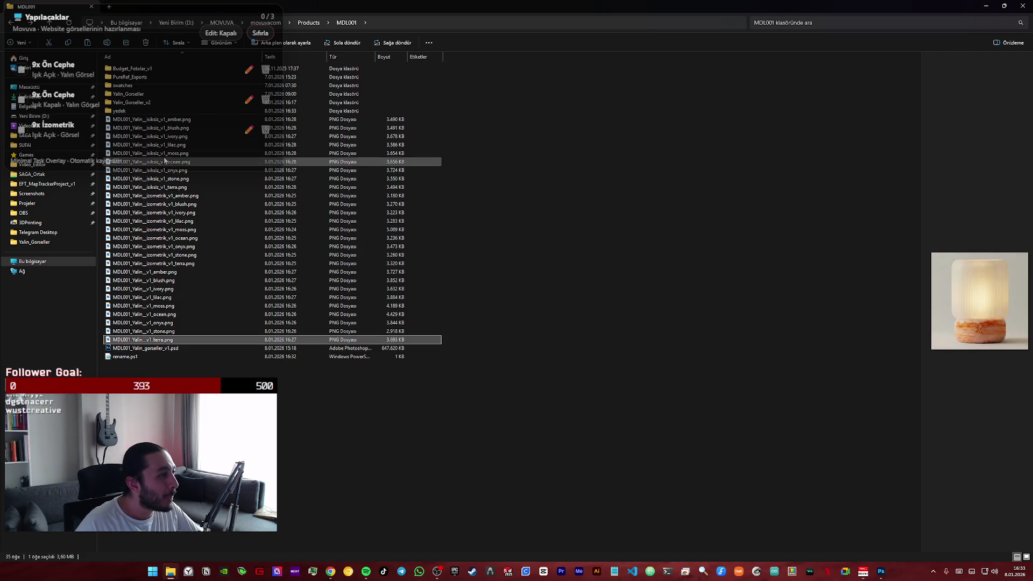
pyautogui.click(164, 120)
pyautogui.click(166, 129)
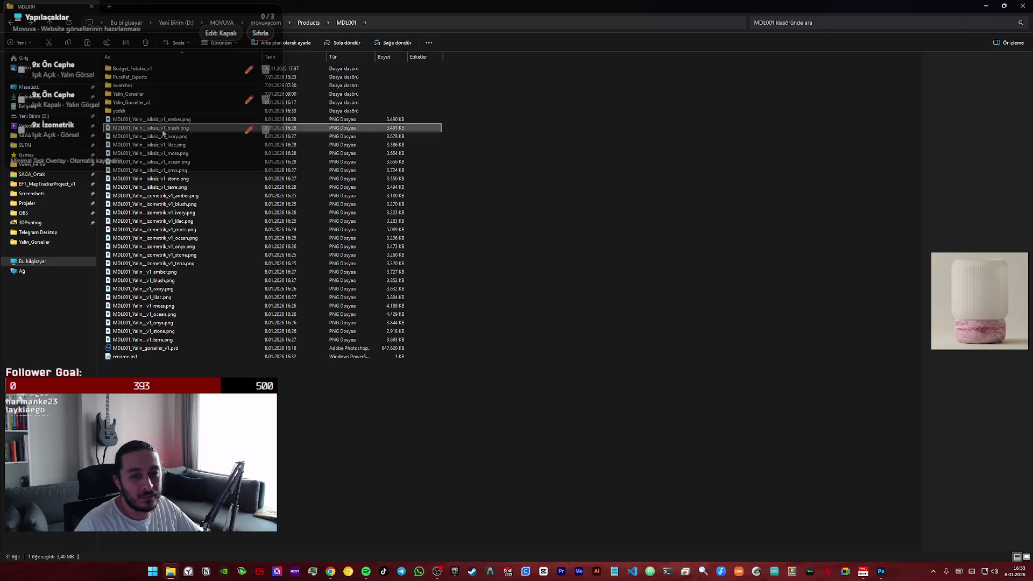
pyautogui.click(171, 196)
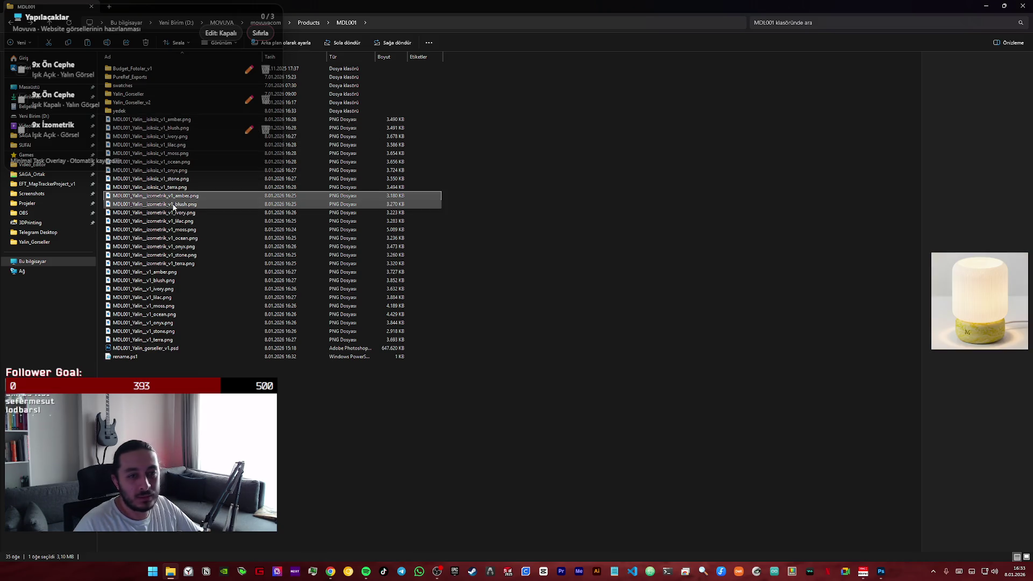
pyautogui.click(167, 272)
pyautogui.click(145, 356)
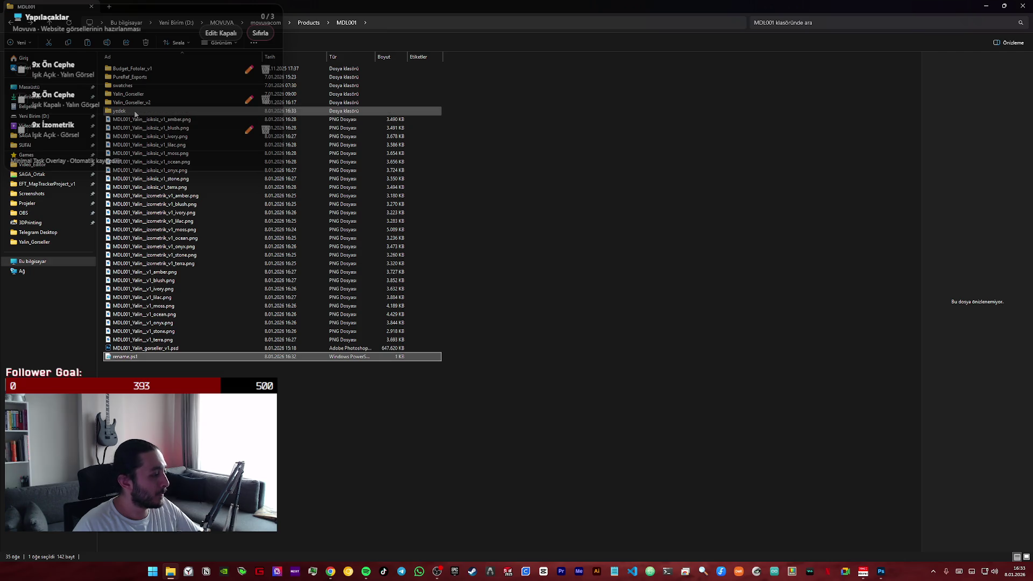
# Step: Switch from File Explorer to the browser with Alt+Tab
pyautogui.moveTo(135, 113)
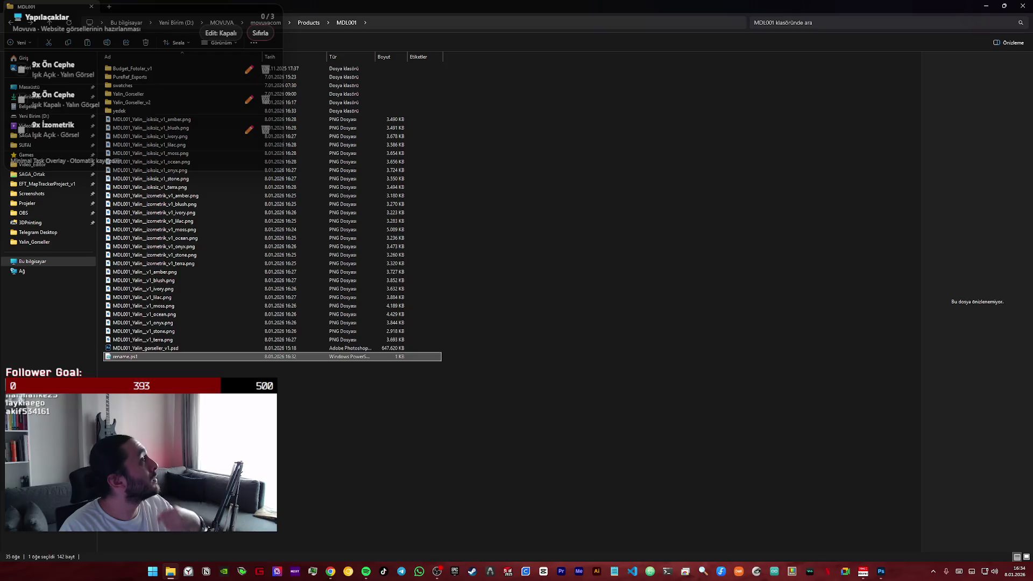
pyautogui.hotkey('alt', 'Tab')
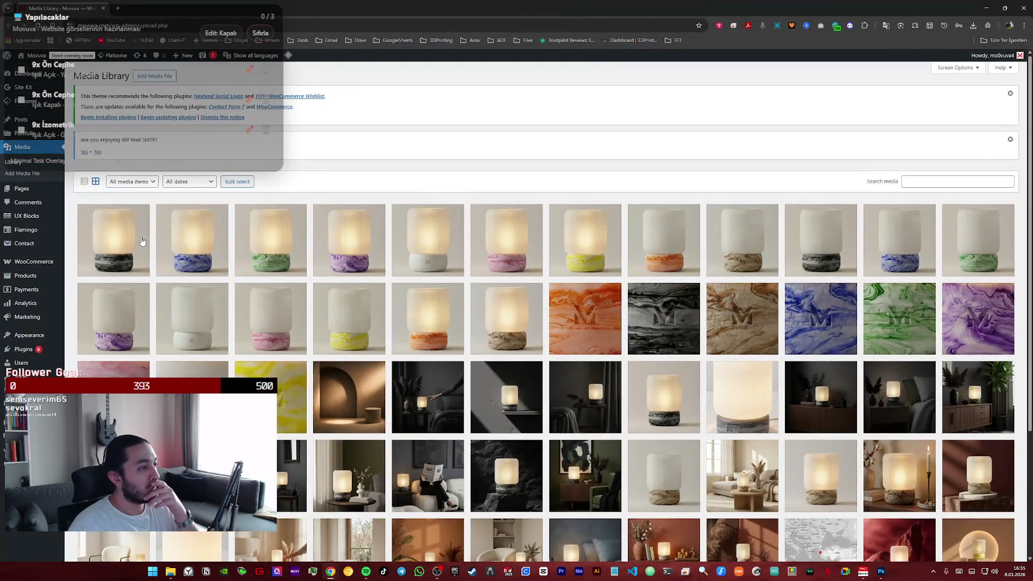
# Step: Show the MDL001_Yalin_v1_onyx attachment details, then bring up and scroll the MDL001 folder list
pyautogui.click(322, 252)
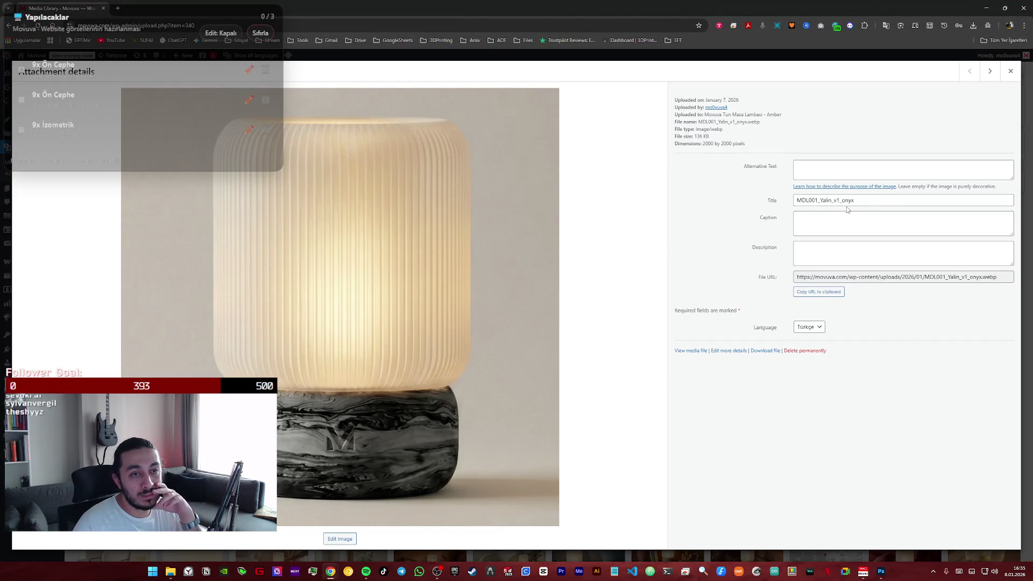
pyautogui.click(170, 571)
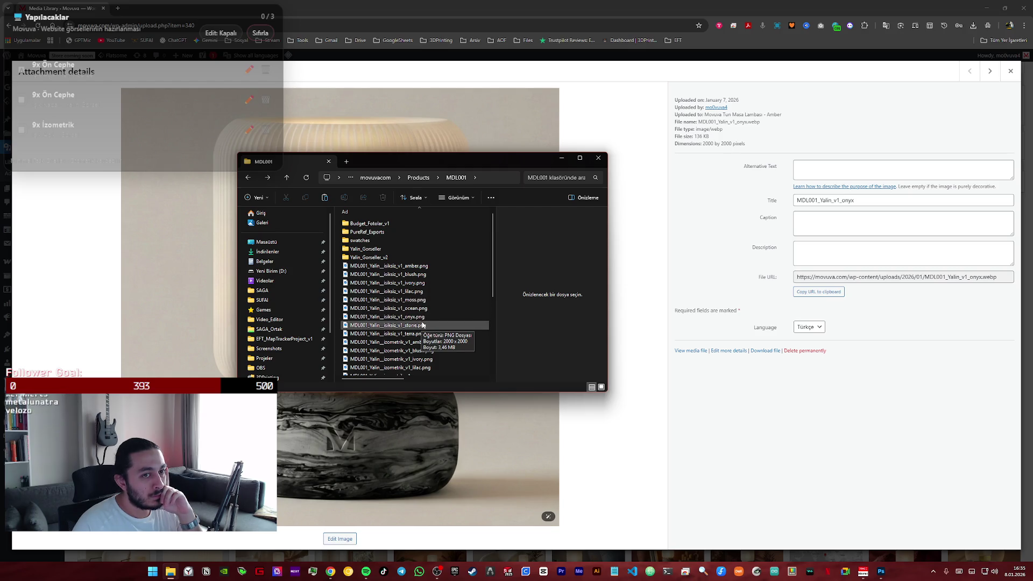
pyautogui.scroll(-5, 422, 323)
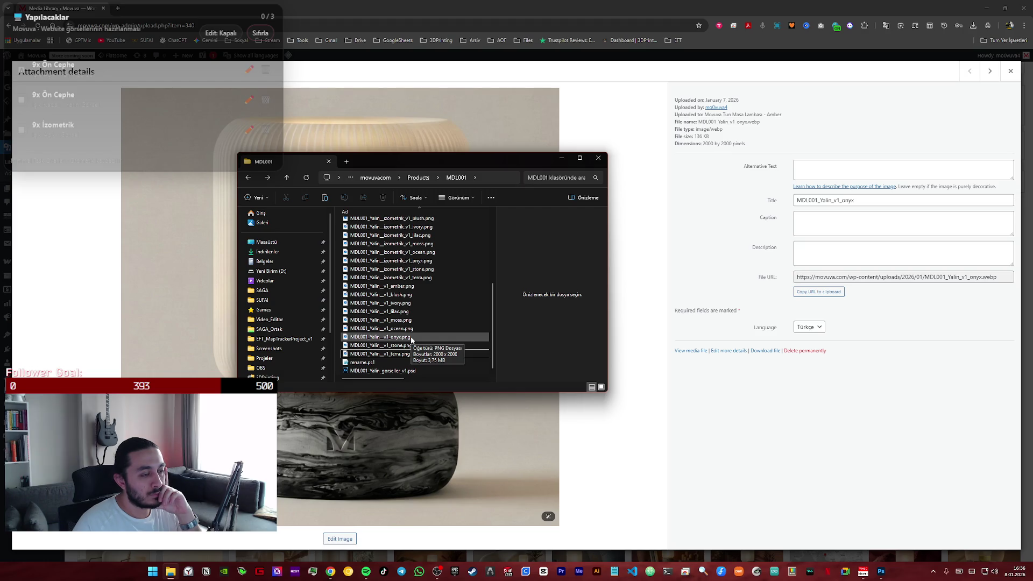
pyautogui.scroll(5, 423, 330)
pyautogui.scroll(-4, 424, 328)
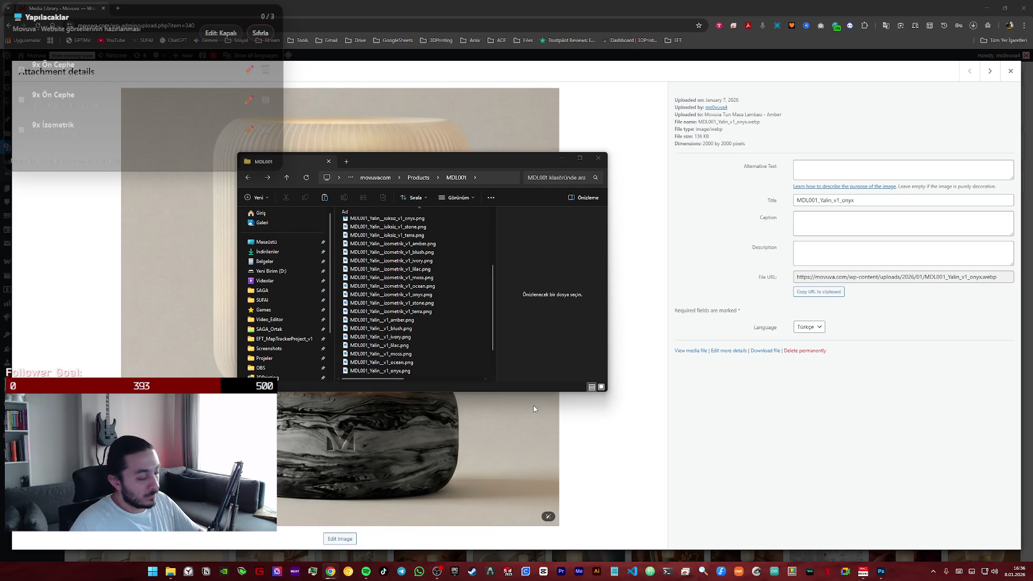
pyautogui.press('super')
pyautogui.write('discord')
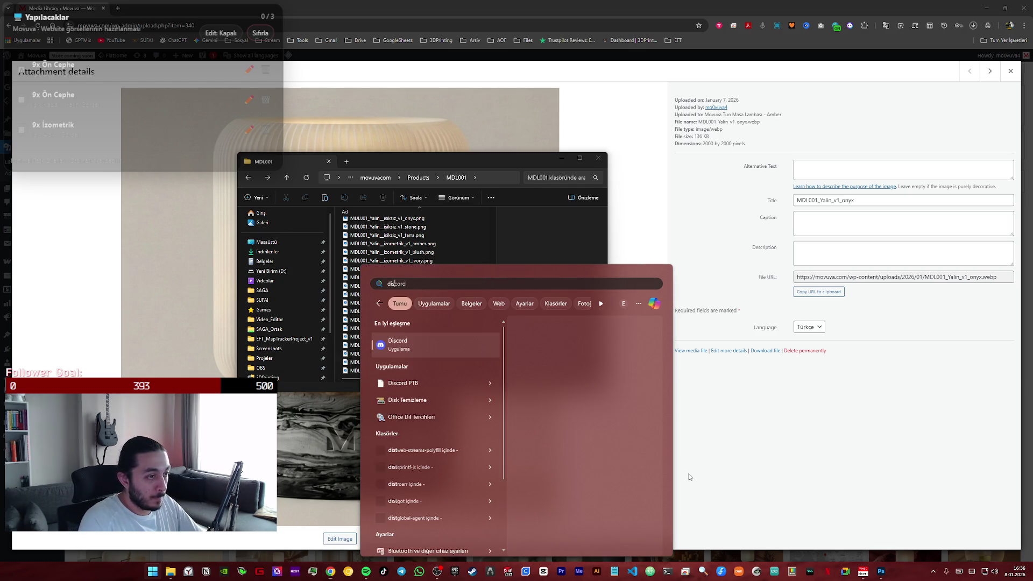
pyautogui.press('BackSpace')
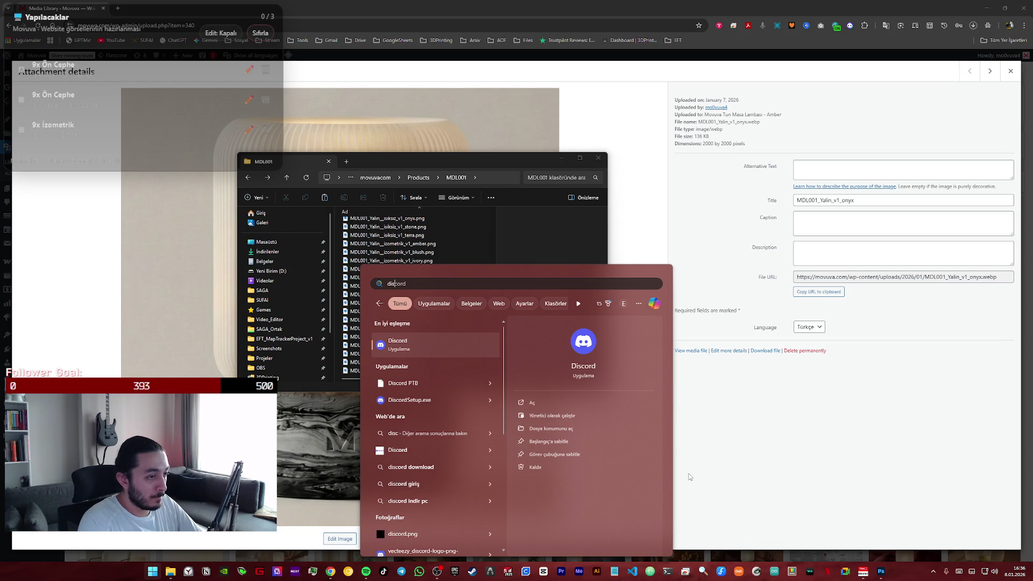
pyautogui.write('k')
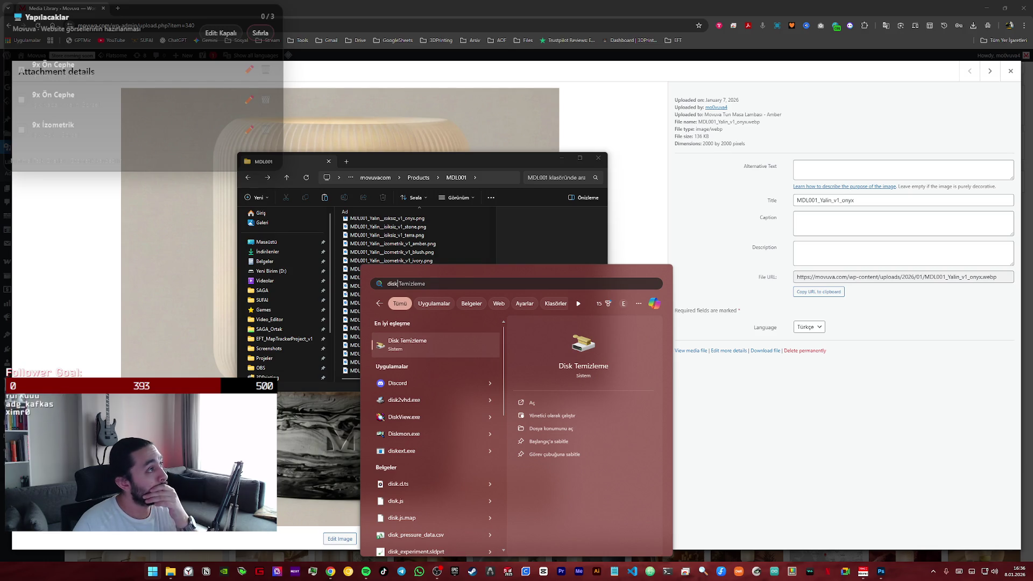
pyautogui.press('Escape')
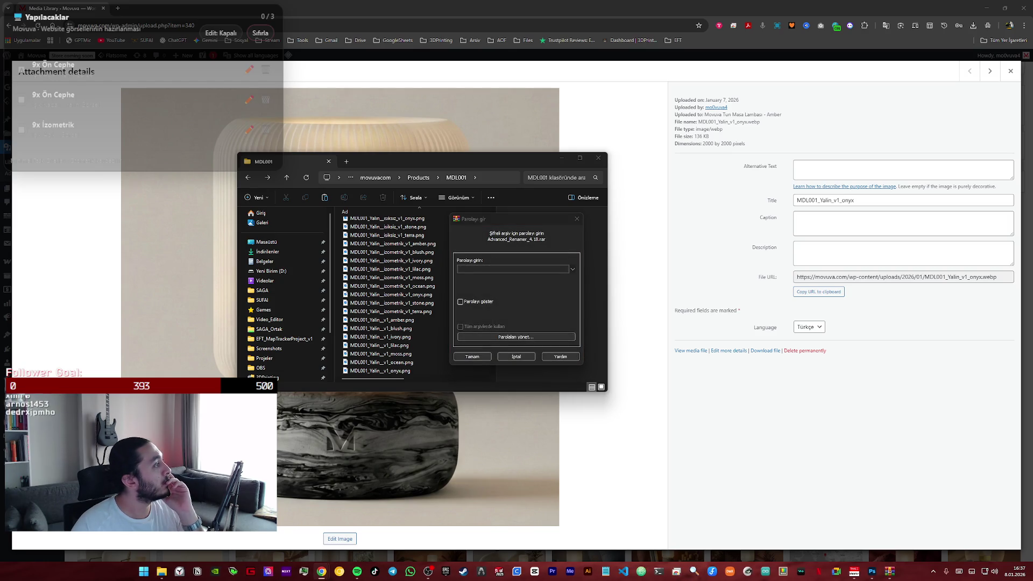
pyautogui.click(458, 268)
pyautogui.click(572, 269)
pyautogui.click(517, 299)
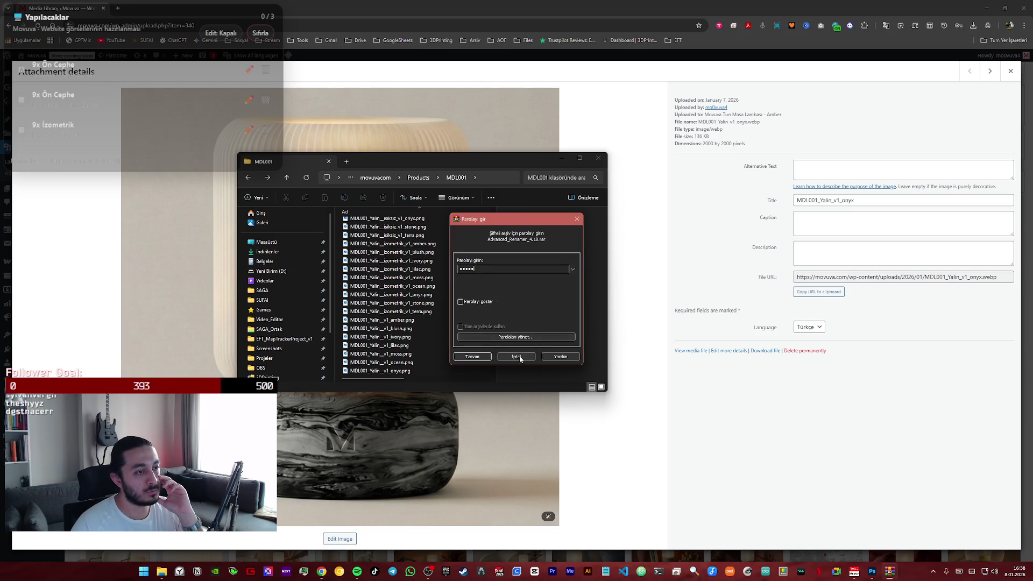
pyautogui.click(488, 357)
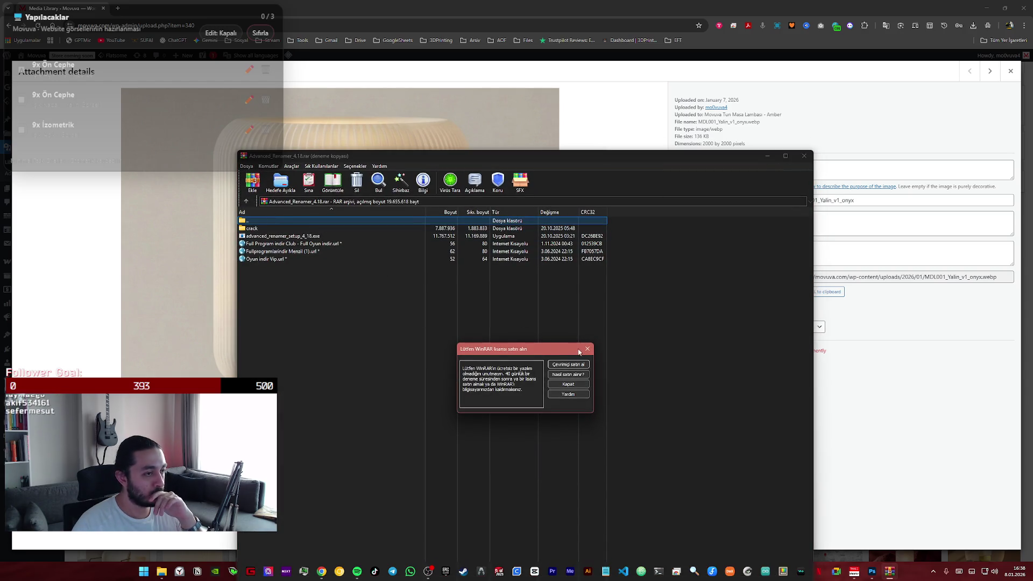
pyautogui.click(560, 296)
pyautogui.press('Escape')
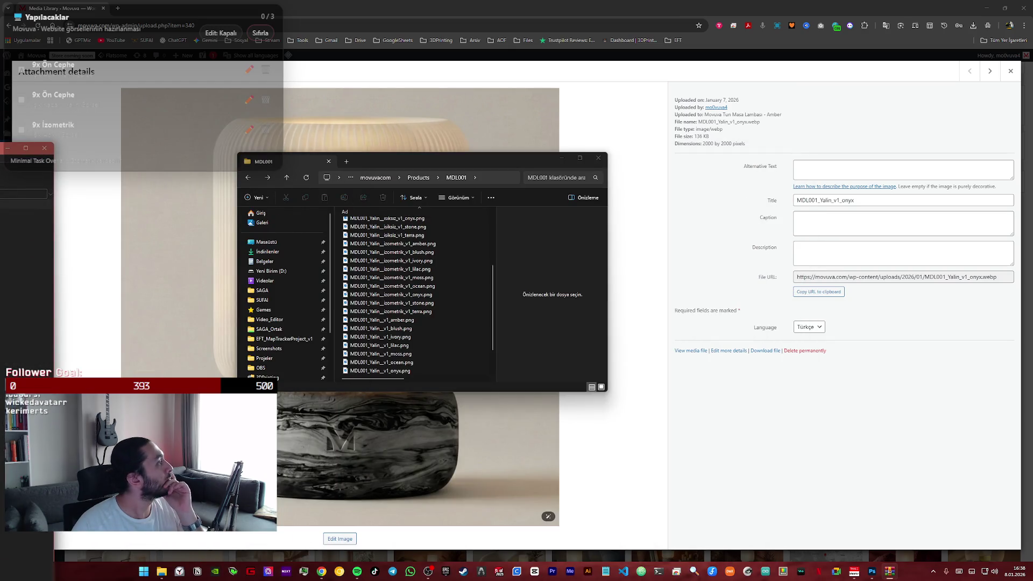
pyautogui.click(161, 571)
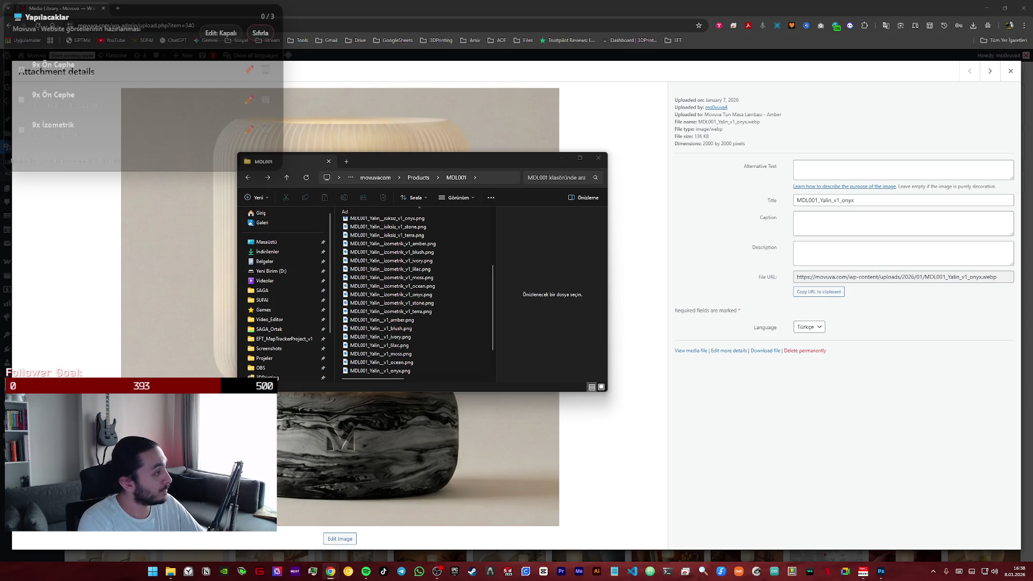
# Step: Maximise the MDL001 Explorer window to show all 34 items
pyautogui.doubleClick(370, 160)
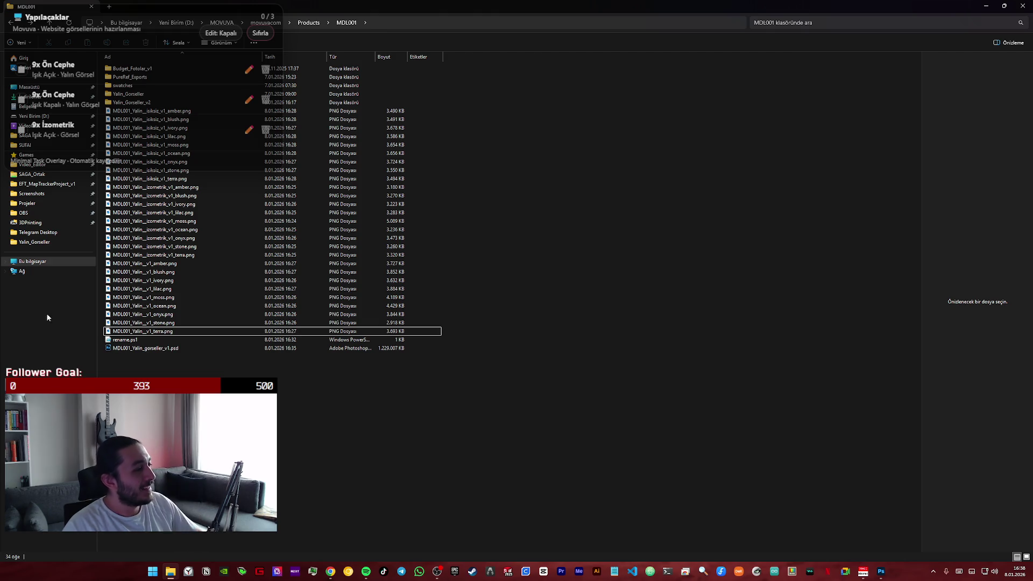
# Step: Replace rename.ps1 with the v1-to-v2 script and run it, renaming the lamp PNGs to v2
pyautogui.doubleClick(141, 341)
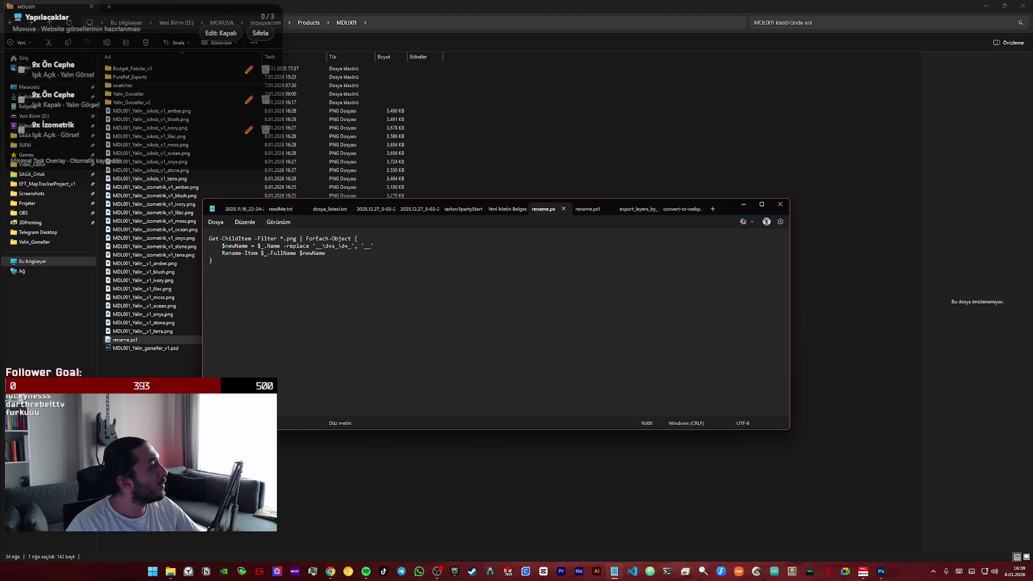
pyautogui.hotkey('ctrl', 'a')
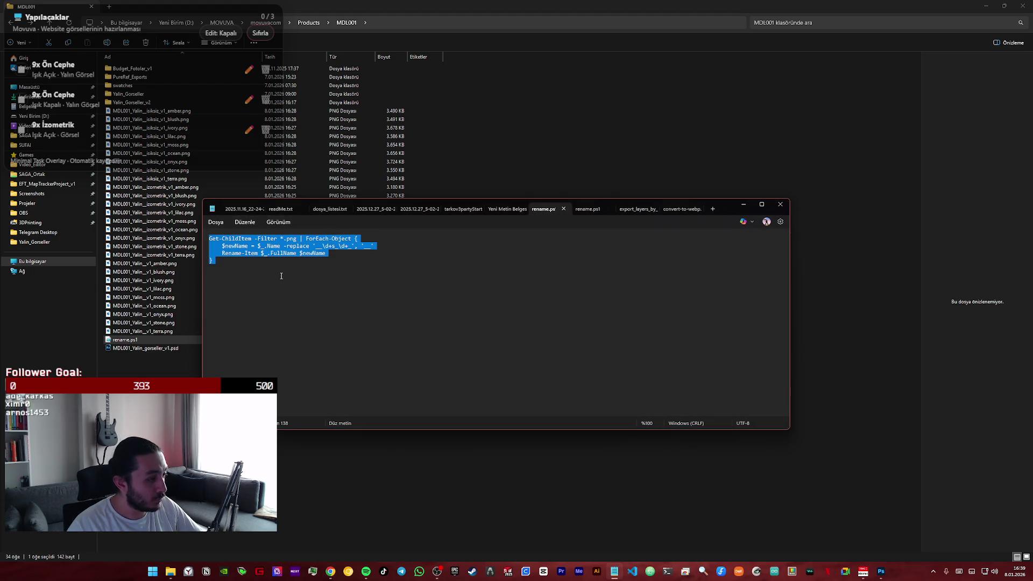
pyautogui.write("Get-ChildItem -Filter *.png | ForEach-Object {     $newName = $_.Name -replace 'v1', 'v2'     Rename-Item $_.FullName $newName }")
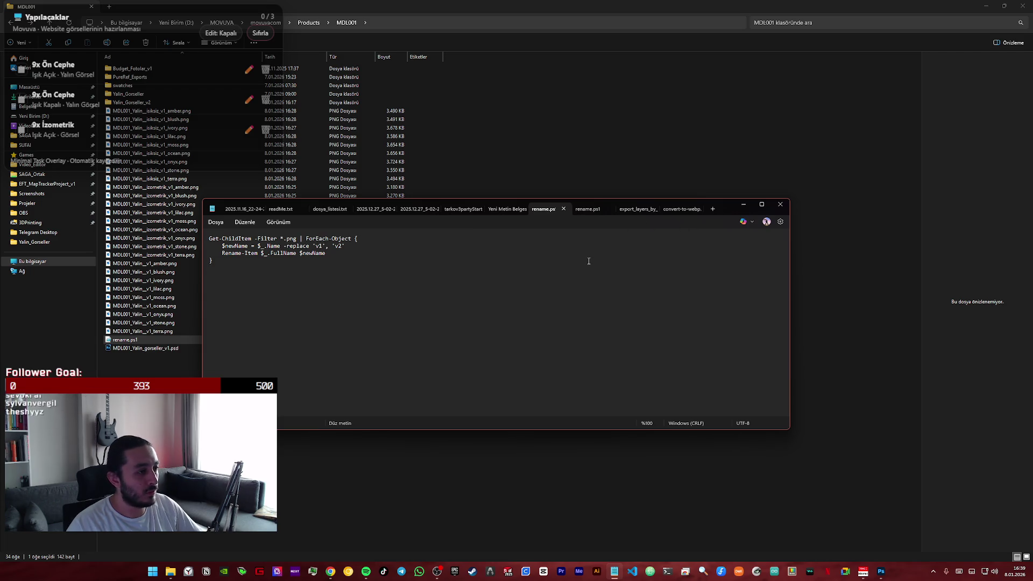
pyautogui.click(780, 204)
pyautogui.rightClick(137, 343)
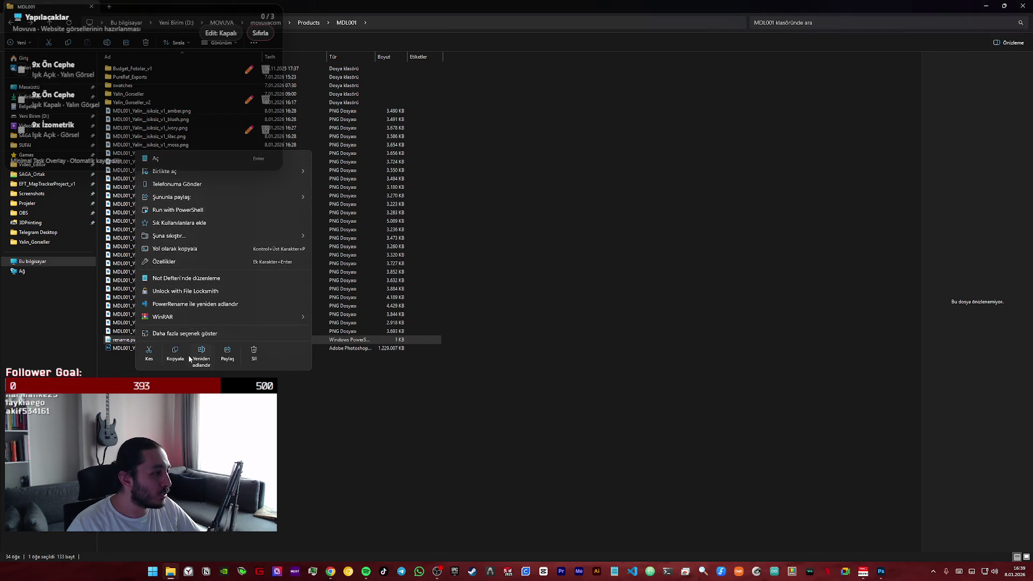
pyautogui.rightClick(123, 342)
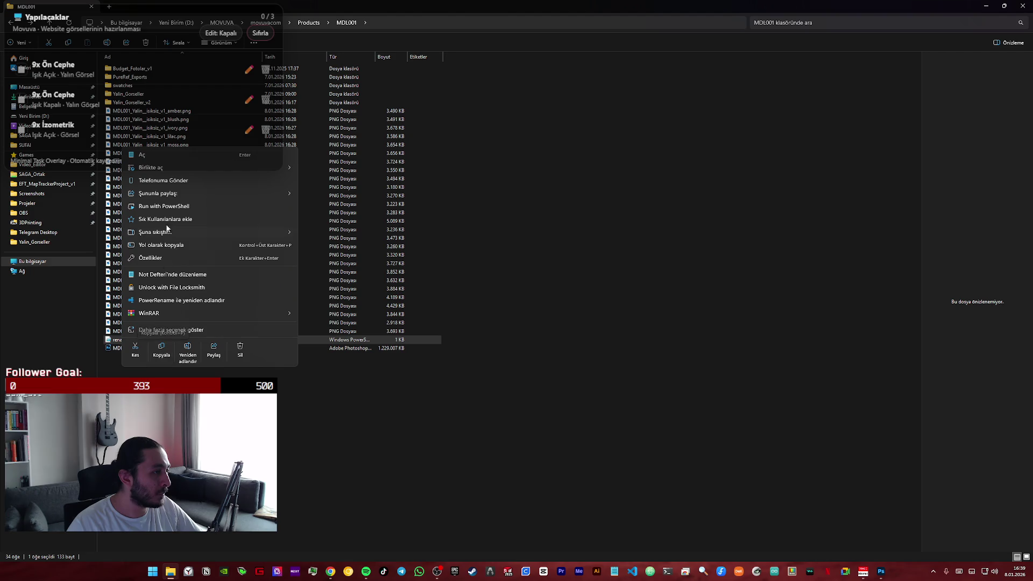
pyautogui.click(162, 206)
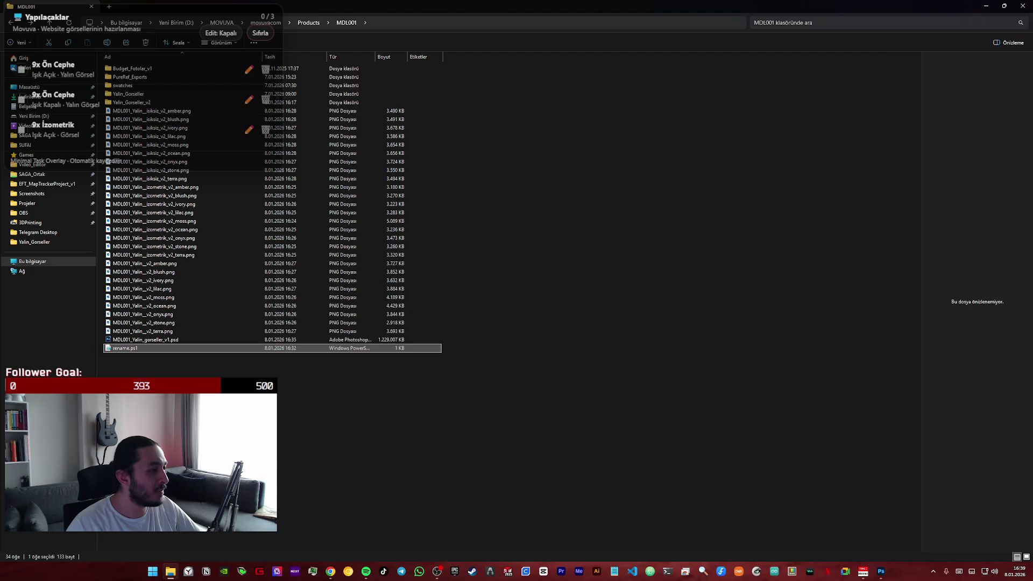
# Step: Delete rename.ps1 from MDL001 and restore the Explorer window to a smaller size
pyautogui.click(217, 331)
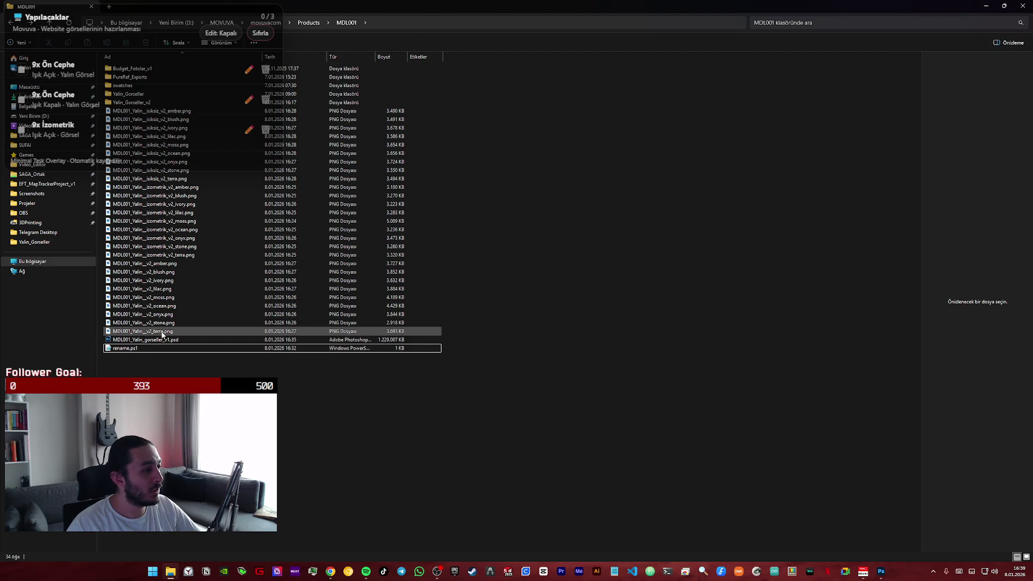
pyautogui.click(172, 111)
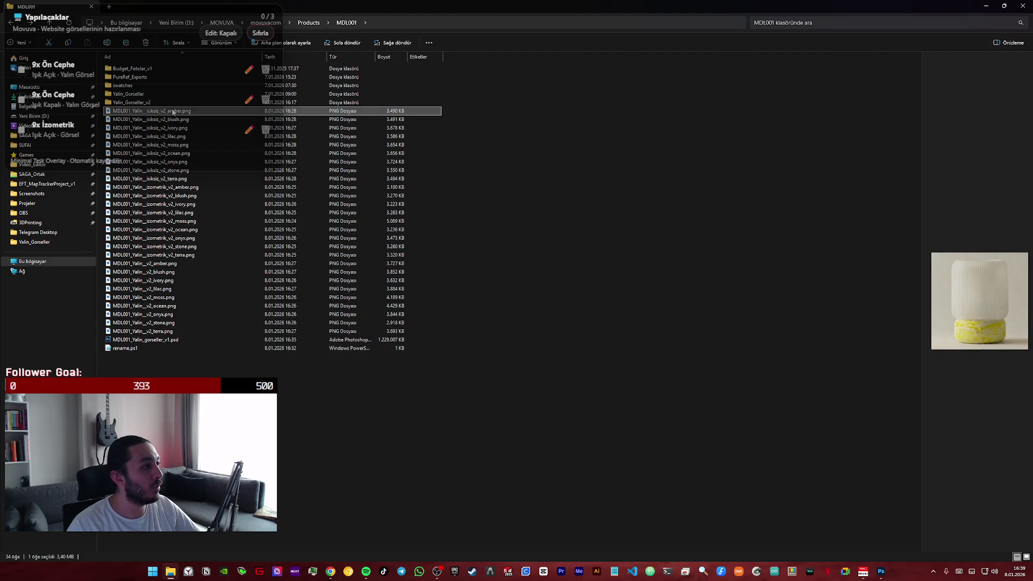
pyautogui.keyDown('shift'); pyautogui.click(153, 331); pyautogui.keyUp('shift')
pyautogui.click(150, 348)
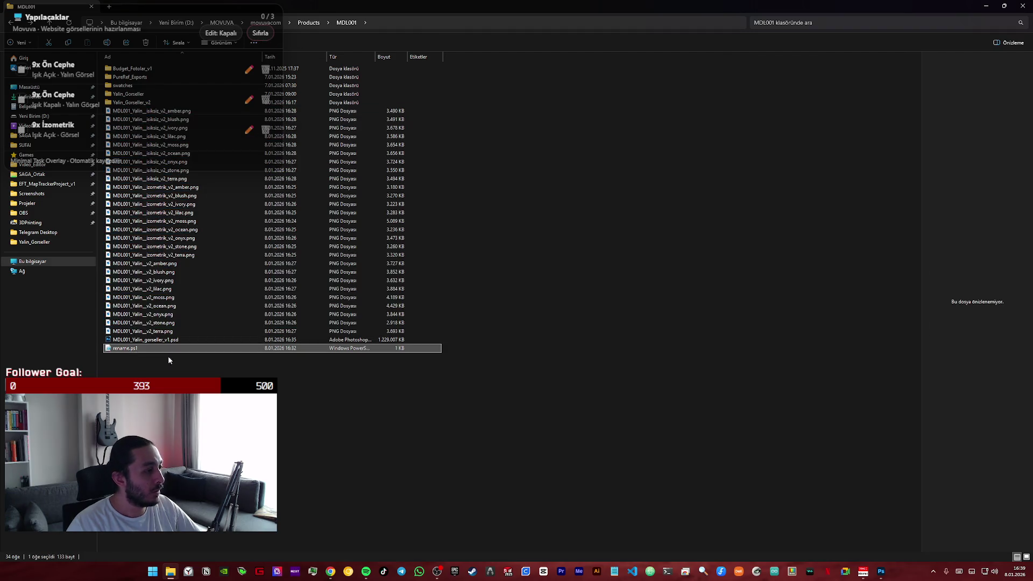
pyautogui.press('Delete')
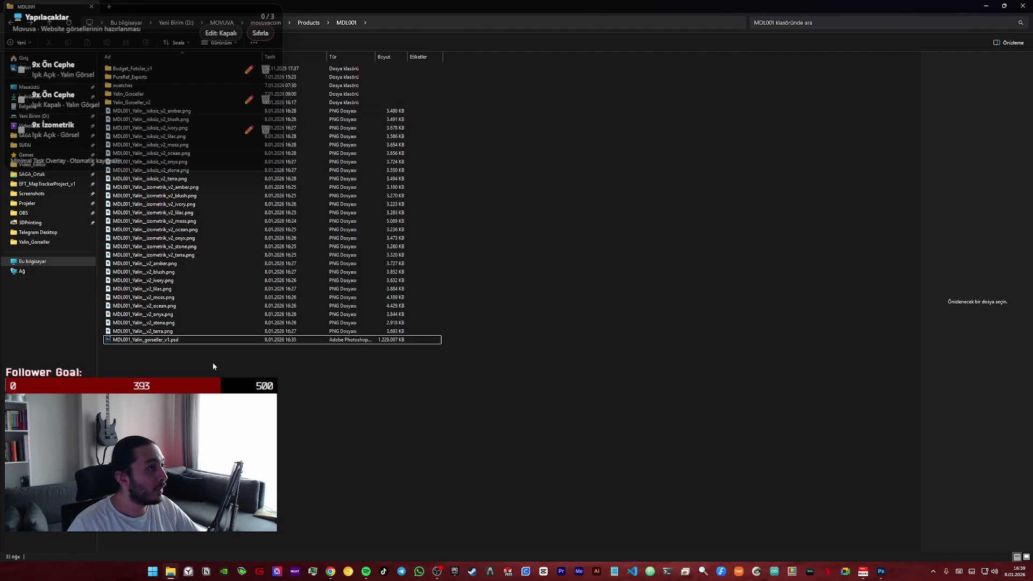
pyautogui.moveTo(218, 3)
pyautogui.mouseDown()
pyautogui.moveTo(355, 172)
pyautogui.moveTo(285, 186)
pyautogui.mouseUp()
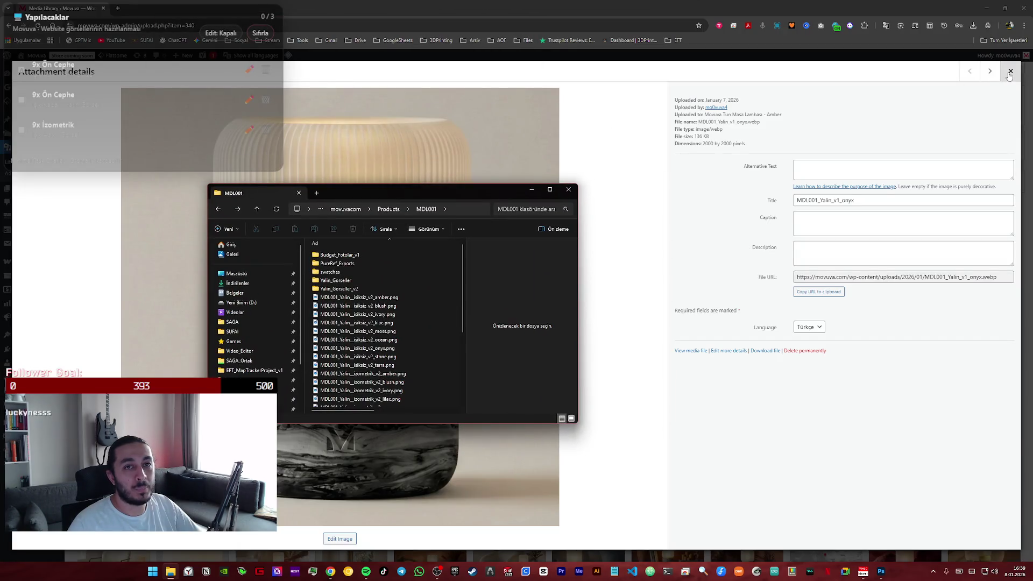
# Step: Upload every file in D:\MOVUVA\movuvacom\Products\MDL001 to the media library
pyautogui.click(1010, 71)
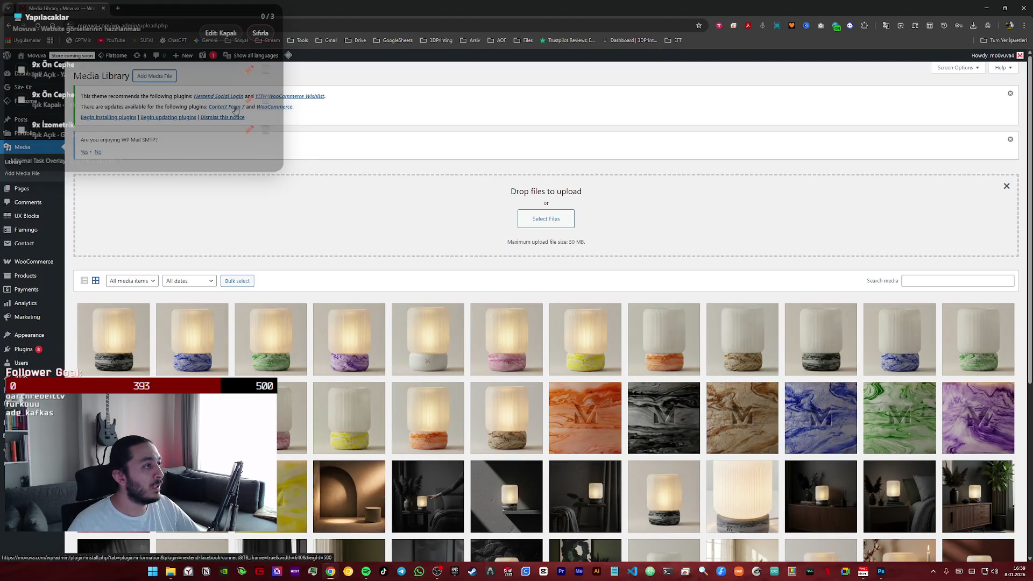
pyautogui.click(545, 218)
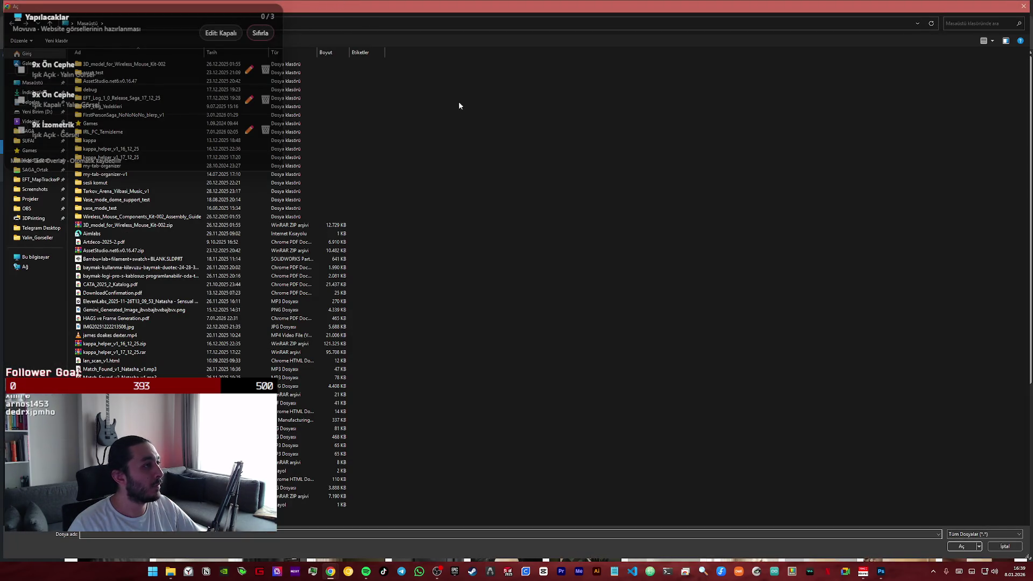
pyautogui.click(37, 111)
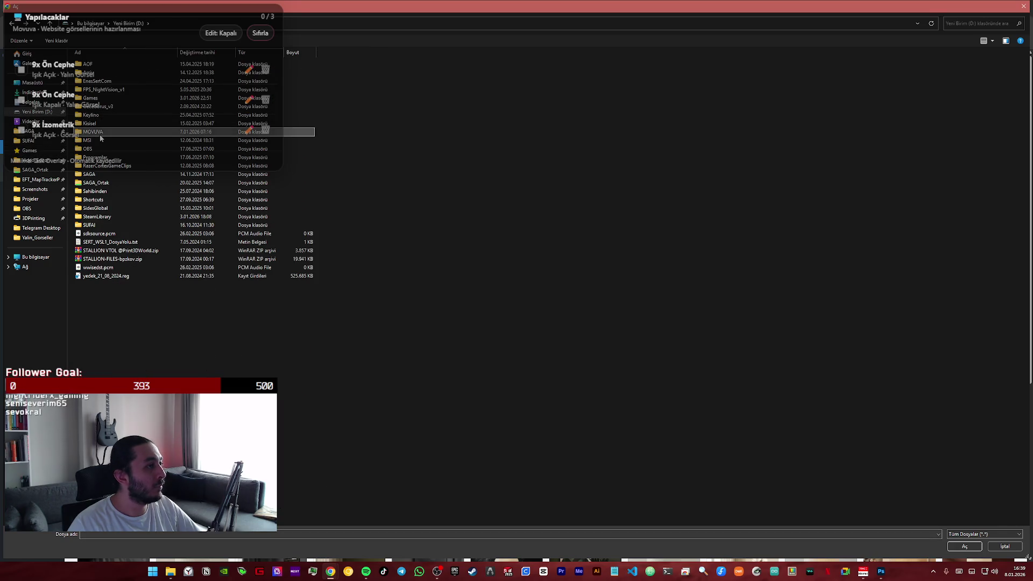
pyautogui.doubleClick(100, 134)
pyautogui.doubleClick(99, 72)
pyautogui.doubleClick(101, 71)
pyautogui.doubleClick(102, 64)
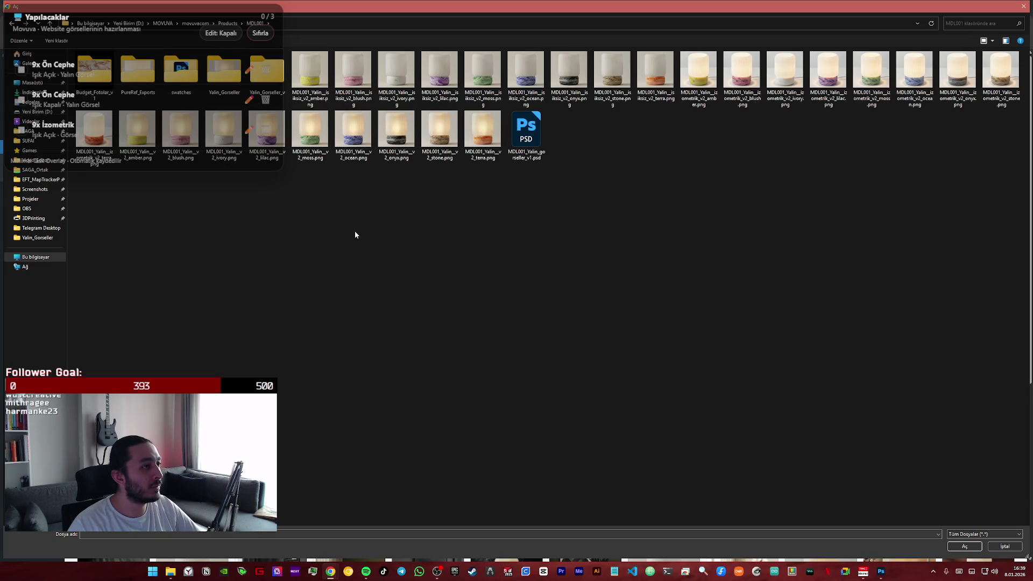
pyautogui.doubleClick(266, 71)
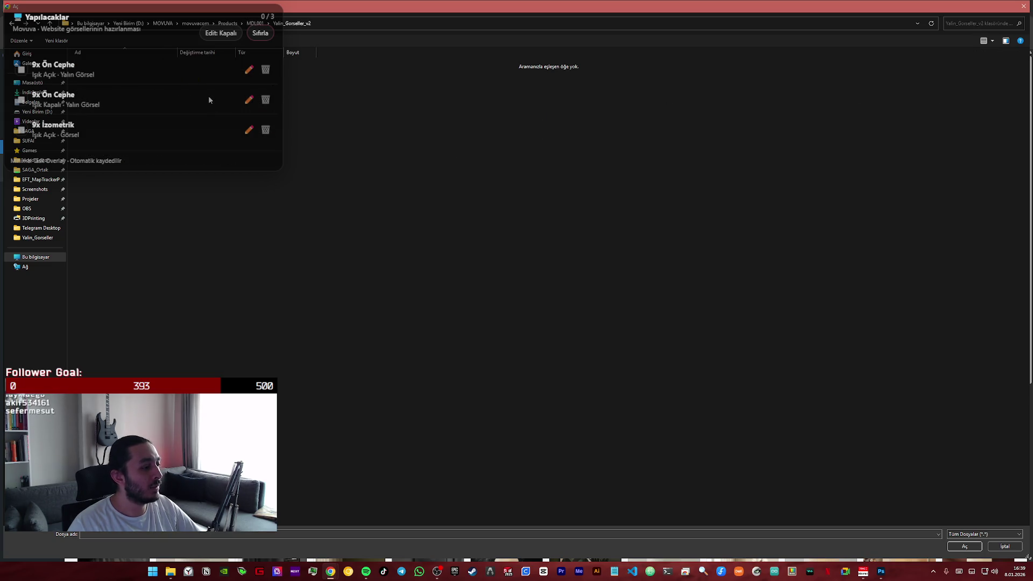
pyautogui.click(254, 24)
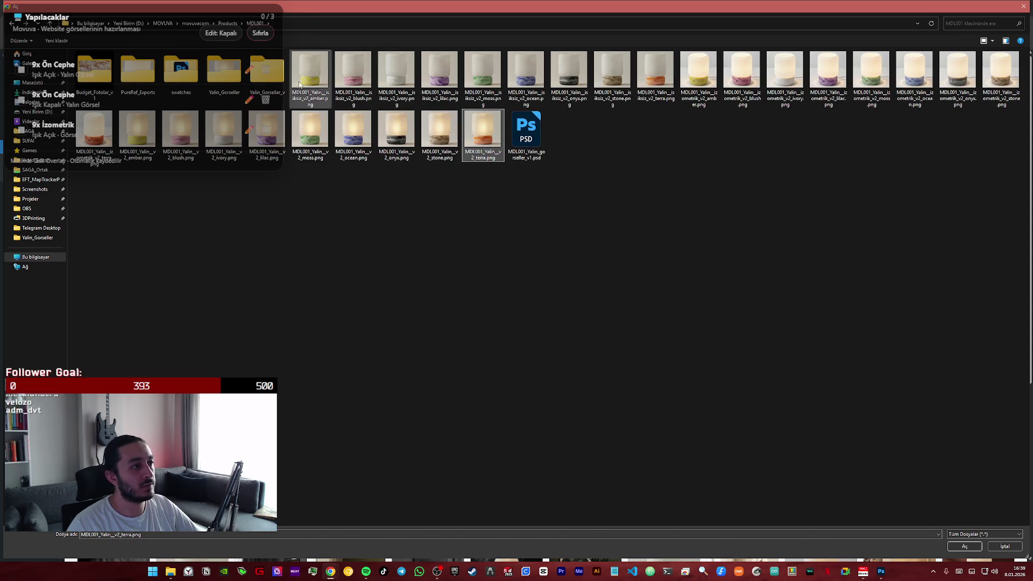
pyautogui.hotkey('ctrl', 'a')
pyautogui.click(963, 547)
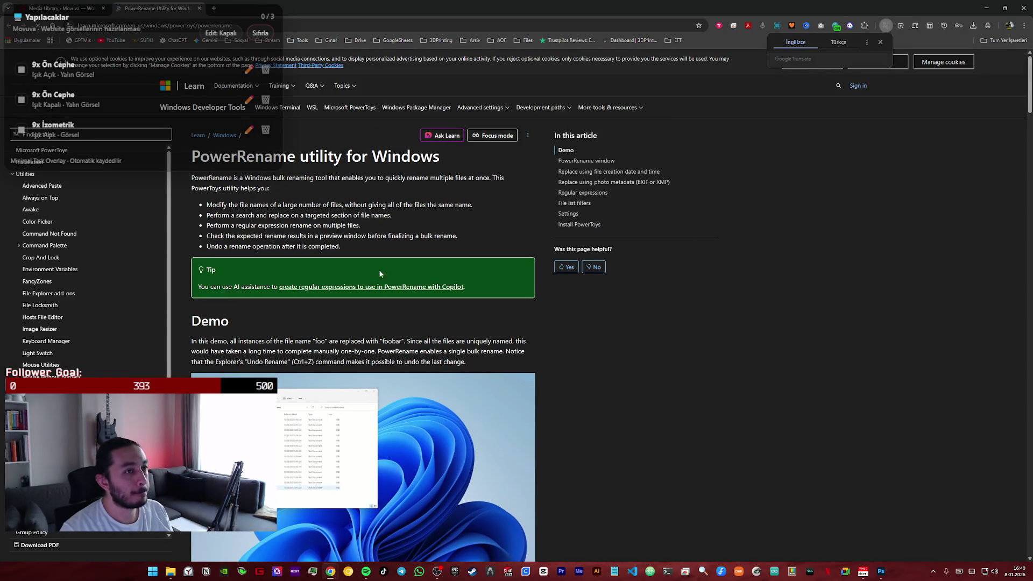
# Step: Glance over the PowerRename article, then close its tab to return to the media library
pyautogui.scroll(-3, 428, 272)
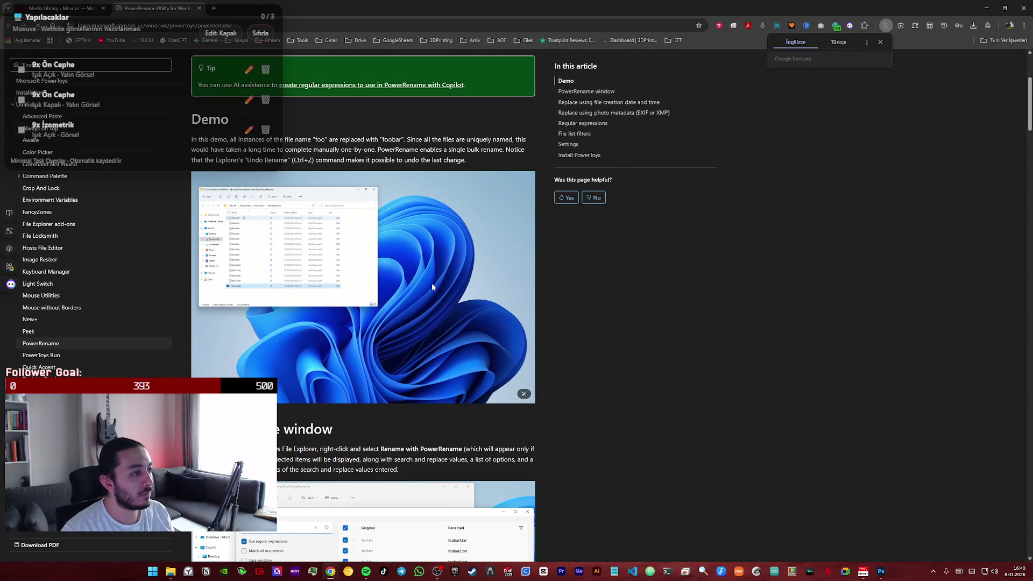
pyautogui.scroll(3, 432, 283)
pyautogui.click(162, 25)
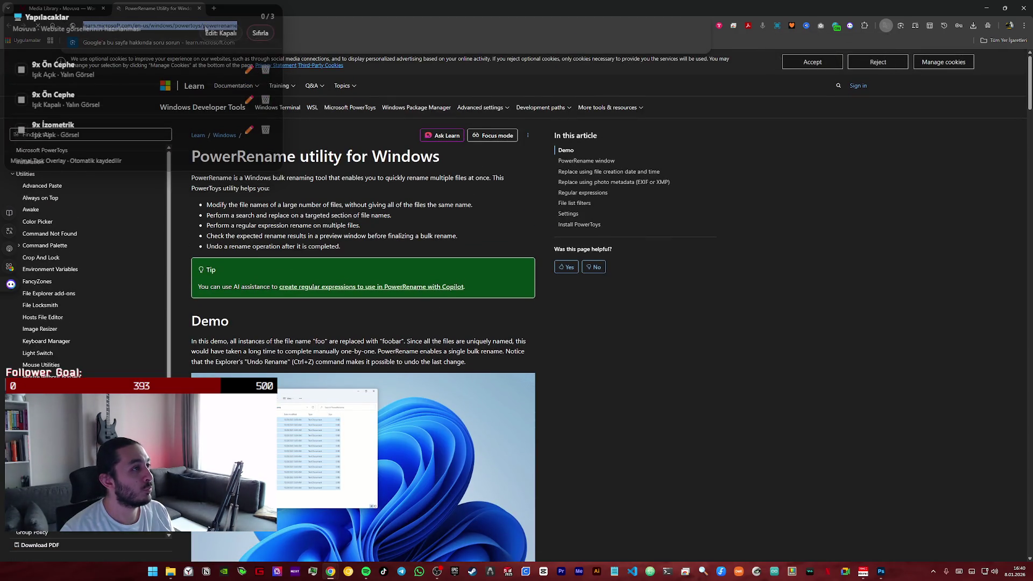
pyautogui.press('Escape')
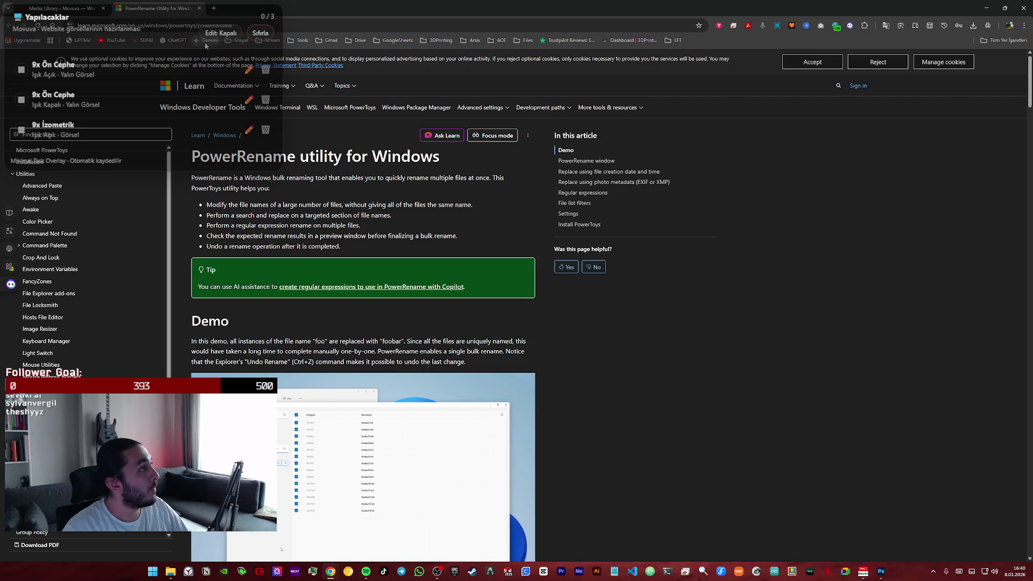
pyautogui.click(199, 8)
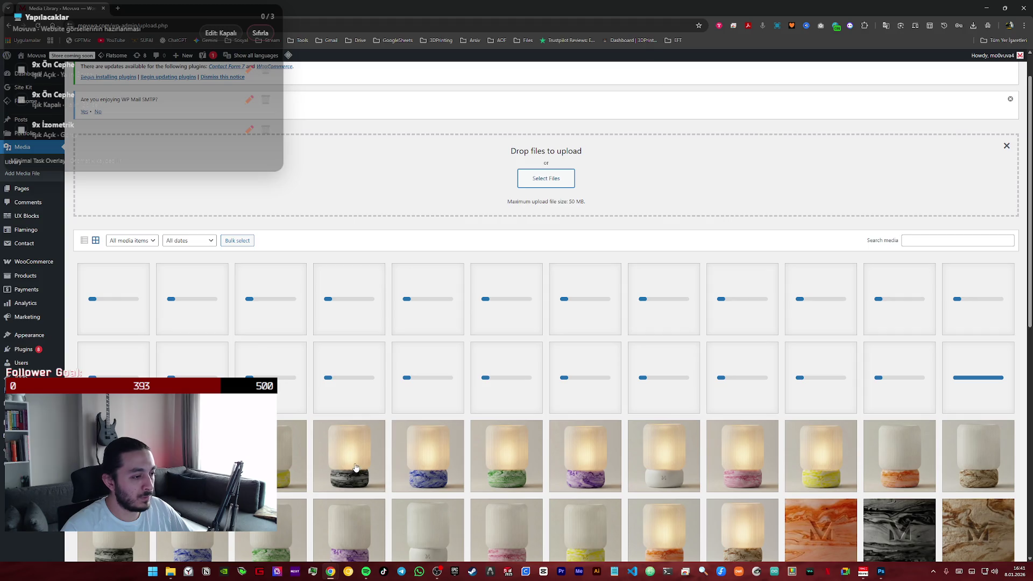
pyautogui.click(355, 466)
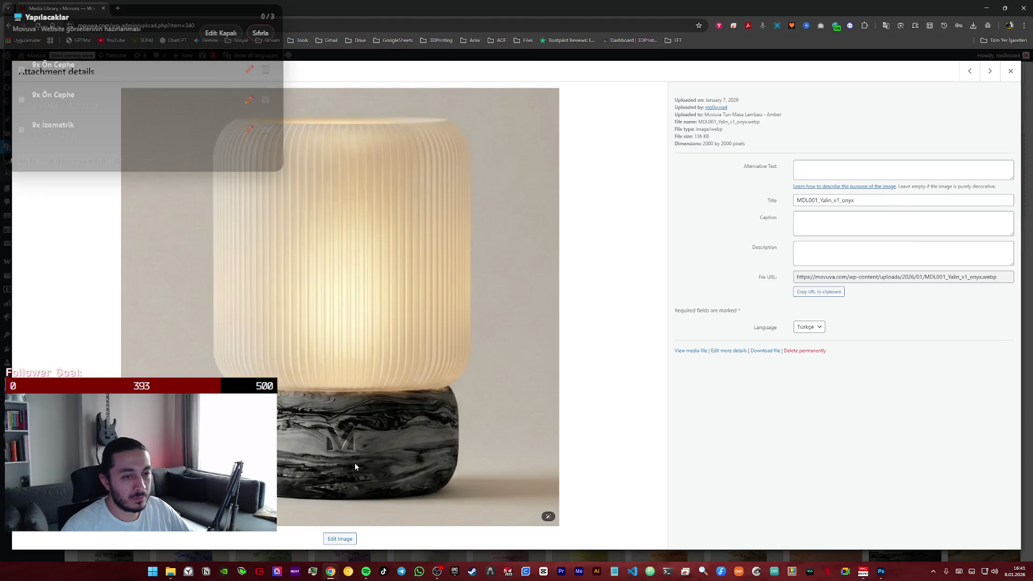
pyautogui.click(1010, 70)
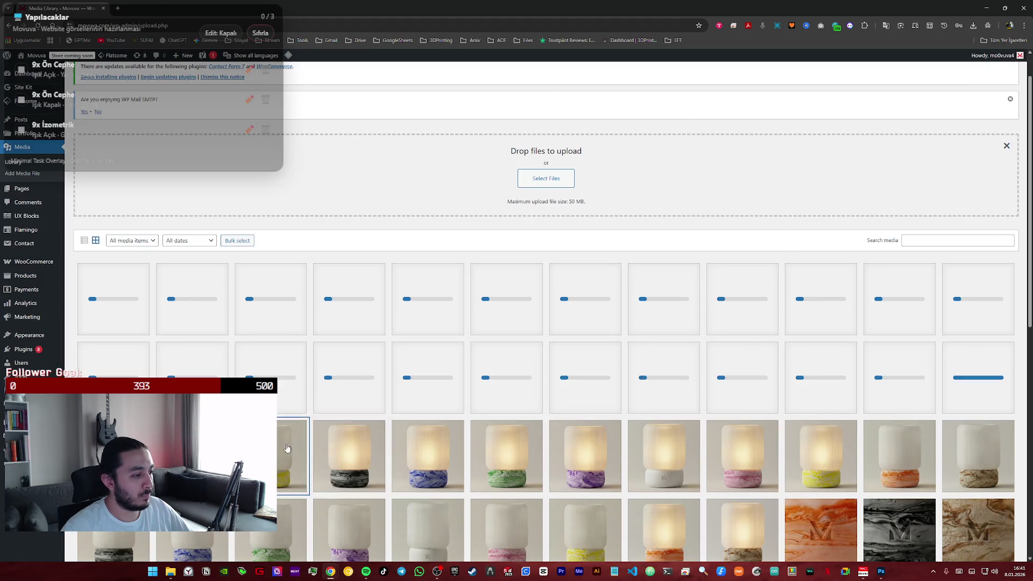
pyautogui.click(287, 449)
pyautogui.click(1010, 71)
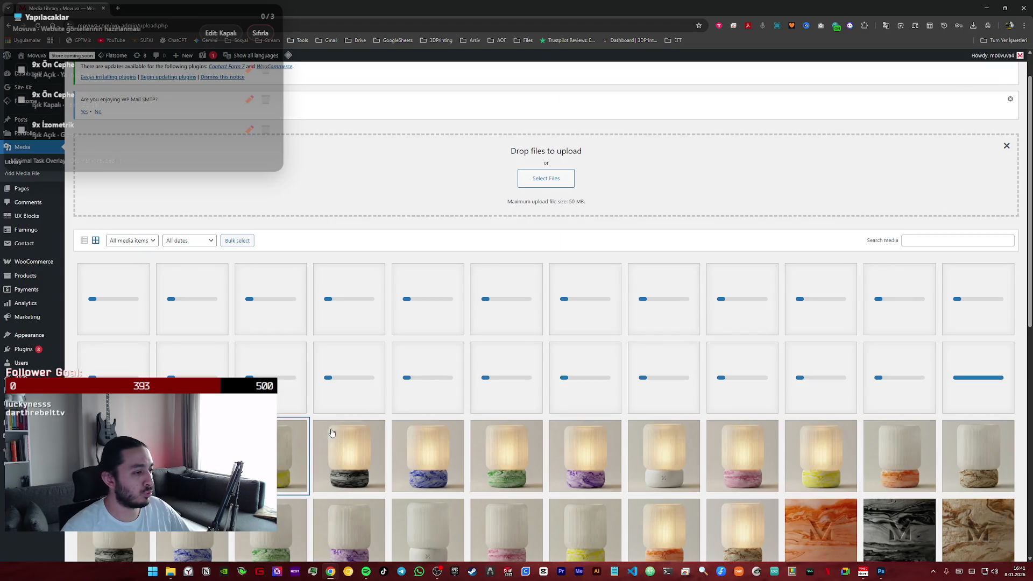
pyautogui.scroll(-4, 364, 462)
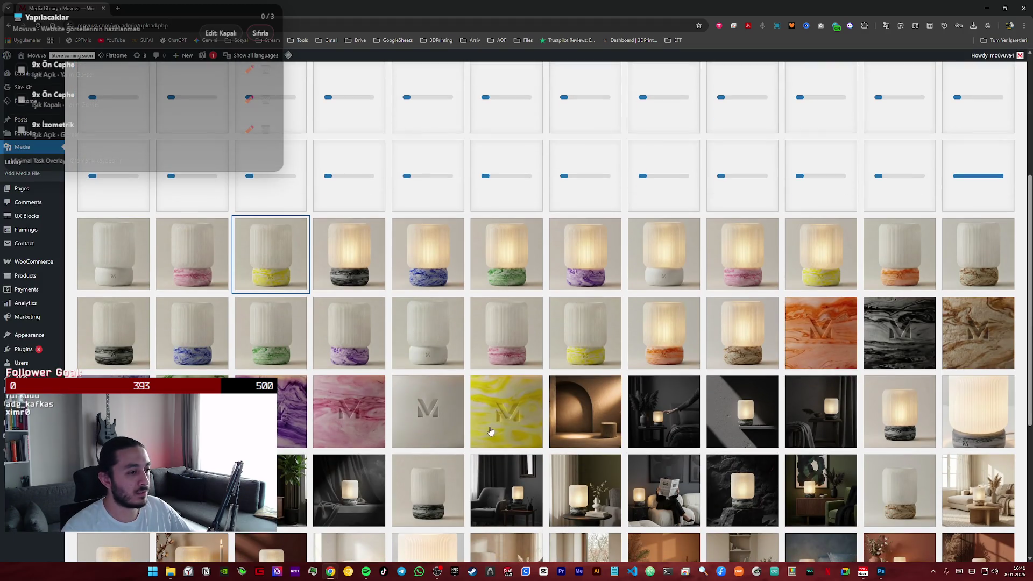
pyautogui.click(514, 407)
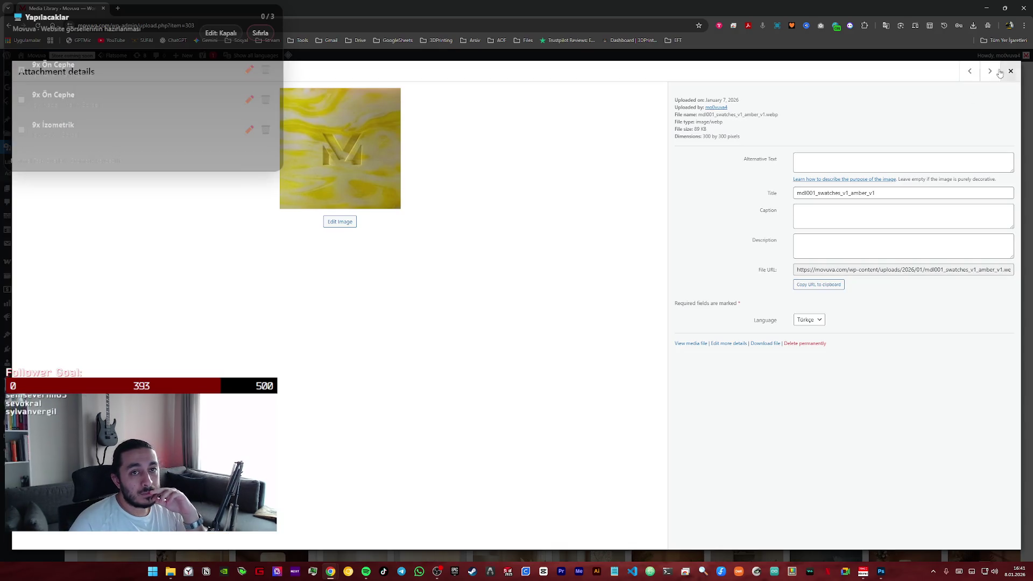
pyautogui.click(1010, 71)
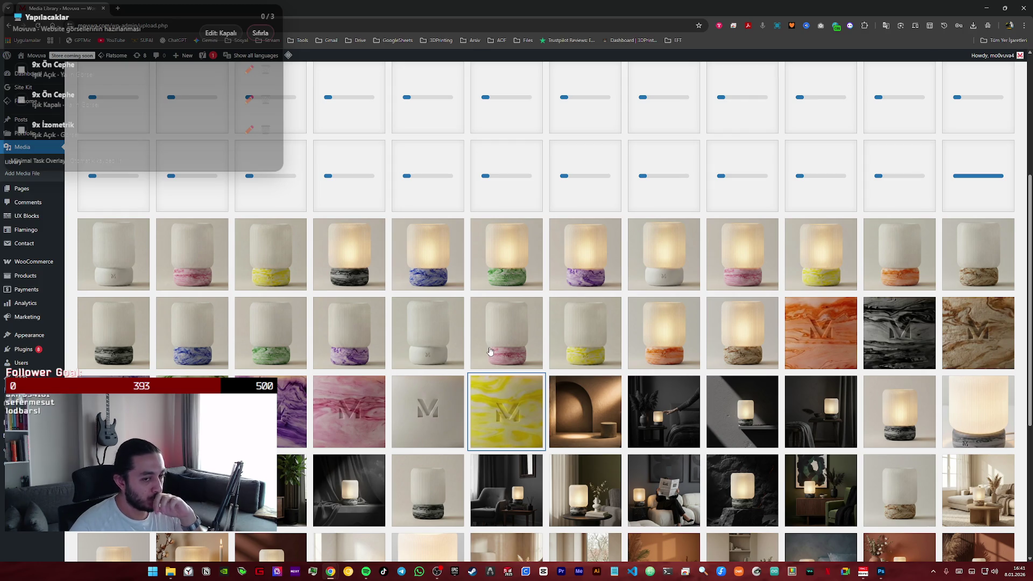
pyautogui.scroll(2, 489, 352)
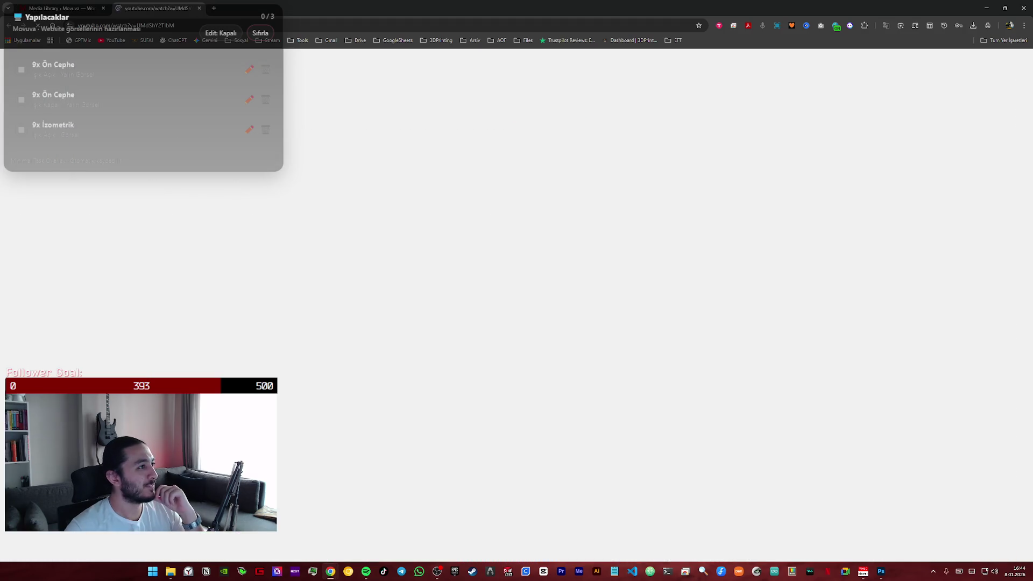
# Step: Drag the YouTube tab off the tab strip into its own window
pyautogui.moveTo(143, 8)
pyautogui.mouseDown()
pyautogui.moveTo(83, 6)
pyautogui.moveTo(65, 141)
pyautogui.moveTo(153, 8)
pyautogui.mouseUp()
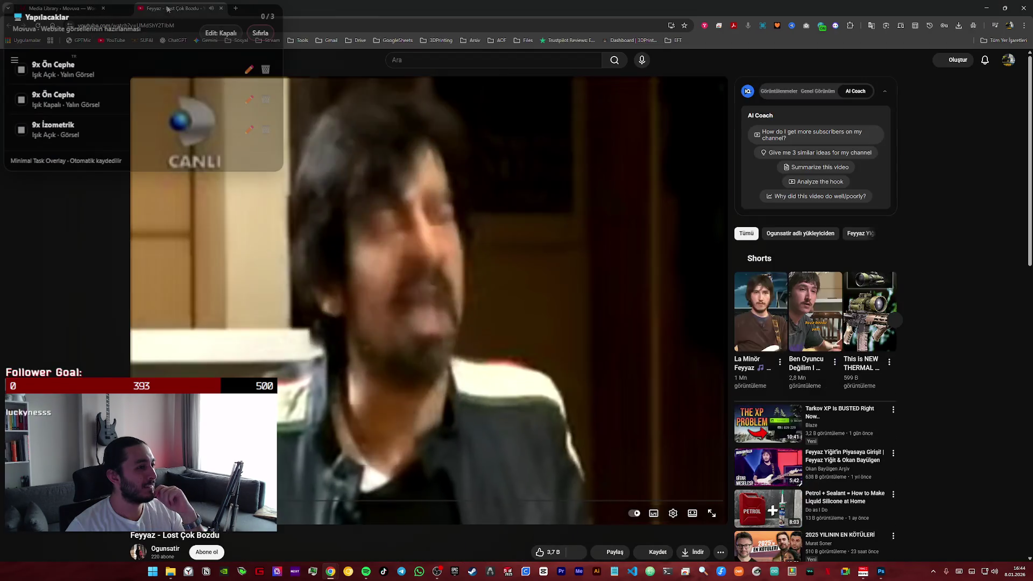